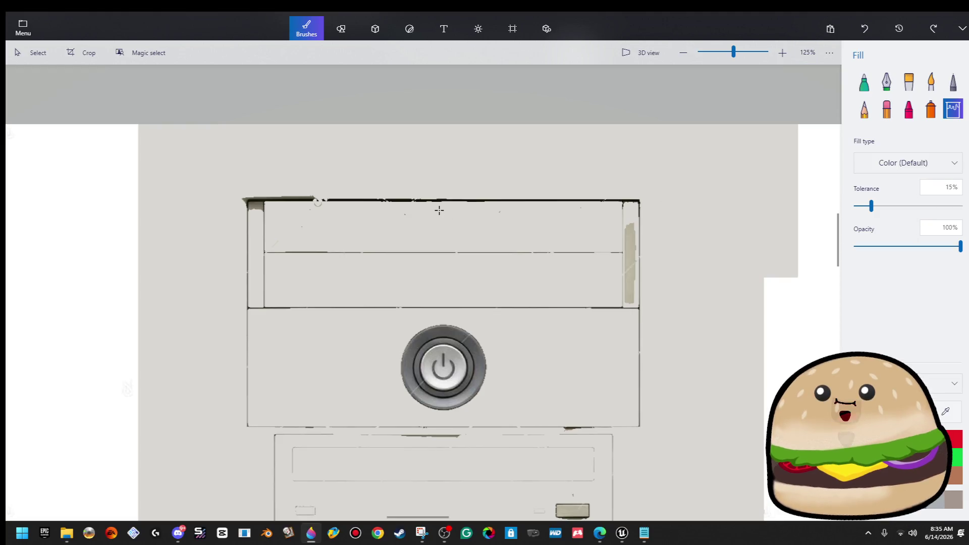
Step: Draw a first rectangle around the tower's top section, then undo the misaligned attempt
{"action": "left_click", "coordinate": [341, 28]}
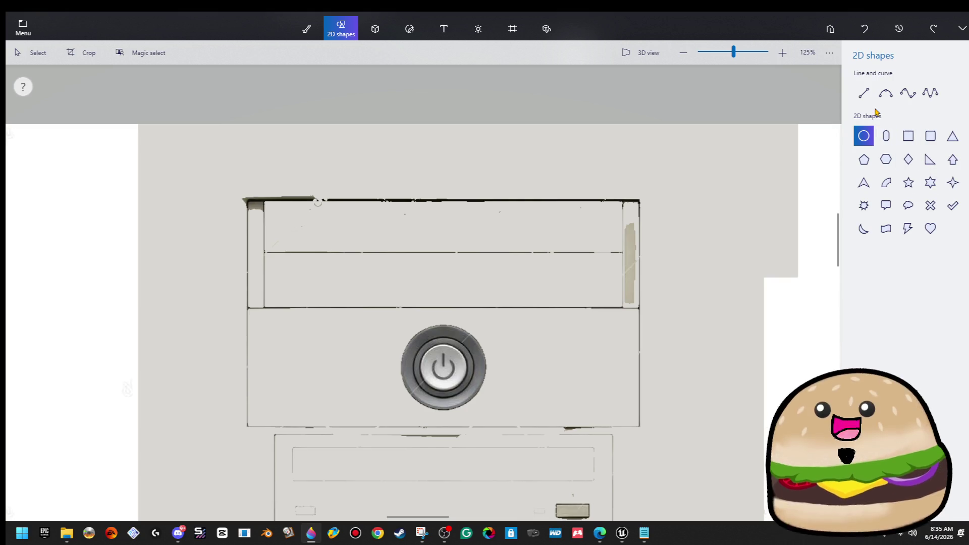
{"action": "left_click", "coordinate": [908, 136]}
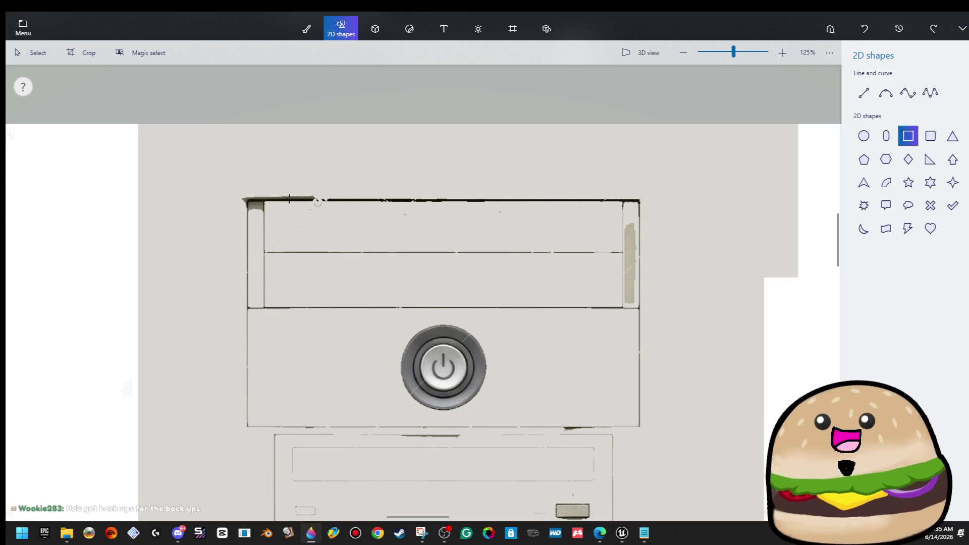
{"action": "mouse_move", "coordinate": [640, 427]}
{"action": "left_mouse_down"}
{"action": "mouse_move", "coordinate": [378, 191]}
{"action": "mouse_move", "coordinate": [244, 196]}
{"action": "left_mouse_up"}
{"action": "left_click_drag", "start_coordinate": [558, 273], "coordinate": [569, 273]}
{"action": "left_click", "coordinate": [776, 238]}
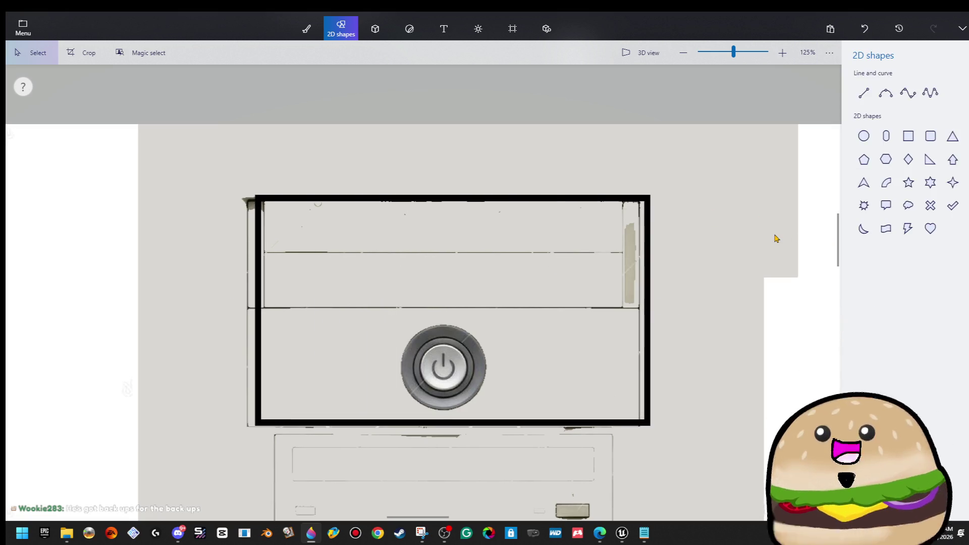
{"action": "key", "text": "ctrl+z"}
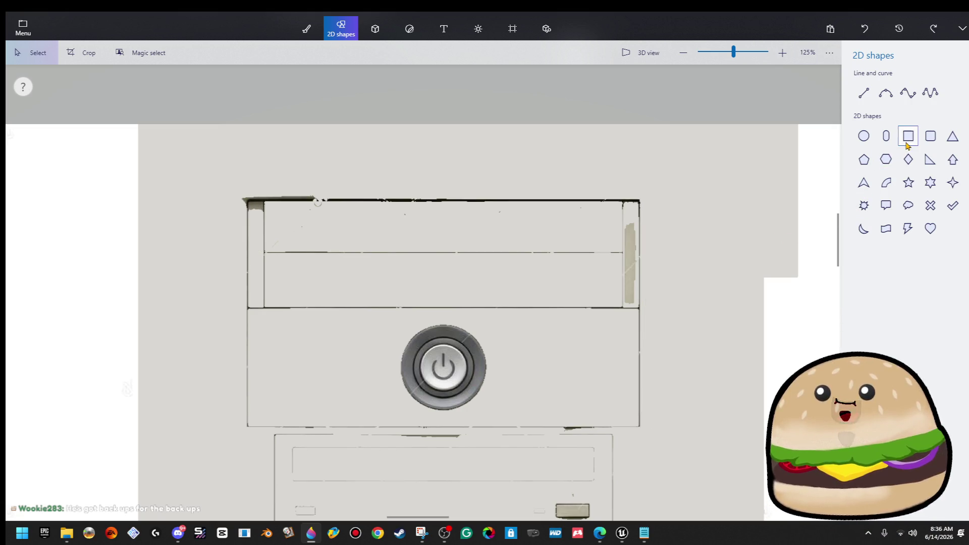
Step: Redraw the rectangle around the top section with 4 px thickness, aligned to the edges
{"action": "left_click", "coordinate": [907, 145]}
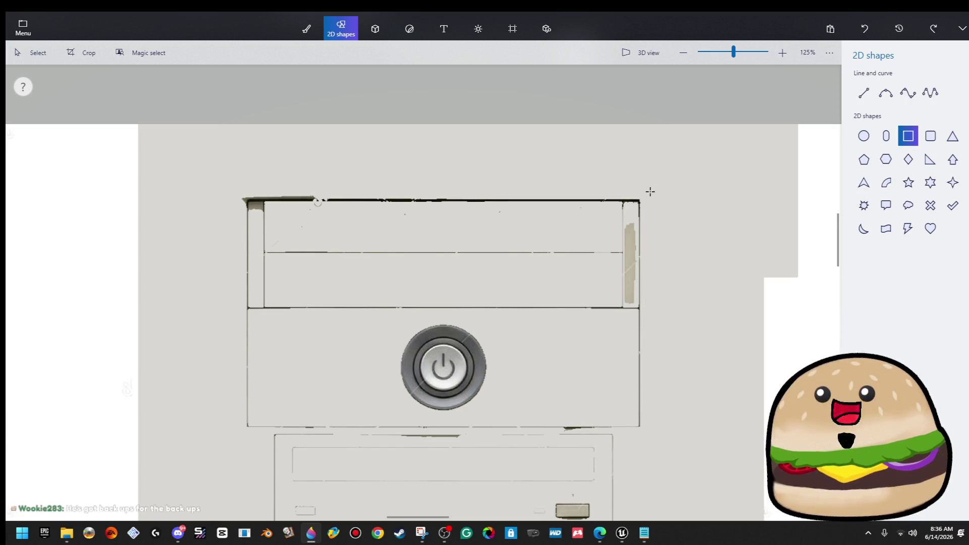
{"action": "mouse_move", "coordinate": [639, 199]}
{"action": "left_mouse_down"}
{"action": "mouse_move", "coordinate": [599, 253]}
{"action": "mouse_move", "coordinate": [280, 400]}
{"action": "mouse_move", "coordinate": [245, 428]}
{"action": "left_mouse_up"}
{"action": "left_click_drag", "start_coordinate": [867, 191], "coordinate": [859, 190]}
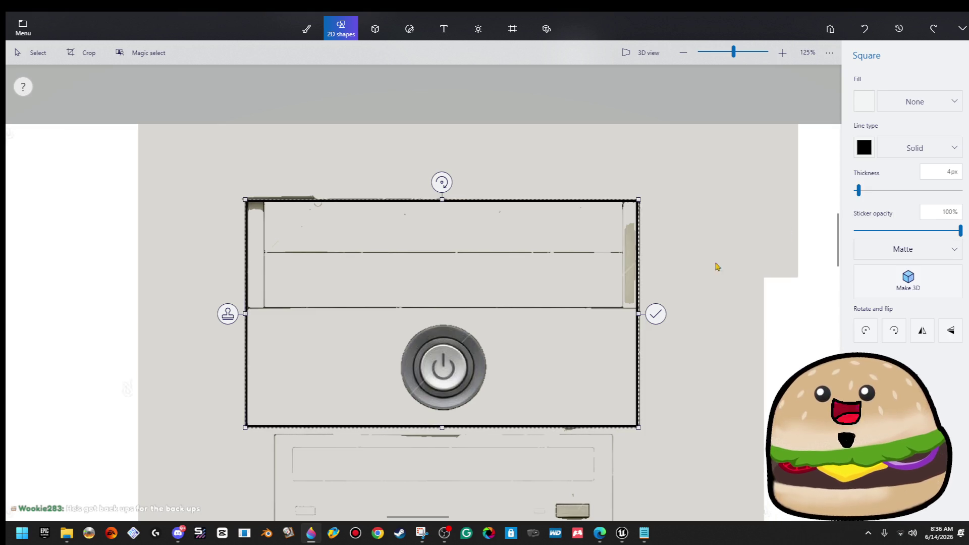
{"action": "left_click_drag", "start_coordinate": [581, 306], "coordinate": [582, 305]}
{"action": "left_click", "coordinate": [469, 175]}
Step: Select the small patch near the drive bay's top-right corner
{"action": "mouse_move", "coordinate": [375, 174]}
{"action": "left_mouse_down"}
{"action": "mouse_move", "coordinate": [364, 182]}
{"action": "mouse_move", "coordinate": [404, 215]}
{"action": "mouse_move", "coordinate": [240, 187]}
{"action": "left_mouse_up"}
{"action": "left_click", "coordinate": [212, 162]}
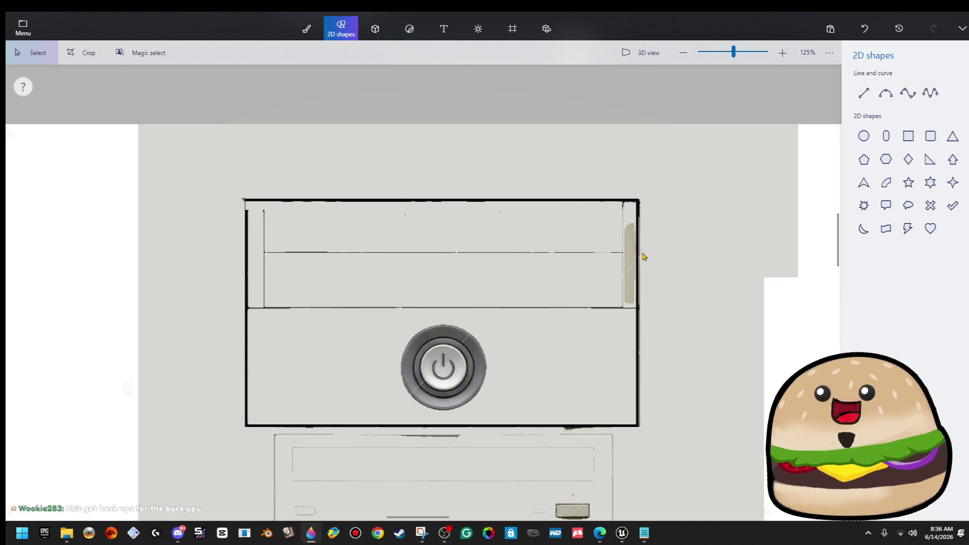
{"action": "mouse_move", "coordinate": [607, 217]}
{"action": "left_mouse_down"}
{"action": "mouse_move", "coordinate": [641, 229]}
{"action": "mouse_move", "coordinate": [624, 307]}
{"action": "left_mouse_up"}
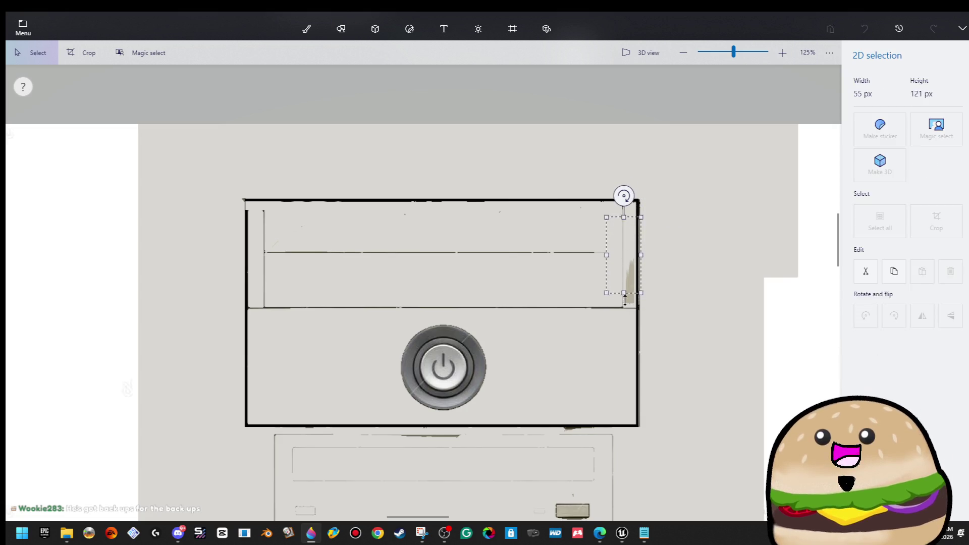
Step: Stretch a patch from near the drive's top-right corner down over the grey smudge
{"action": "left_click", "coordinate": [698, 275]}
{"action": "mouse_move", "coordinate": [615, 248]}
{"action": "left_mouse_down"}
{"action": "mouse_move", "coordinate": [640, 254]}
{"action": "mouse_move", "coordinate": [623, 306]}
{"action": "left_mouse_up"}
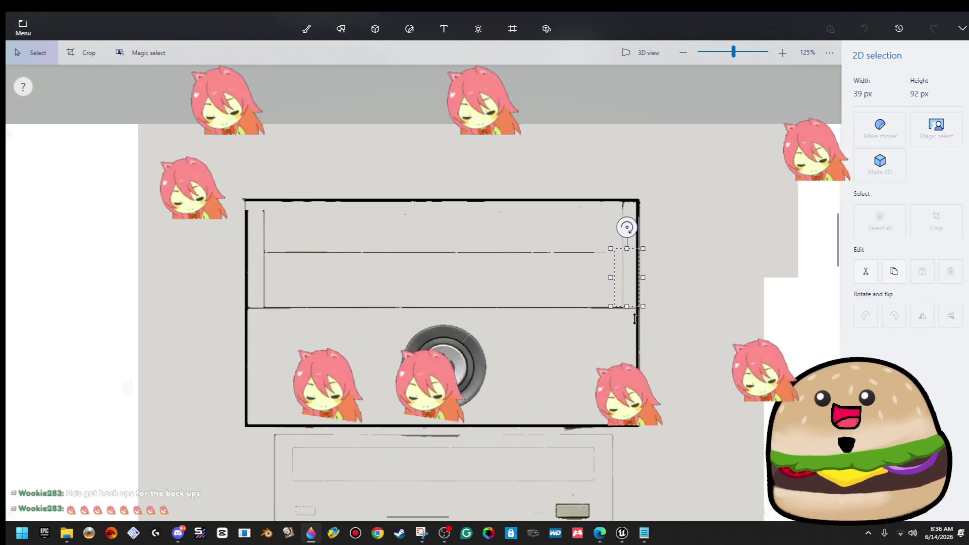
{"action": "left_click", "coordinate": [689, 279]}
Step: Draw bold black lines along the drive bay's bottom edge and right inner edge
{"action": "left_click", "coordinate": [864, 92]}
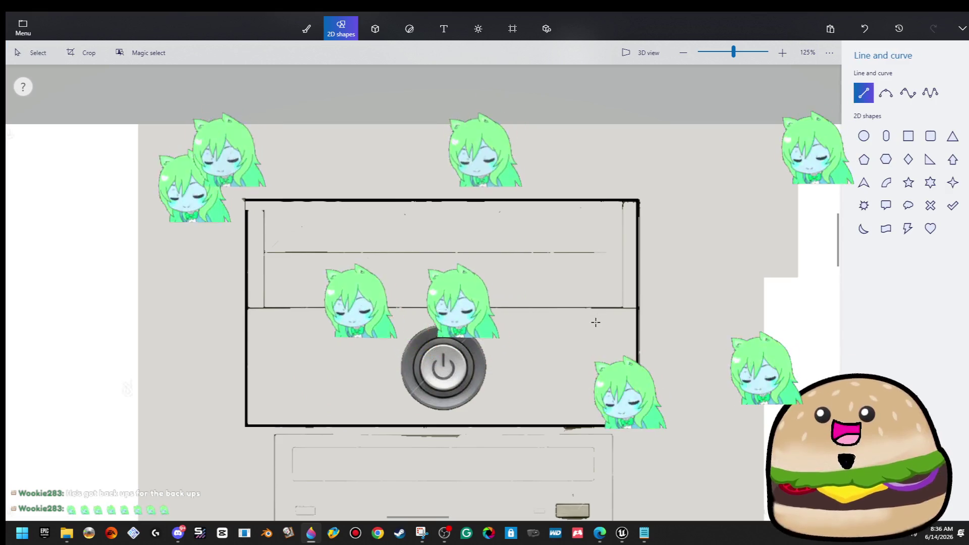
{"action": "left_click_drag", "start_coordinate": [631, 309], "coordinate": [263, 310]}
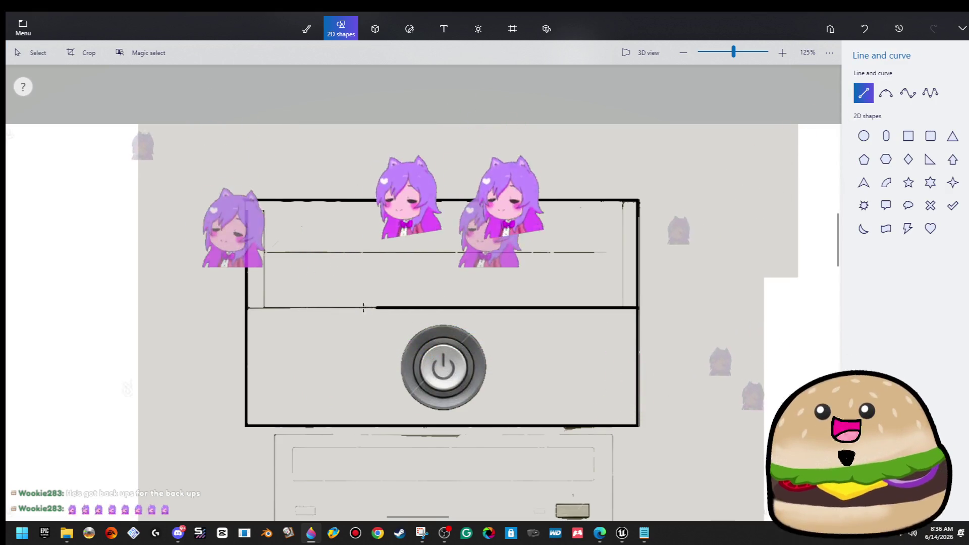
{"action": "left_click", "coordinate": [368, 267]}
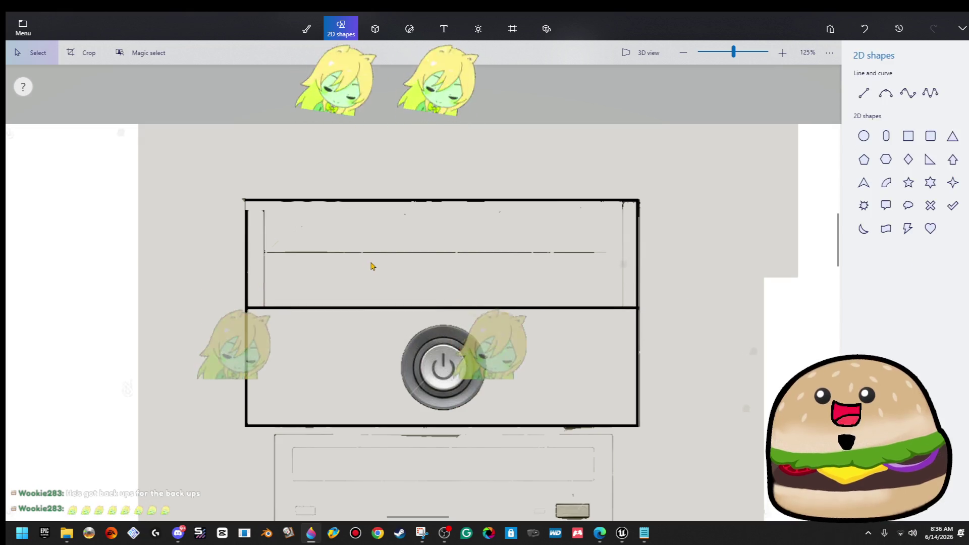
{"action": "left_click", "coordinate": [863, 92]}
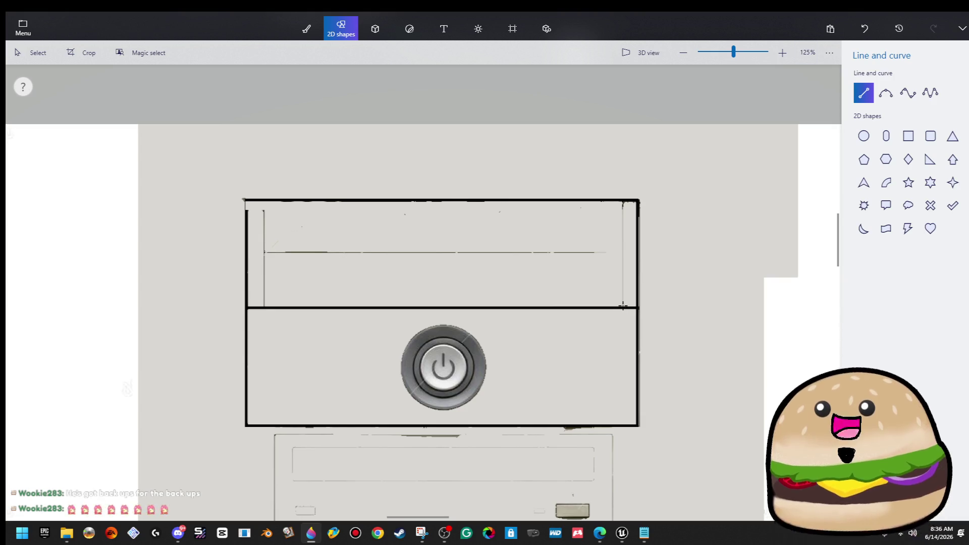
{"action": "left_click_drag", "start_coordinate": [625, 265], "coordinate": [632, 200]}
{"action": "left_click", "coordinate": [749, 182]}
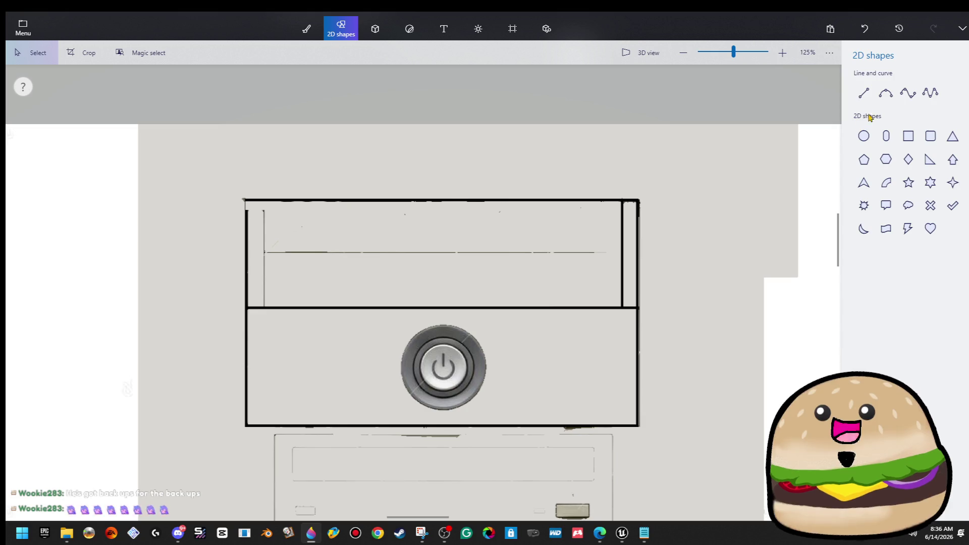
Step: Draw the horizontal middle line across the bay, discarding a stray left-side line
{"action": "left_click", "coordinate": [864, 92]}
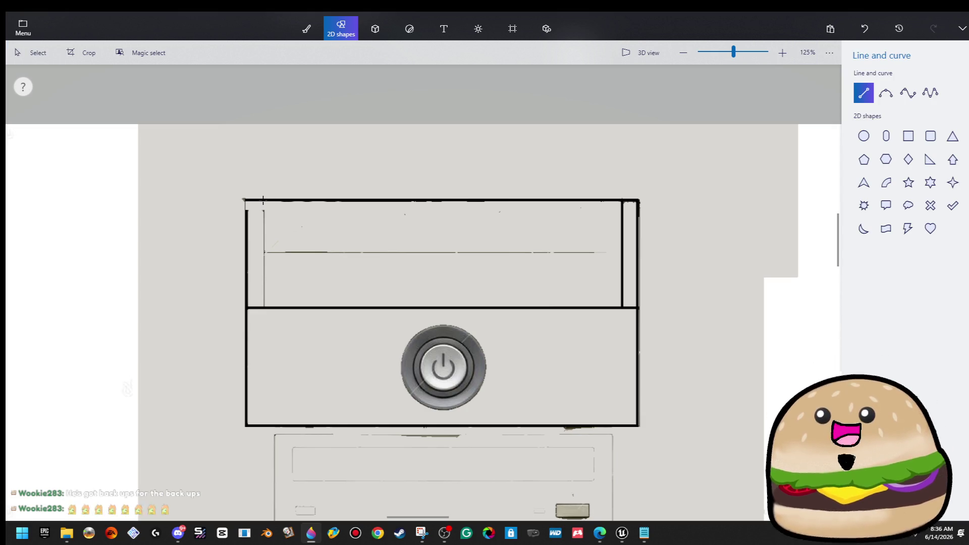
{"action": "left_click_drag", "start_coordinate": [263, 306], "coordinate": [263, 201]}
{"action": "key", "text": "ctrl+z"}
{"action": "left_click", "coordinate": [864, 92]}
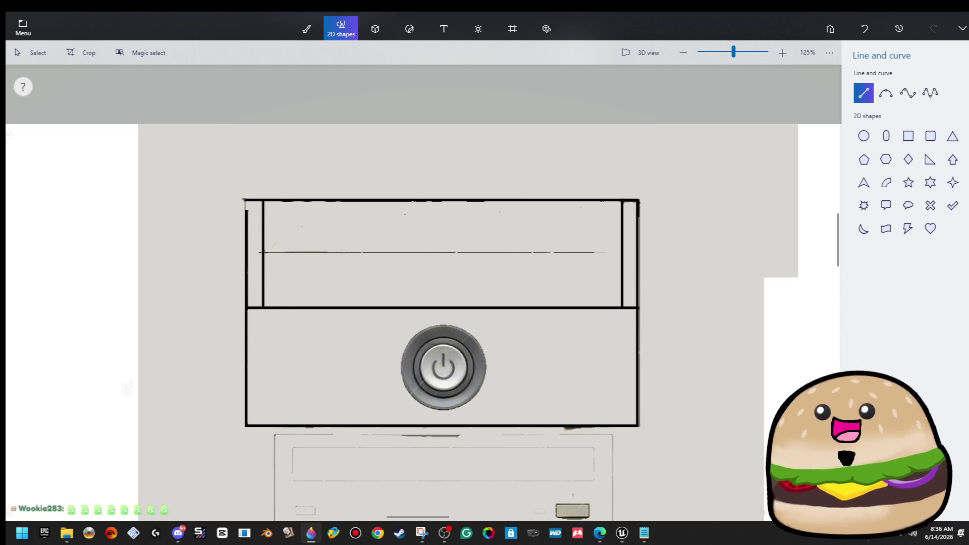
{"action": "mouse_move", "coordinate": [364, 253]}
{"action": "left_mouse_down"}
{"action": "mouse_move", "coordinate": [568, 263]}
{"action": "mouse_move", "coordinate": [620, 254]}
{"action": "left_mouse_up"}
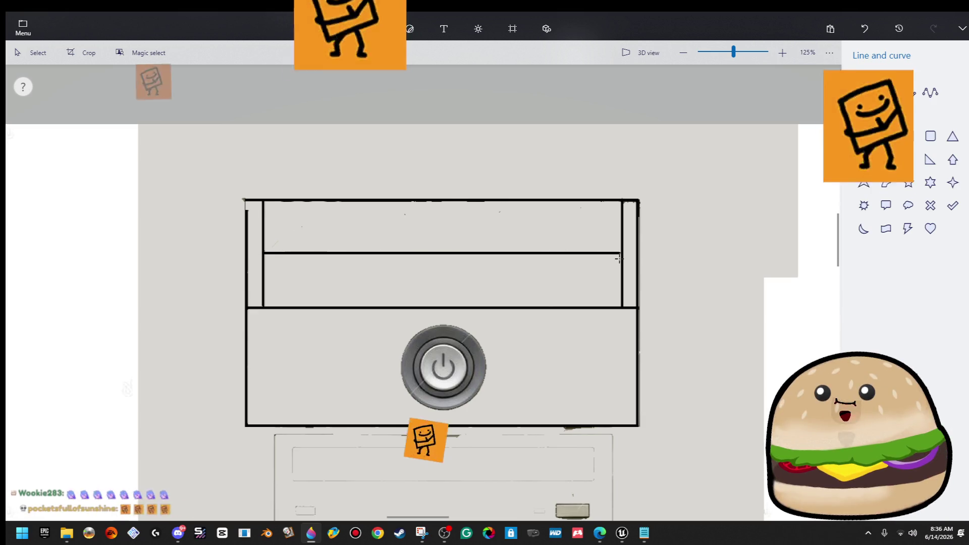
{"action": "left_click", "coordinate": [701, 277]}
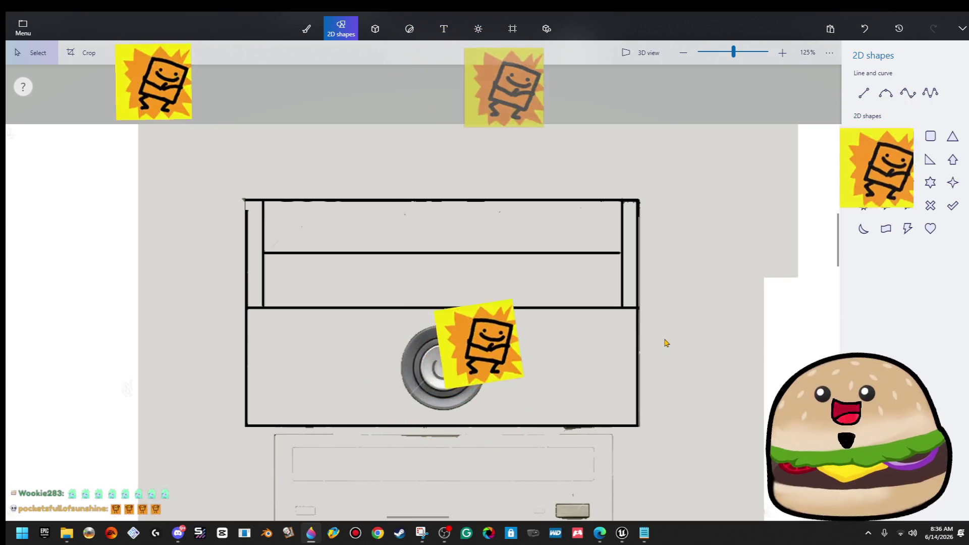
Step: Frame the first optical drive panel below the power button with a bold black rectangle
{"action": "scroll", "coordinate": [656, 404], "scroll_direction": "down", "scroll_amount": 2}
{"action": "scroll", "coordinate": [671, 414], "scroll_direction": "down", "scroll_amount": 2}
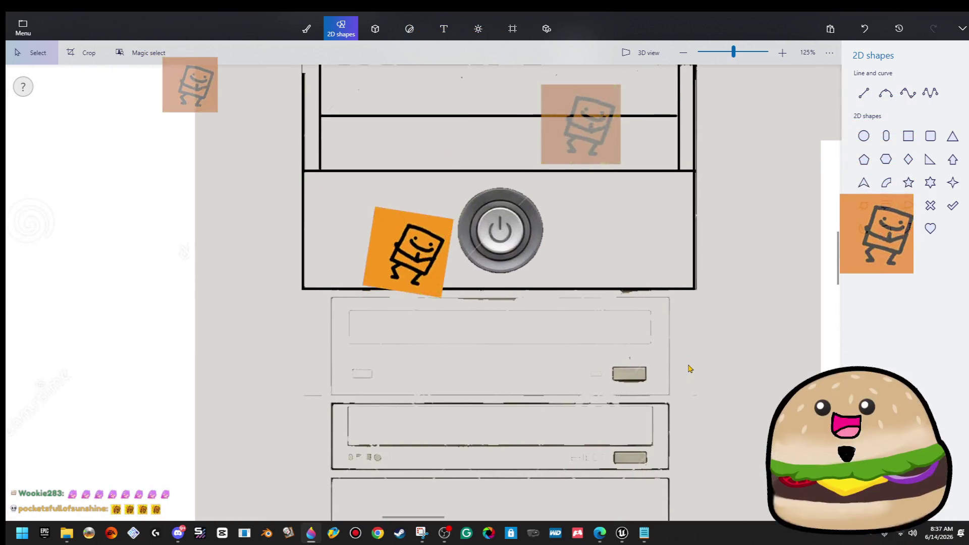
{"action": "scroll", "coordinate": [688, 368], "scroll_direction": "up", "scroll_amount": 2}
{"action": "left_click", "coordinate": [909, 136]}
{"action": "scroll", "coordinate": [757, 303], "scroll_direction": "down", "scroll_amount": 1}
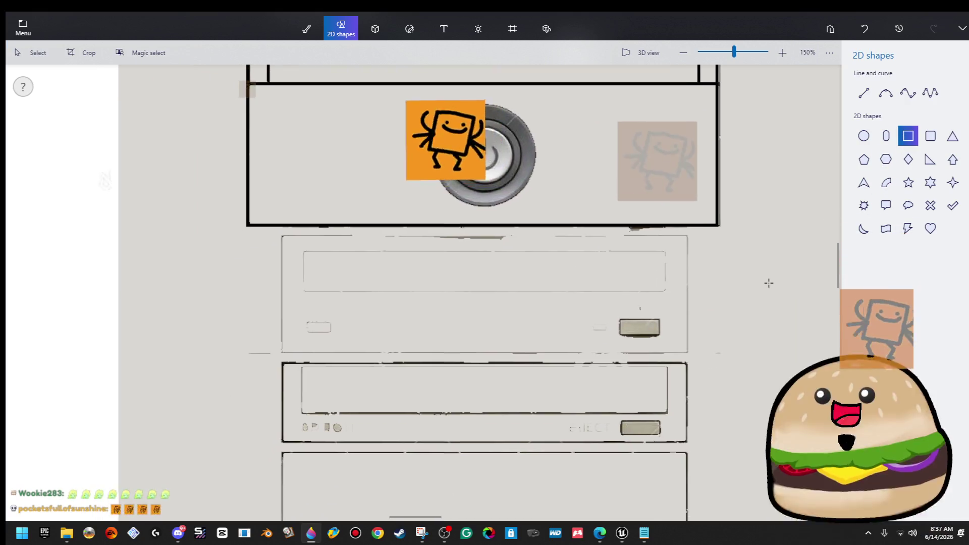
{"action": "scroll", "coordinate": [717, 263], "scroll_direction": "up", "scroll_amount": 2}
{"action": "mouse_move", "coordinate": [663, 223]}
{"action": "left_mouse_down"}
{"action": "mouse_move", "coordinate": [214, 372]}
{"action": "mouse_move", "coordinate": [122, 379]}
{"action": "left_mouse_up"}
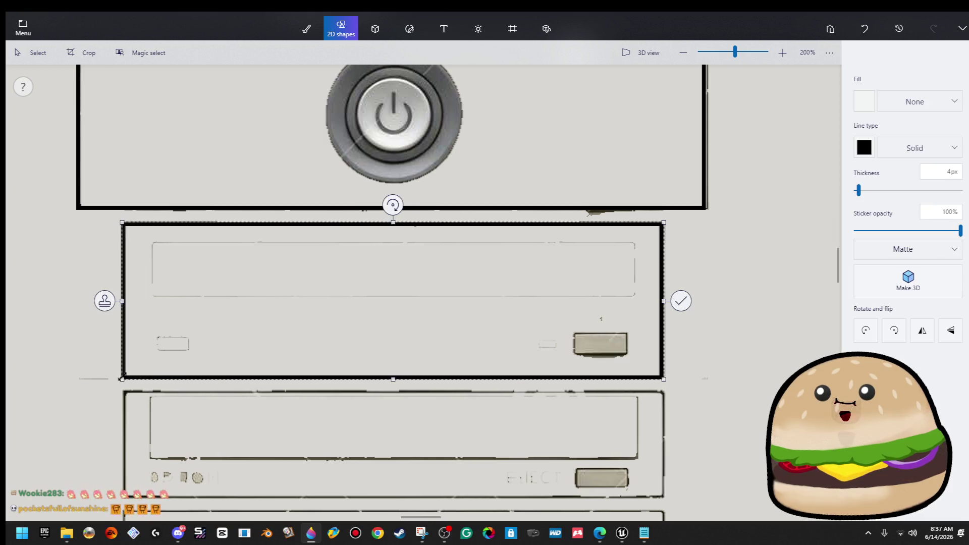
{"action": "left_click", "coordinate": [765, 292]}
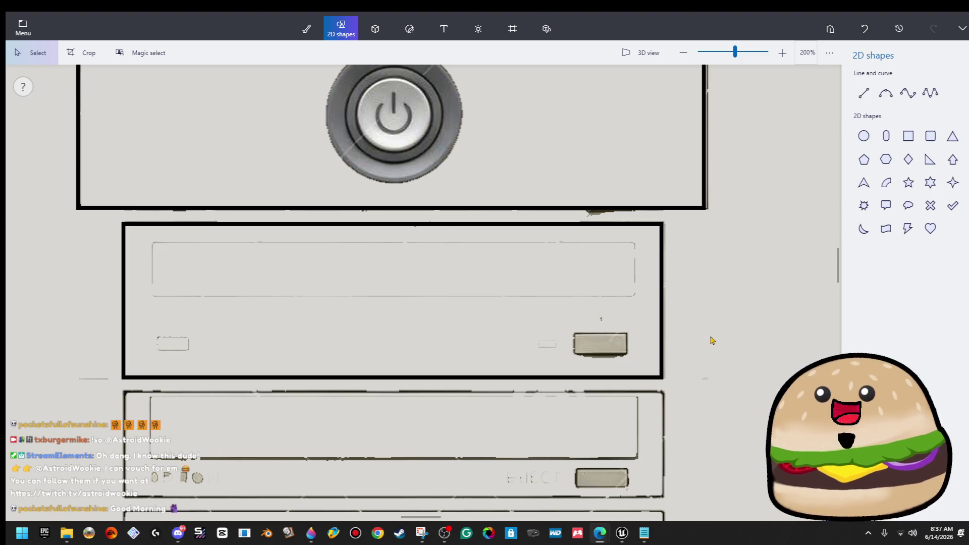
{"action": "left_click", "coordinate": [908, 136]}
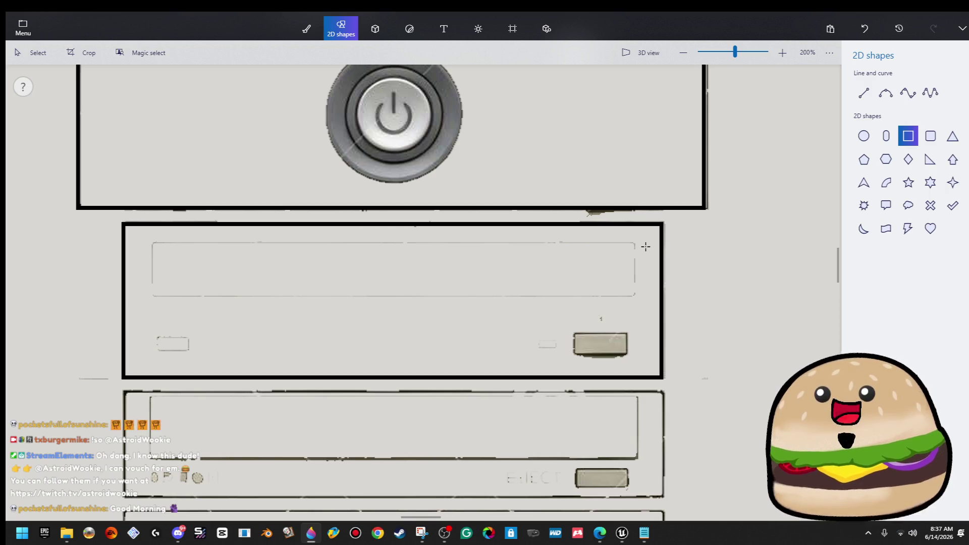
Step: Outline the drive's inner tray slot with a black rectangle
{"action": "mouse_move", "coordinate": [635, 242]}
{"action": "left_mouse_down"}
{"action": "mouse_move", "coordinate": [339, 301]}
{"action": "mouse_move", "coordinate": [152, 301]}
{"action": "left_mouse_up"}
{"action": "left_click", "coordinate": [234, 327]}
{"action": "scroll", "coordinate": [237, 331], "scroll_direction": "down", "scroll_amount": 3}
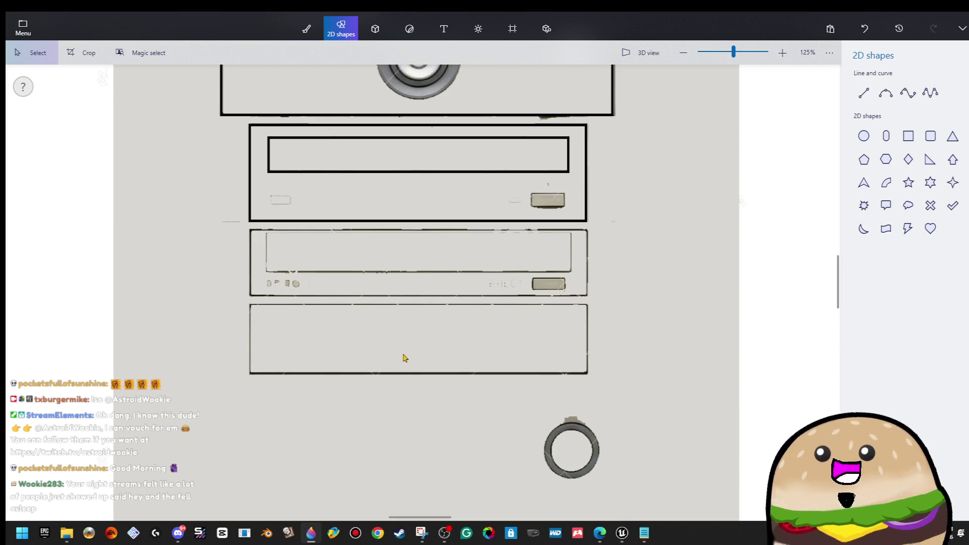
{"action": "scroll", "coordinate": [436, 376], "scroll_direction": "up", "scroll_amount": 1}
{"action": "scroll", "coordinate": [644, 322], "scroll_direction": "up", "scroll_amount": 1}
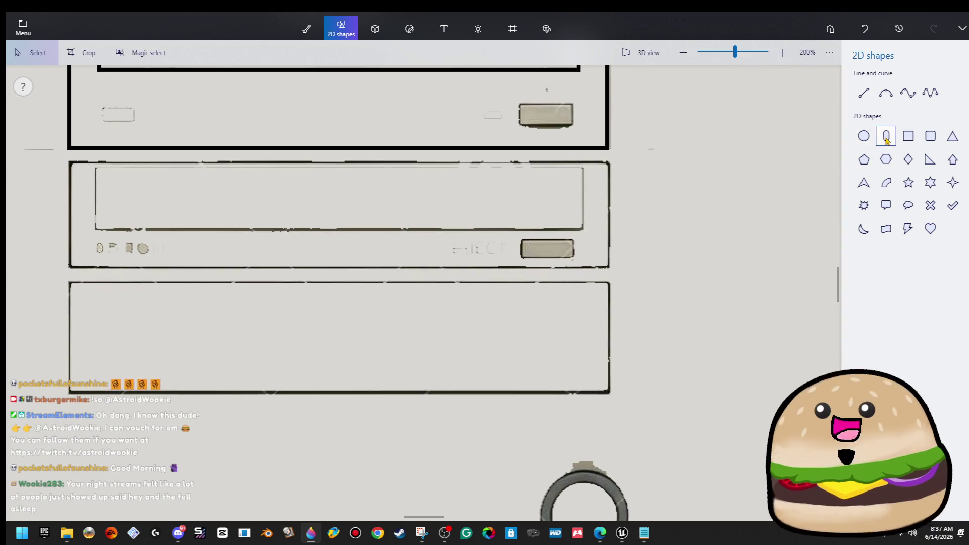
Step: Outline the bottom blank bay panel and the second drive panel with black rectangles
{"action": "left_click", "coordinate": [905, 141]}
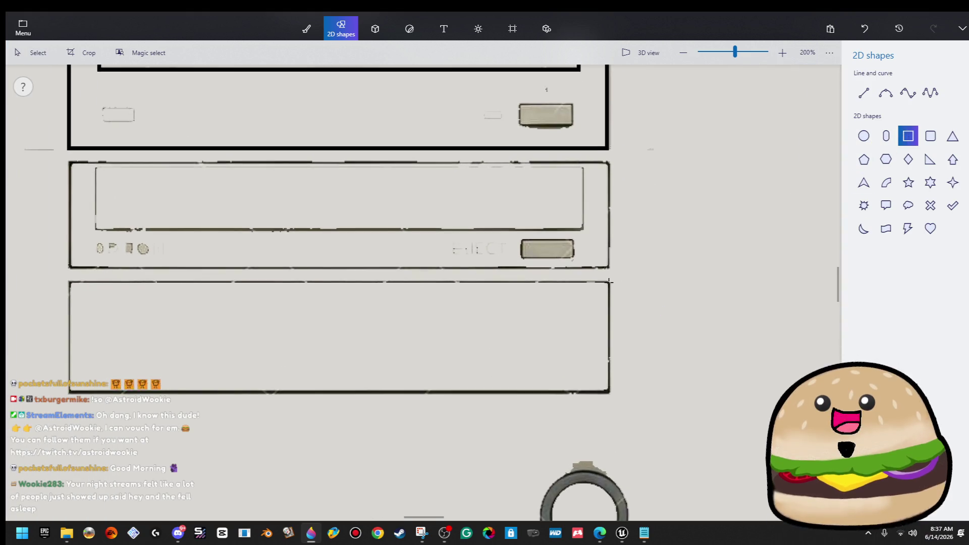
{"action": "mouse_move", "coordinate": [608, 281]}
{"action": "left_mouse_down"}
{"action": "mouse_move", "coordinate": [143, 394]}
{"action": "mouse_move", "coordinate": [67, 392]}
{"action": "left_mouse_up"}
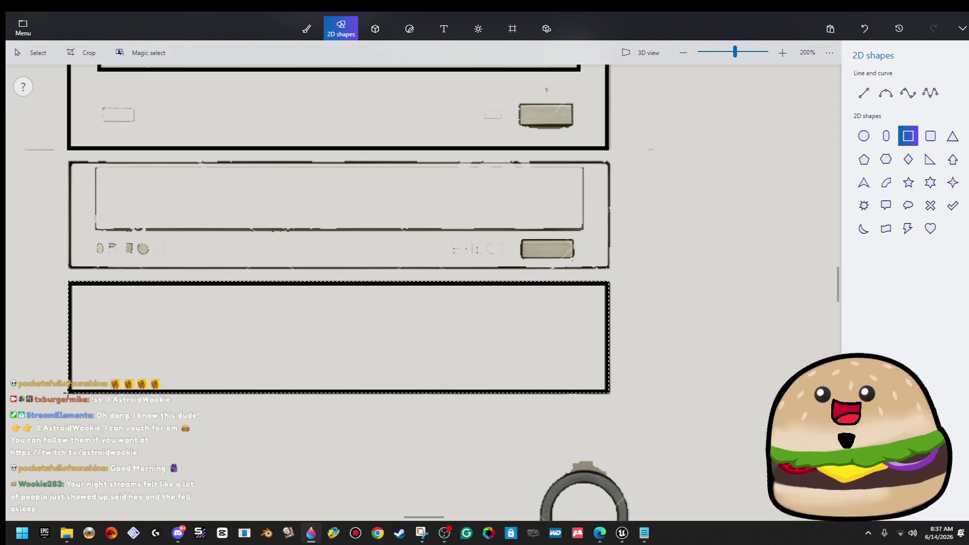
{"action": "left_click", "coordinate": [32, 320]}
{"action": "left_click", "coordinate": [908, 137]}
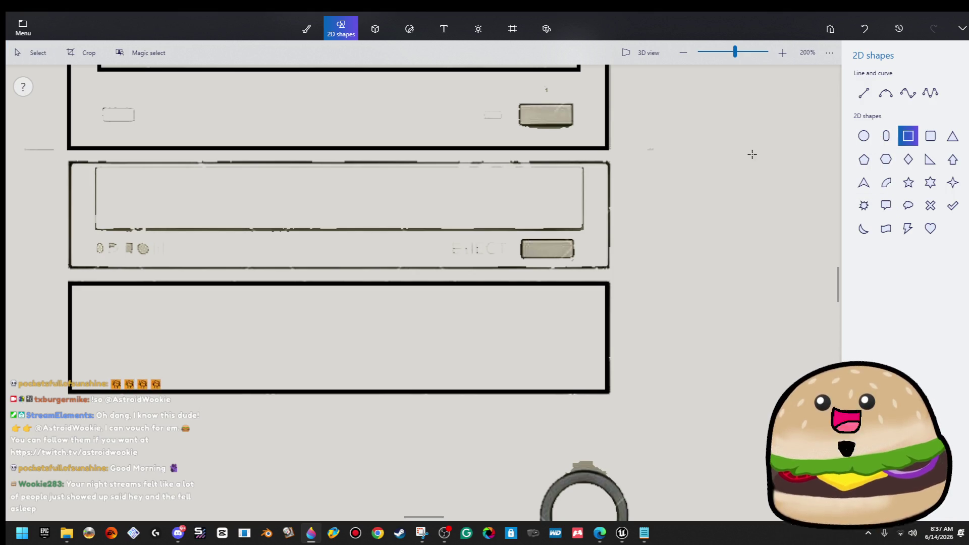
{"action": "mouse_move", "coordinate": [68, 268]}
{"action": "left_mouse_down"}
{"action": "mouse_move", "coordinate": [555, 149]}
{"action": "mouse_move", "coordinate": [611, 162]}
{"action": "left_mouse_up"}
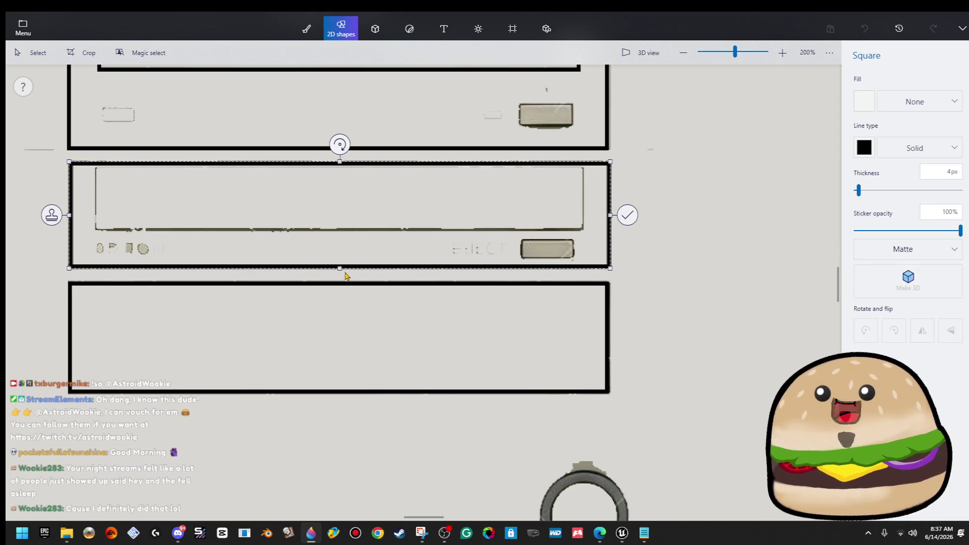
{"action": "left_click", "coordinate": [723, 270]}
{"action": "left_click", "coordinate": [908, 137]}
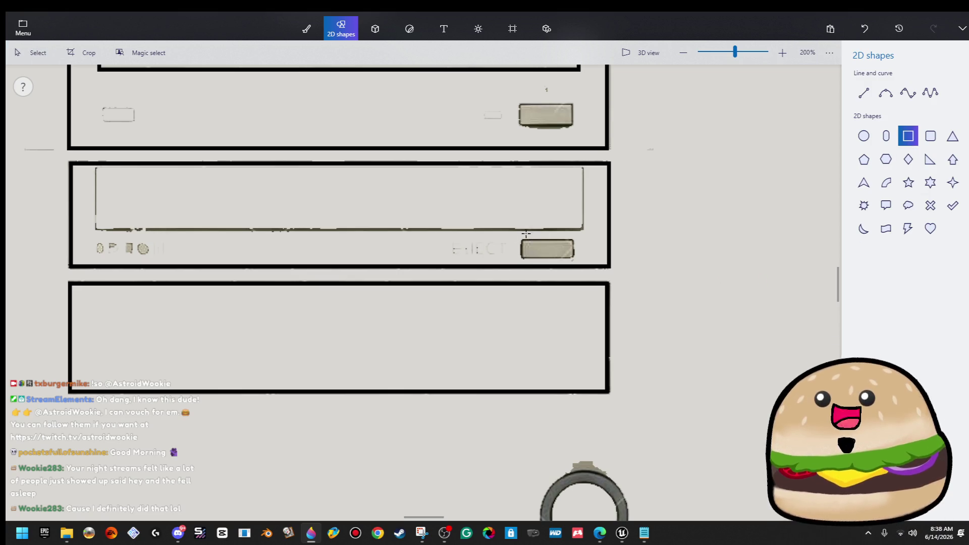
{"action": "scroll", "coordinate": [493, 231], "scroll_direction": "down", "scroll_amount": 5}
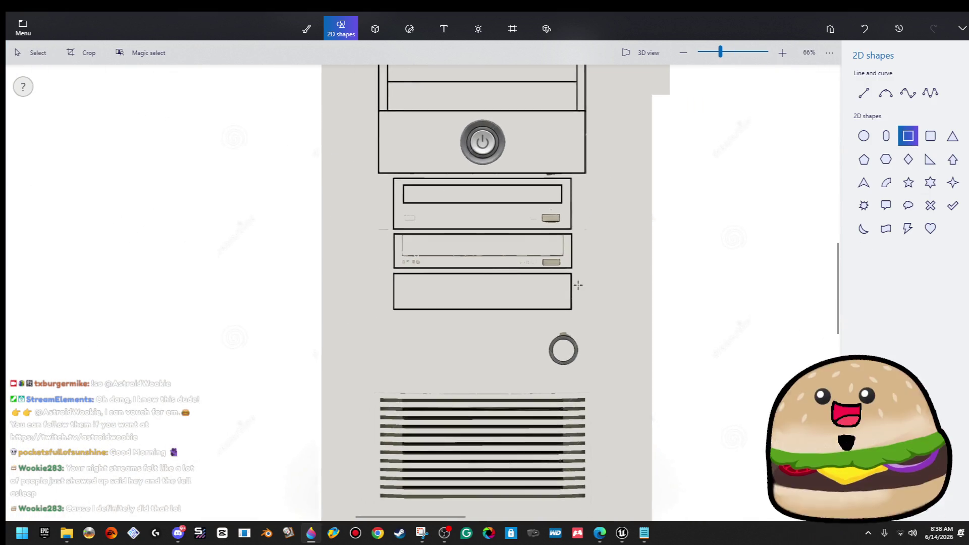
Step: Frame the ringed-knob panel with a rectangle, lowering its bottom and top edges slightly
{"action": "scroll", "coordinate": [570, 336], "scroll_direction": "up", "scroll_amount": 3}
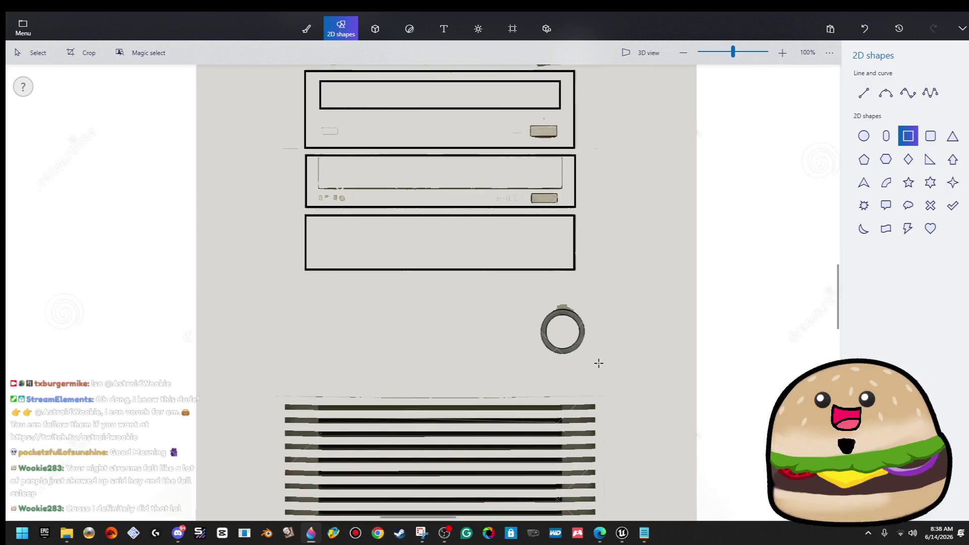
{"action": "mouse_move", "coordinate": [596, 357]}
{"action": "left_mouse_down"}
{"action": "mouse_move", "coordinate": [418, 290]}
{"action": "mouse_move", "coordinate": [282, 293]}
{"action": "left_mouse_up"}
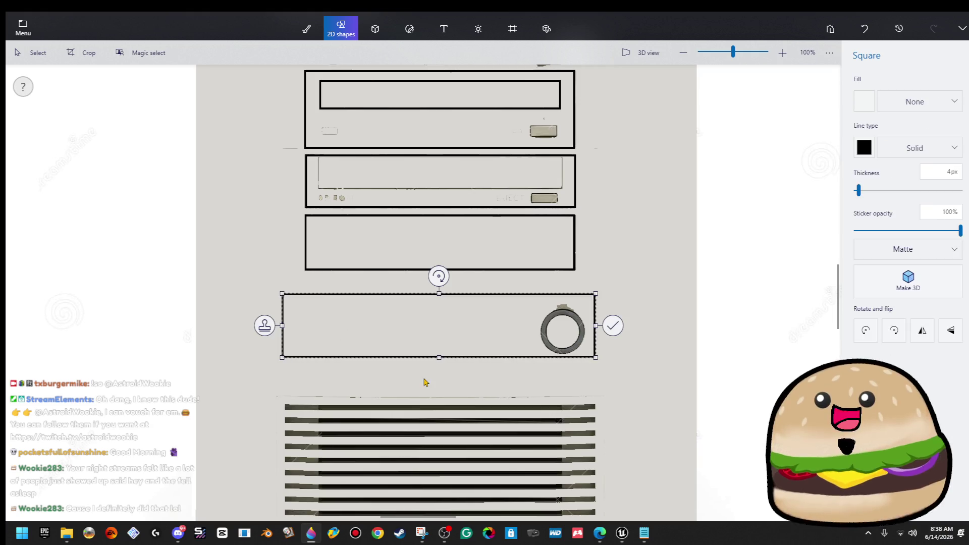
{"action": "left_click_drag", "start_coordinate": [444, 359], "coordinate": [444, 364]}
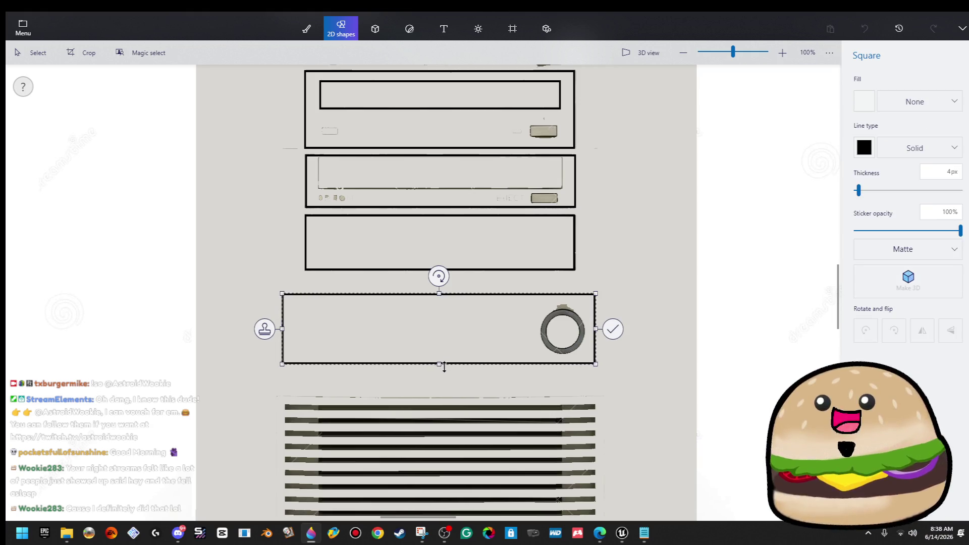
{"action": "left_click_drag", "start_coordinate": [436, 288], "coordinate": [437, 294]}
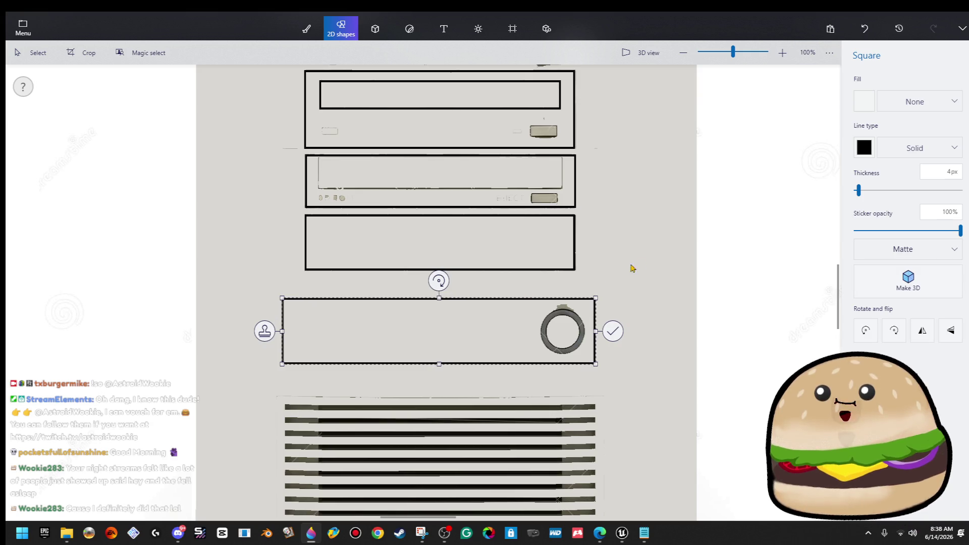
{"action": "left_click", "coordinate": [605, 277]}
Step: Select the traced drive-bay section
{"action": "scroll", "coordinate": [651, 226], "scroll_direction": "down", "scroll_amount": 3}
{"action": "scroll", "coordinate": [652, 222], "scroll_direction": "down", "scroll_amount": 3}
{"action": "scroll", "coordinate": [616, 174], "scroll_direction": "up", "scroll_amount": 2}
{"action": "scroll", "coordinate": [617, 170], "scroll_direction": "up", "scroll_amount": 2}
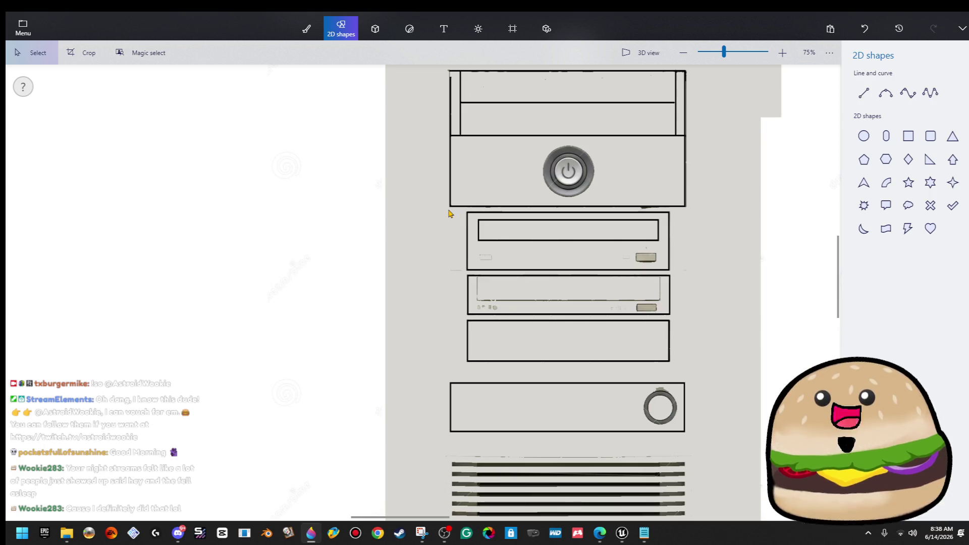
{"action": "scroll", "coordinate": [448, 215], "scroll_direction": "down", "scroll_amount": 1}
{"action": "mouse_move", "coordinate": [439, 212]}
{"action": "left_mouse_down"}
{"action": "mouse_move", "coordinate": [480, 293]}
{"action": "mouse_move", "coordinate": [654, 376]}
{"action": "mouse_move", "coordinate": [671, 414]}
{"action": "left_mouse_up"}
Step: Move the drive bays onto the white area at left and shift the power-button panel down
{"action": "scroll", "coordinate": [669, 406], "scroll_direction": "down", "scroll_amount": 1}
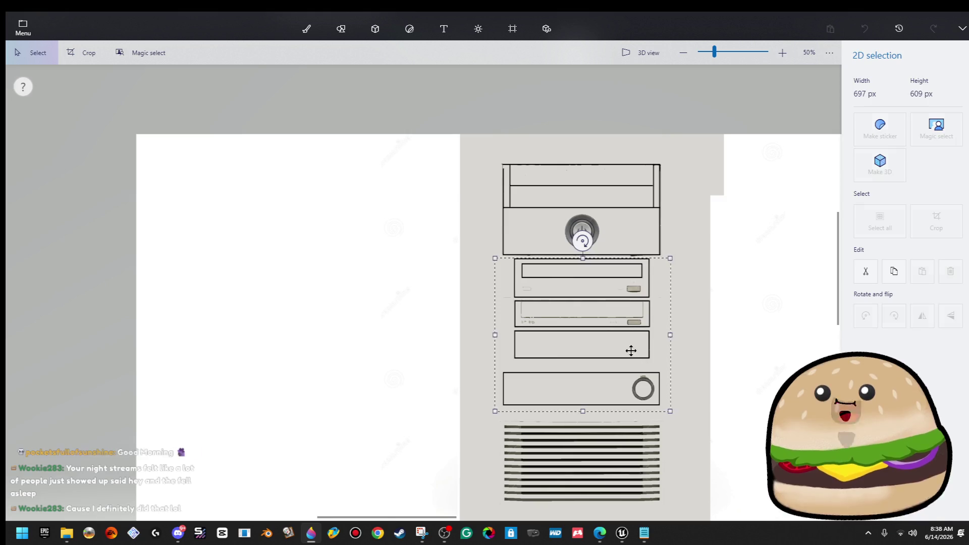
{"action": "left_click_drag", "start_coordinate": [634, 354], "coordinate": [357, 309]}
{"action": "mouse_move", "coordinate": [500, 156]}
{"action": "left_mouse_down"}
{"action": "mouse_move", "coordinate": [545, 212]}
{"action": "mouse_move", "coordinate": [679, 246]}
{"action": "mouse_move", "coordinate": [637, 348]}
{"action": "left_mouse_up"}
{"action": "scroll", "coordinate": [700, 301], "scroll_direction": "down", "scroll_amount": 1}
{"action": "scroll", "coordinate": [645, 339], "scroll_direction": "up", "scroll_amount": 3}
{"action": "key", "text": "ctrl+2"}
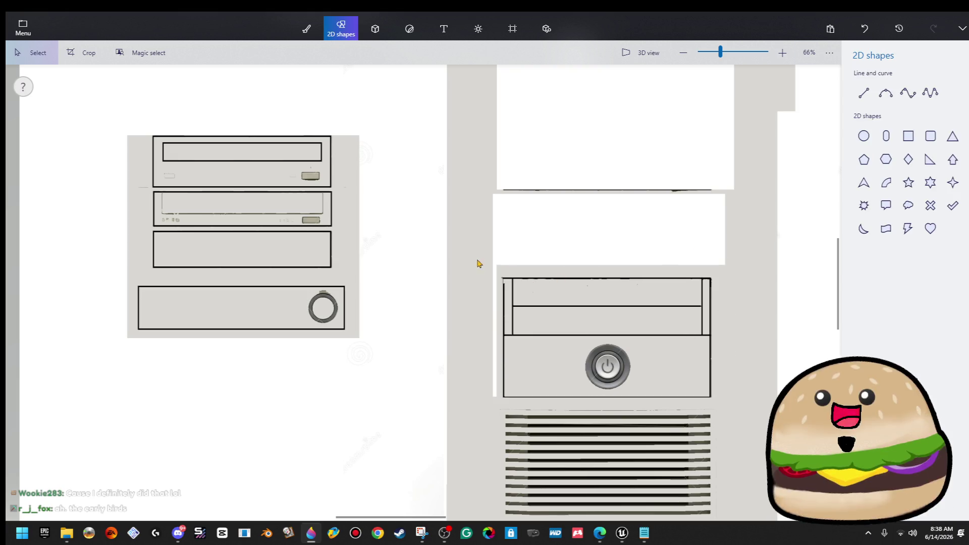
Step: Stretch a narrow strip of grey case sideways over the white holes
{"action": "mouse_move", "coordinate": [466, 418]}
{"action": "left_mouse_down"}
{"action": "mouse_move", "coordinate": [479, 368]}
{"action": "mouse_move", "coordinate": [497, 352]}
{"action": "mouse_move", "coordinate": [510, 94]}
{"action": "left_mouse_up"}
{"action": "key", "text": "ctrl+2"}
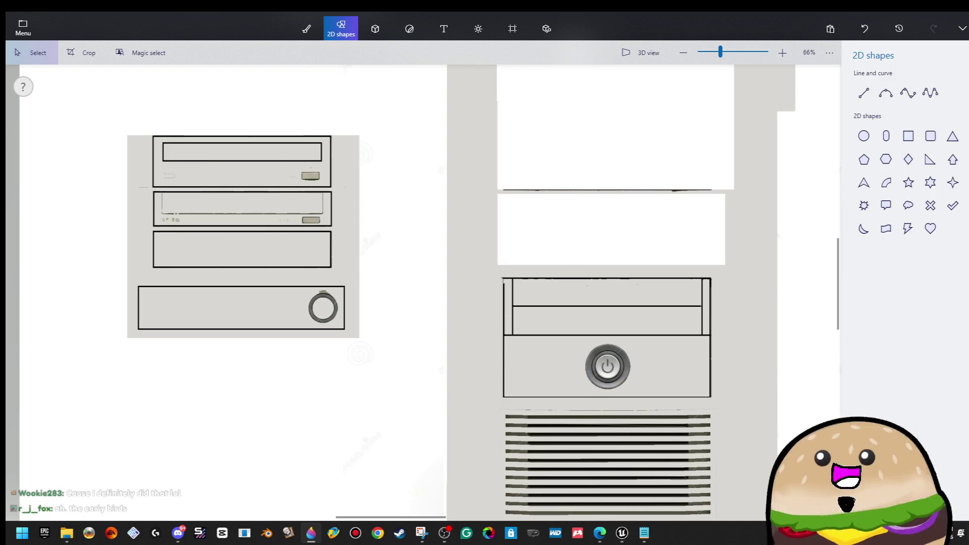
{"action": "key", "text": "alt+Tab"}
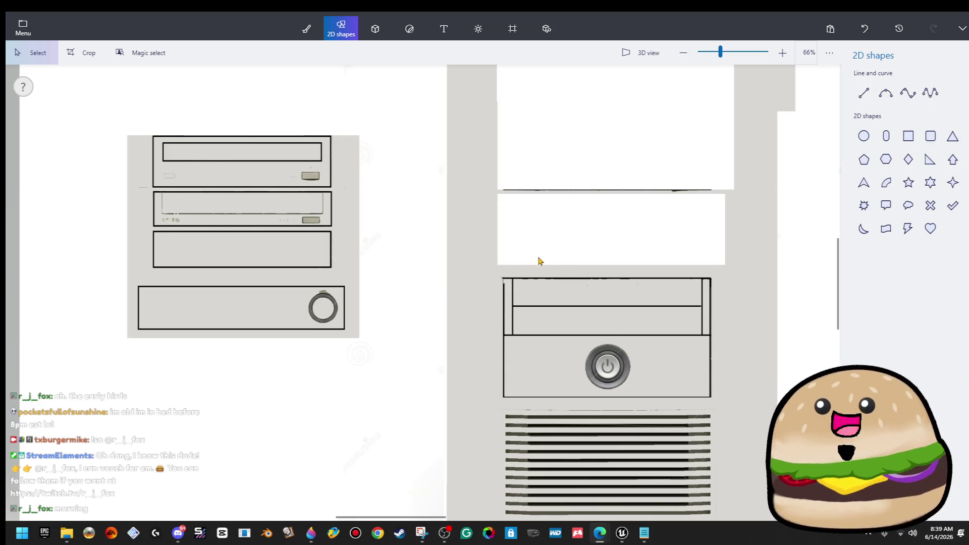
{"action": "scroll", "coordinate": [525, 210], "scroll_direction": "up", "scroll_amount": 2}
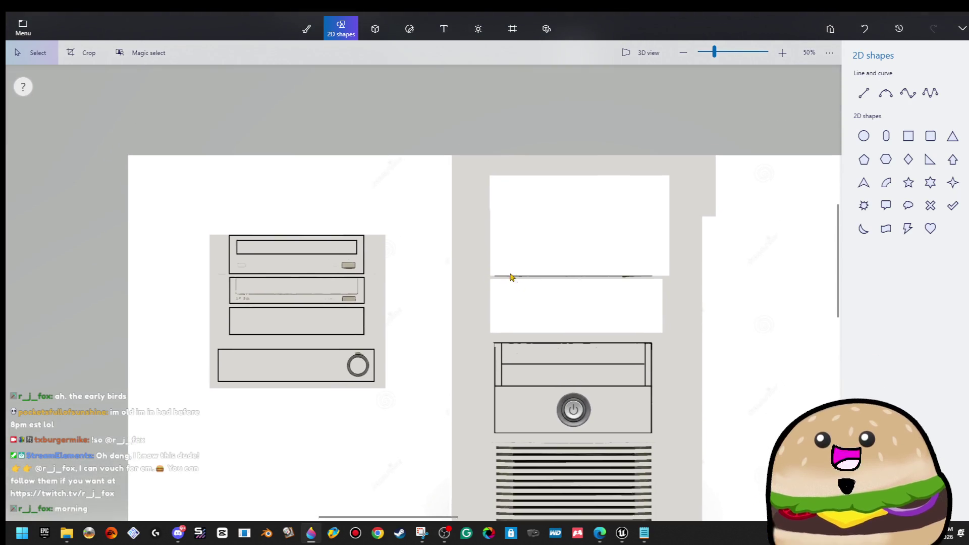
{"action": "left_click_drag", "start_coordinate": [485, 169], "coordinate": [474, 339]}
{"action": "left_click_drag", "start_coordinate": [483, 252], "coordinate": [679, 265]}
{"action": "key", "text": "ctrl+shift+2"}
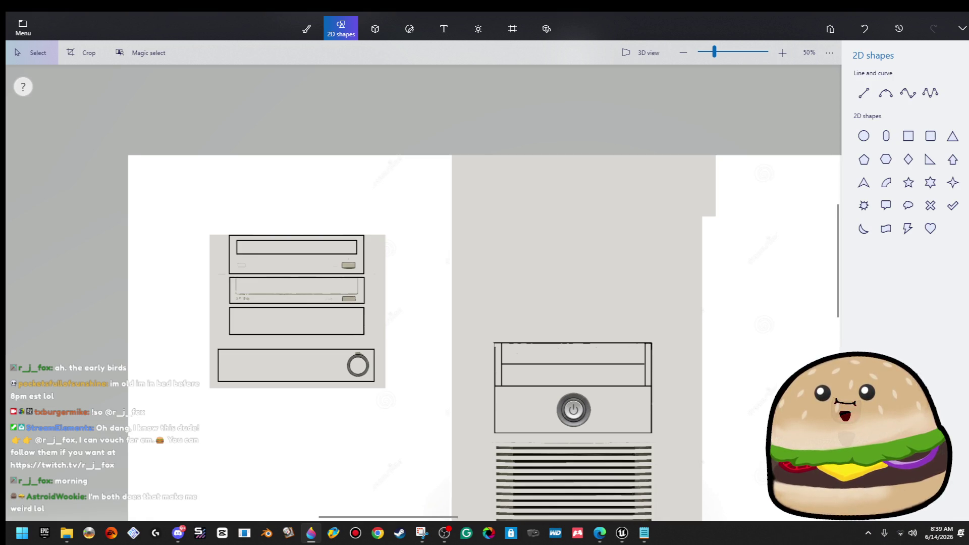
Step: Zoom to 100% and box-select the top drive bay of the left-hand group
{"action": "scroll", "coordinate": [512, 460], "scroll_direction": "up", "scroll_amount": 1}
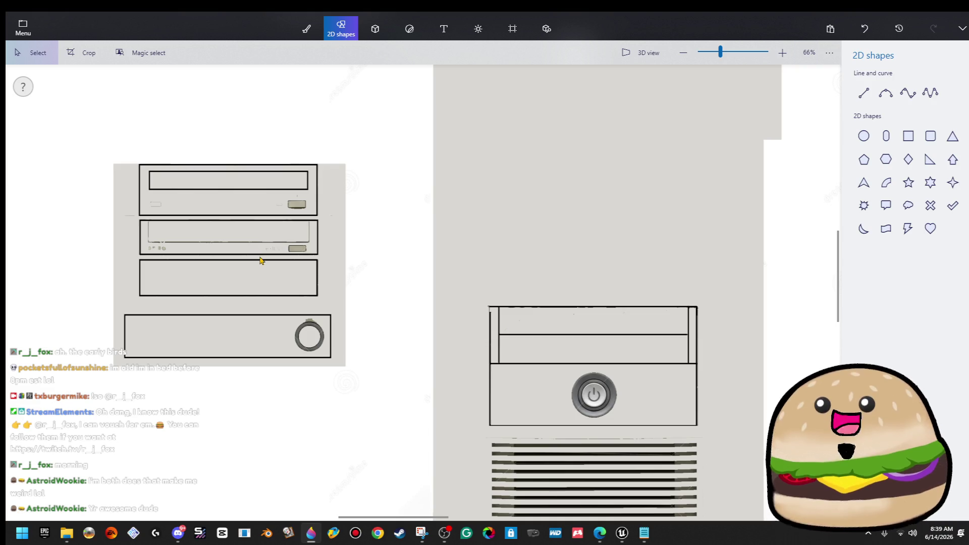
{"action": "scroll", "coordinate": [258, 260], "scroll_direction": "up", "scroll_amount": 2}
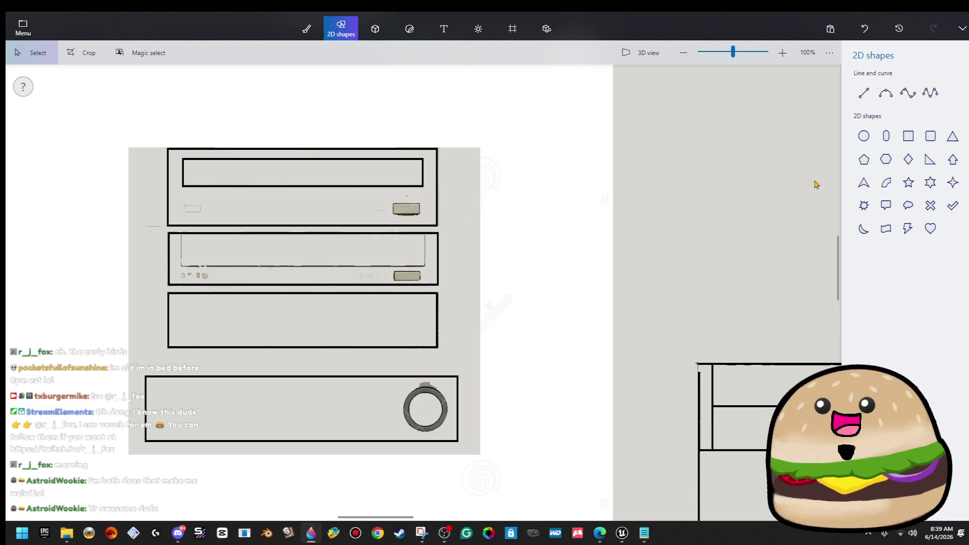
{"action": "left_click", "coordinate": [914, 142]}
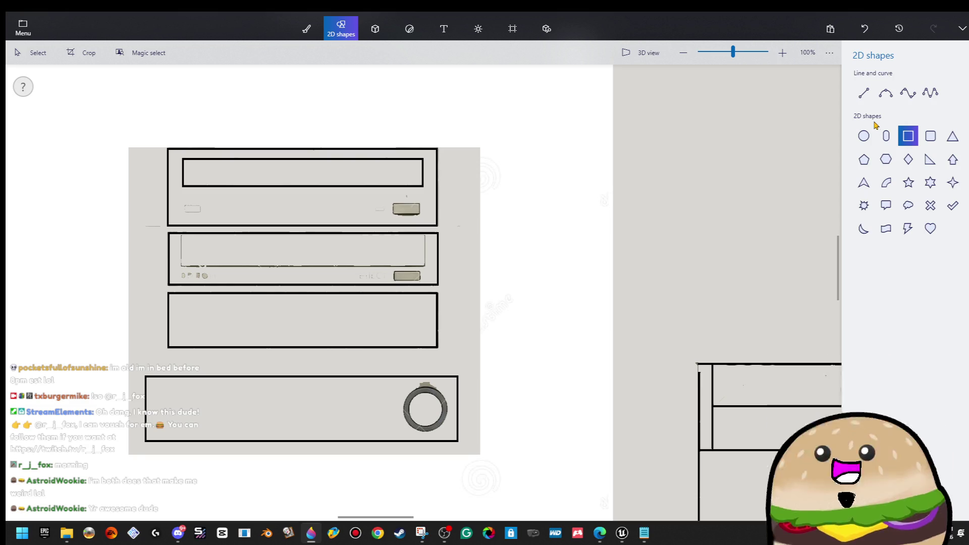
{"action": "scroll", "coordinate": [199, 168], "scroll_direction": "up", "scroll_amount": 1}
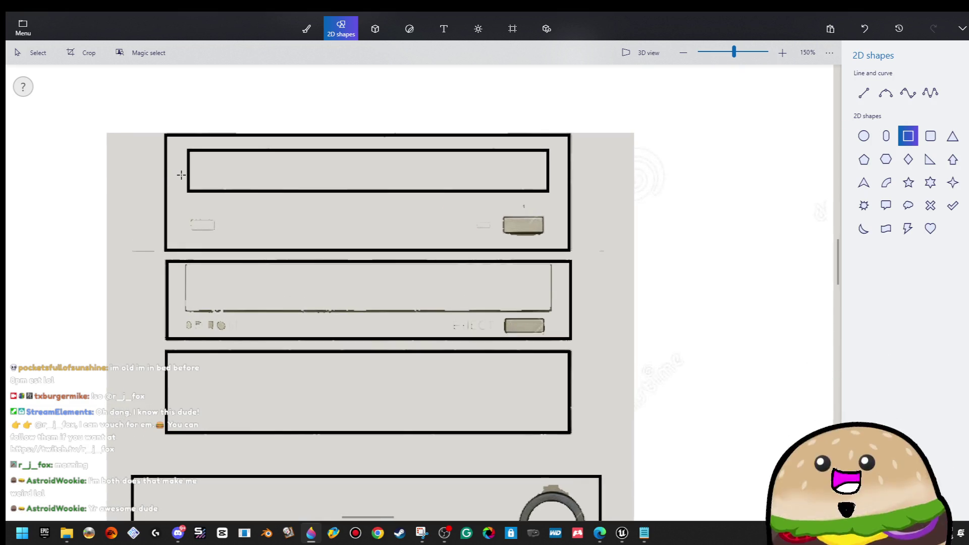
{"action": "scroll", "coordinate": [207, 177], "scroll_direction": "down", "scroll_amount": 1}
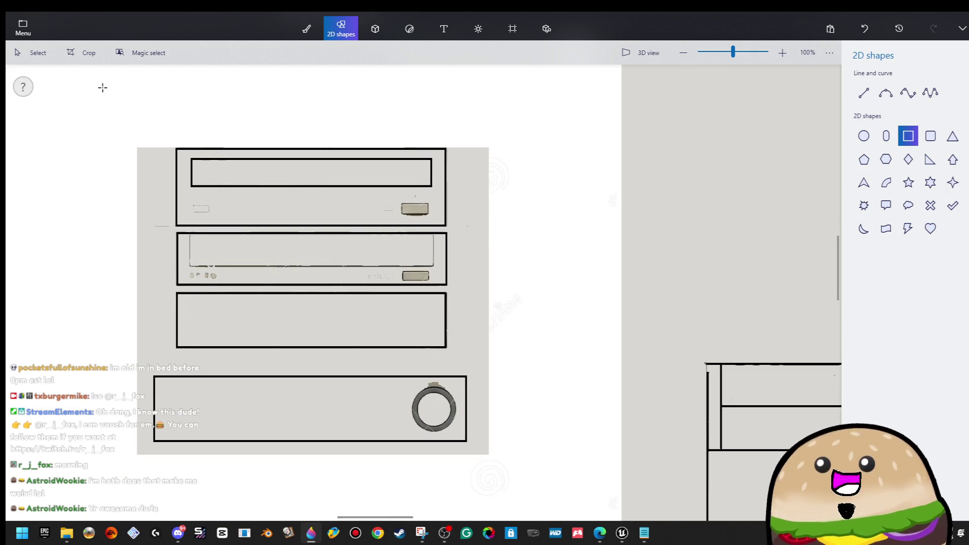
{"action": "left_click", "coordinate": [45, 58]}
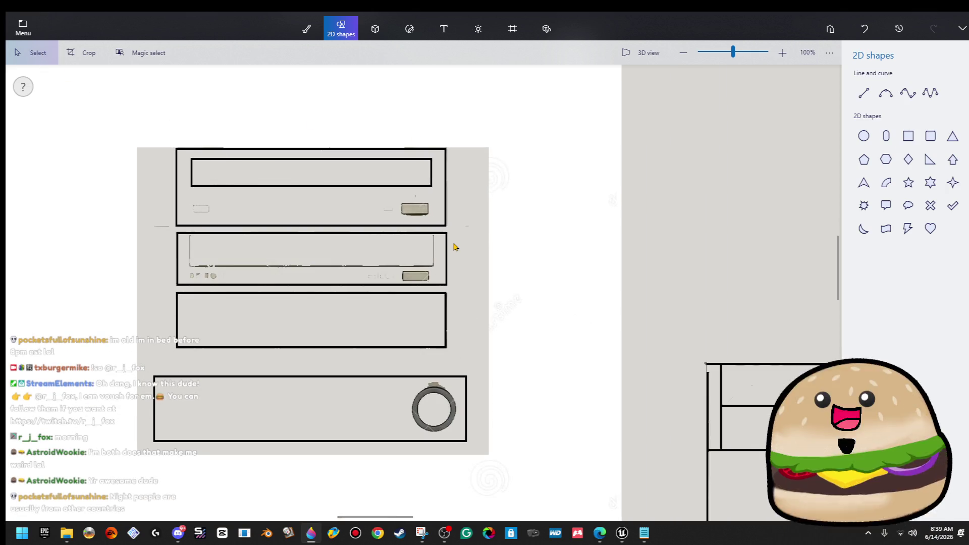
{"action": "mouse_move", "coordinate": [448, 228]}
{"action": "left_mouse_down"}
{"action": "mouse_move", "coordinate": [158, 164]}
{"action": "mouse_move", "coordinate": [161, 148]}
{"action": "left_mouse_up"}
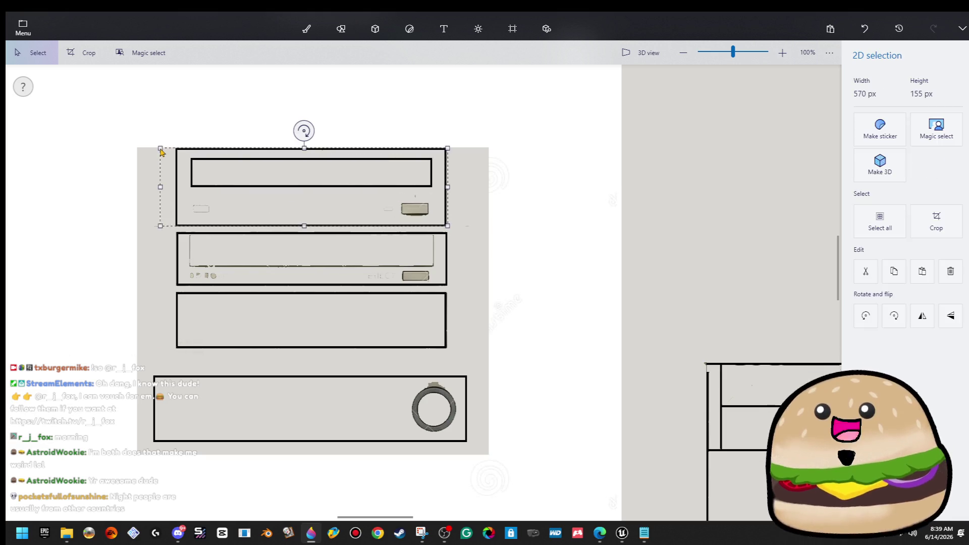
Step: Copy the drive bay and paste it onto the tower above the power-button panel
{"action": "right_click", "coordinate": [231, 163]}
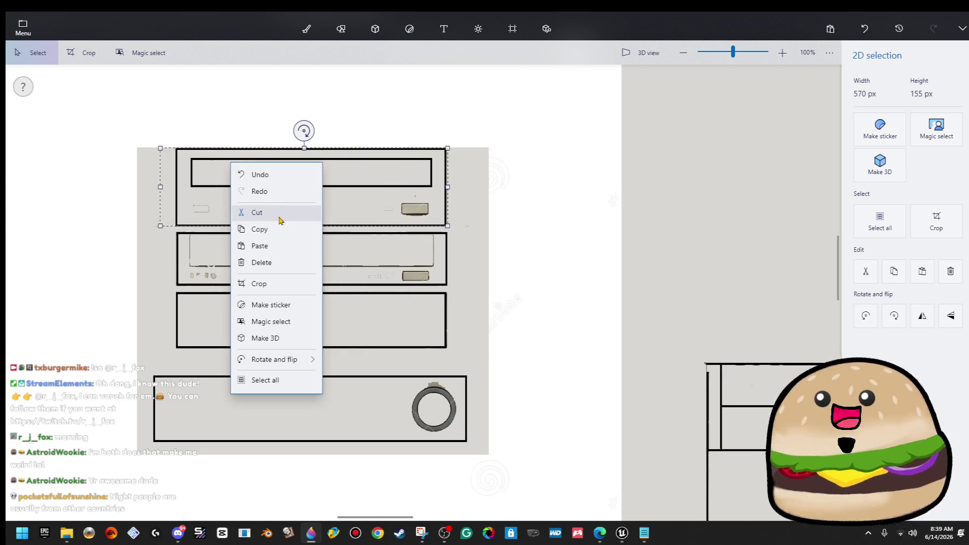
{"action": "left_click", "coordinate": [281, 233]}
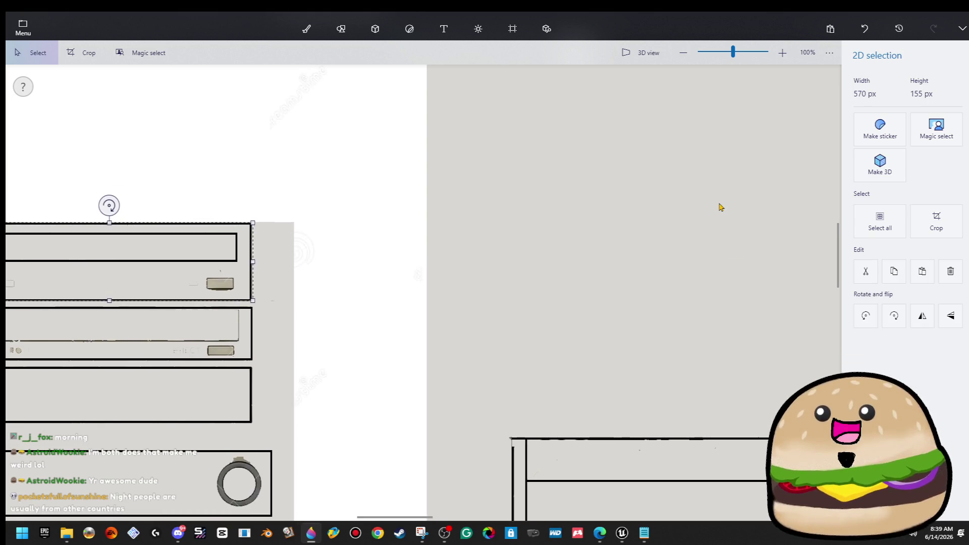
{"action": "key", "text": "ctrl+shift+s"}
{"action": "key", "text": "ctrl+v"}
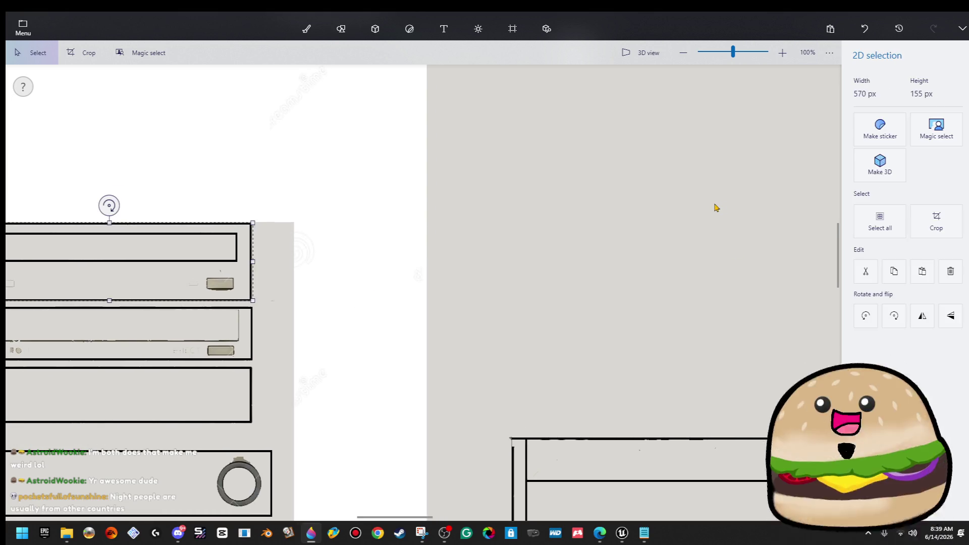
{"action": "scroll", "coordinate": [452, 210], "scroll_direction": "down", "scroll_amount": 2}
{"action": "mouse_move", "coordinate": [204, 244]}
{"action": "left_mouse_down"}
{"action": "mouse_move", "coordinate": [615, 316]}
{"action": "mouse_move", "coordinate": [600, 334]}
{"action": "left_mouse_up"}
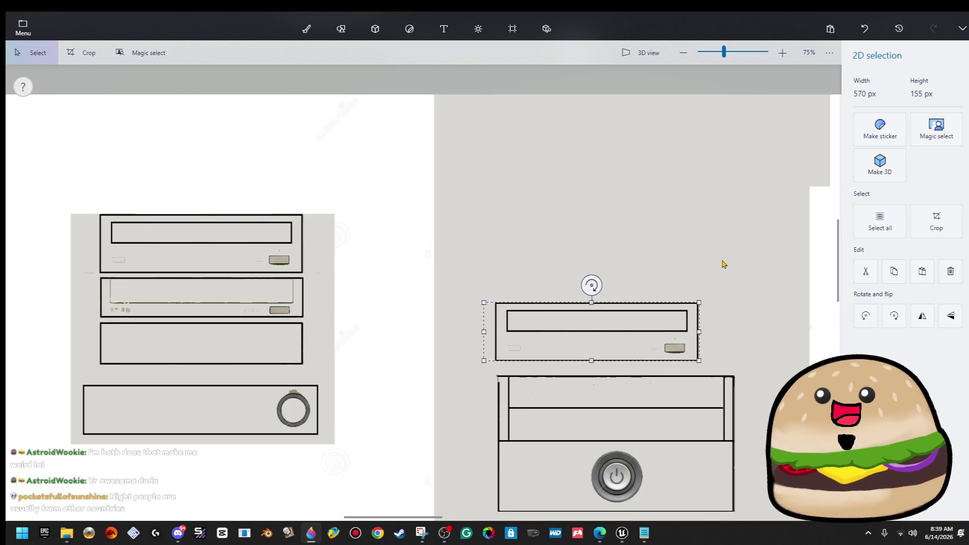
{"action": "left_click", "coordinate": [723, 264]}
Step: Widen the pasted bay by shifting its right part and stretching a strip over the gap
{"action": "left_click_drag", "start_coordinate": [733, 275], "coordinate": [554, 366]}
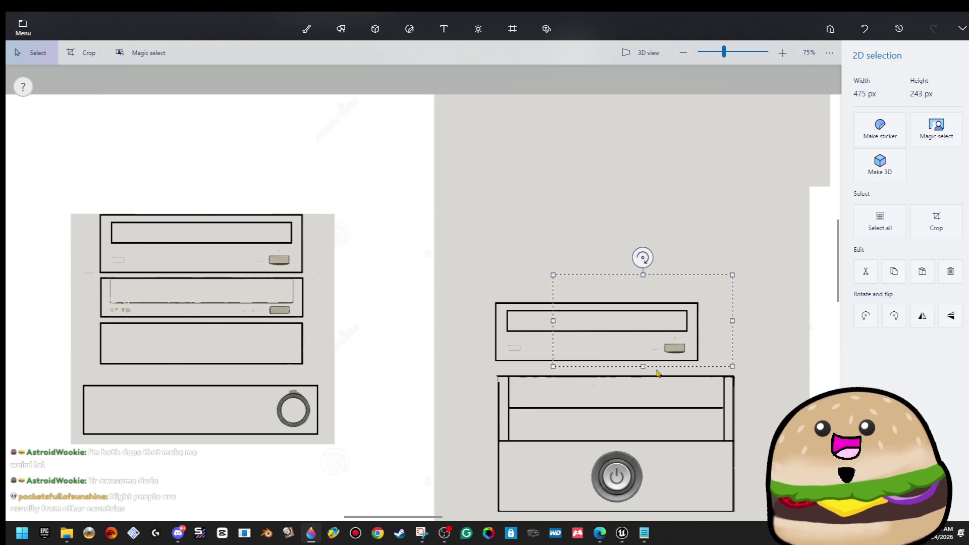
{"action": "key", "text": "Right"}
{"action": "key", "text": "Right"}
{"action": "key", "text": "Right"}
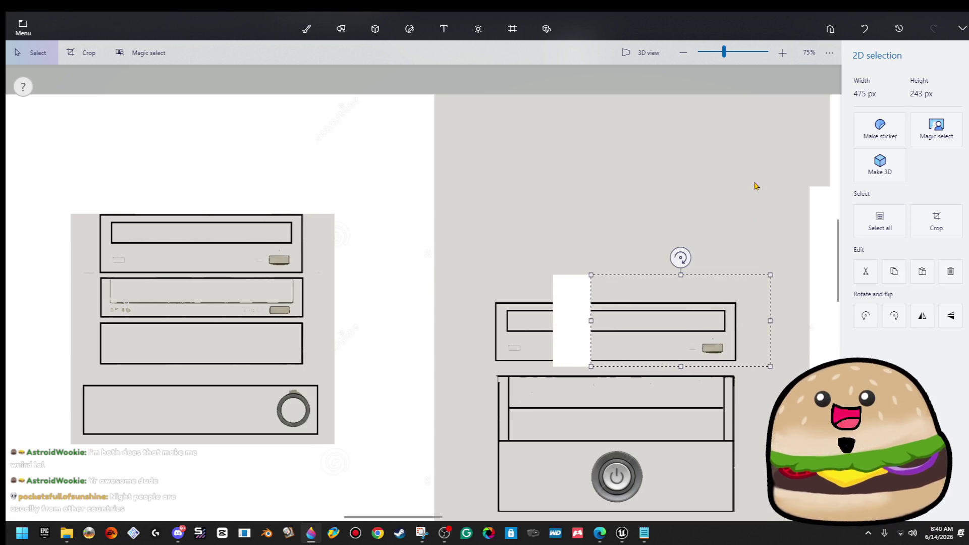
{"action": "key", "text": "s"}
{"action": "left_click_drag", "start_coordinate": [599, 271], "coordinate": [612, 371]}
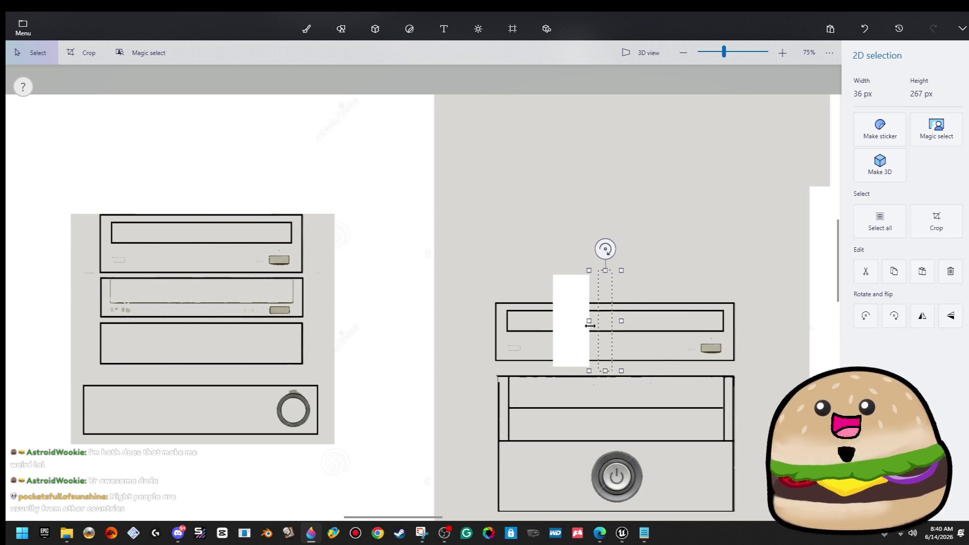
{"action": "left_click_drag", "start_coordinate": [599, 322], "coordinate": [538, 324]}
{"action": "left_click", "coordinate": [520, 257]}
{"action": "scroll", "coordinate": [549, 297], "scroll_direction": "down", "scroll_amount": 3}
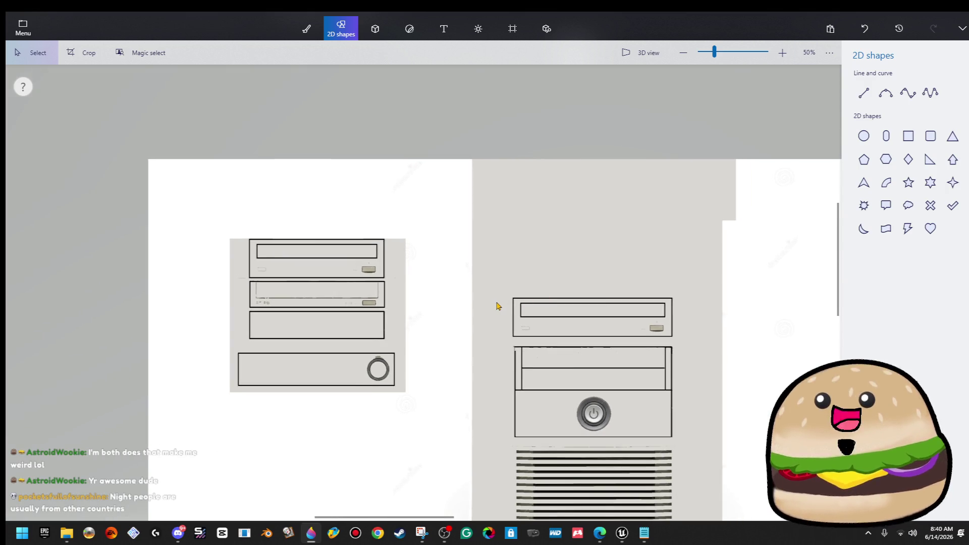
Step: Move the widened drive bay higher up the tower
{"action": "left_click_drag", "start_coordinate": [512, 288], "coordinate": [675, 332]}
{"action": "left_click_drag", "start_coordinate": [678, 280], "coordinate": [499, 341]}
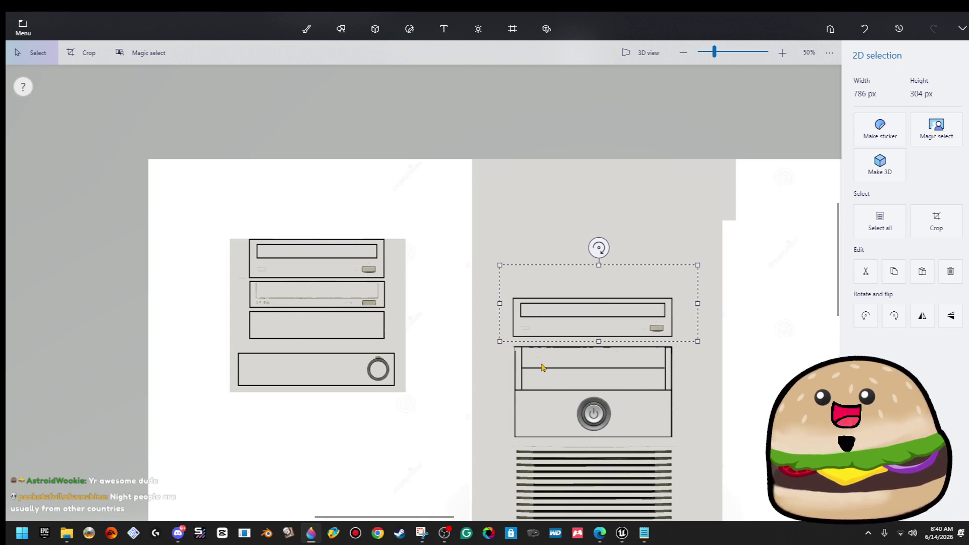
{"action": "left_click_drag", "start_coordinate": [595, 323], "coordinate": [595, 247]}
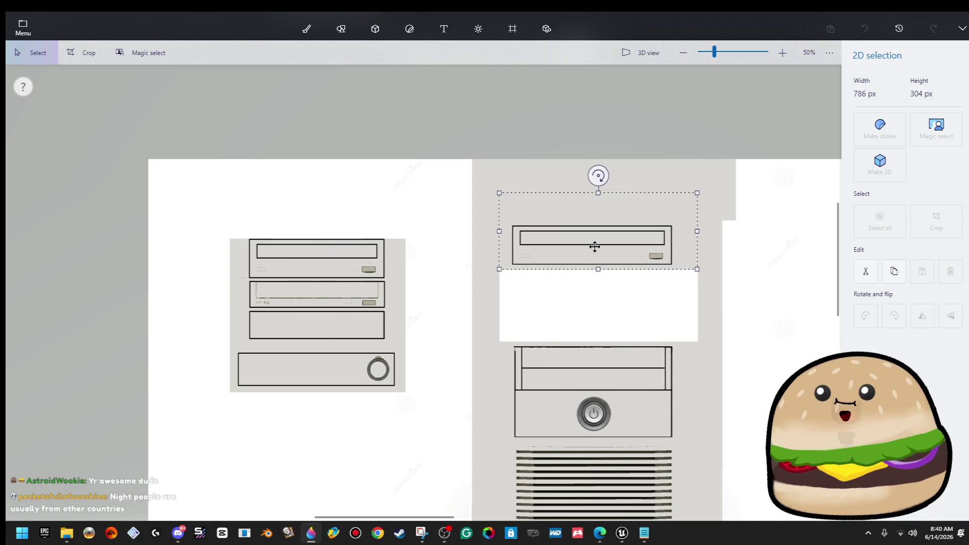
Step: Copy the top drive bay and reselect it on the right tower
{"action": "right_click", "coordinate": [595, 246]}
{"action": "left_click", "coordinate": [639, 317]}
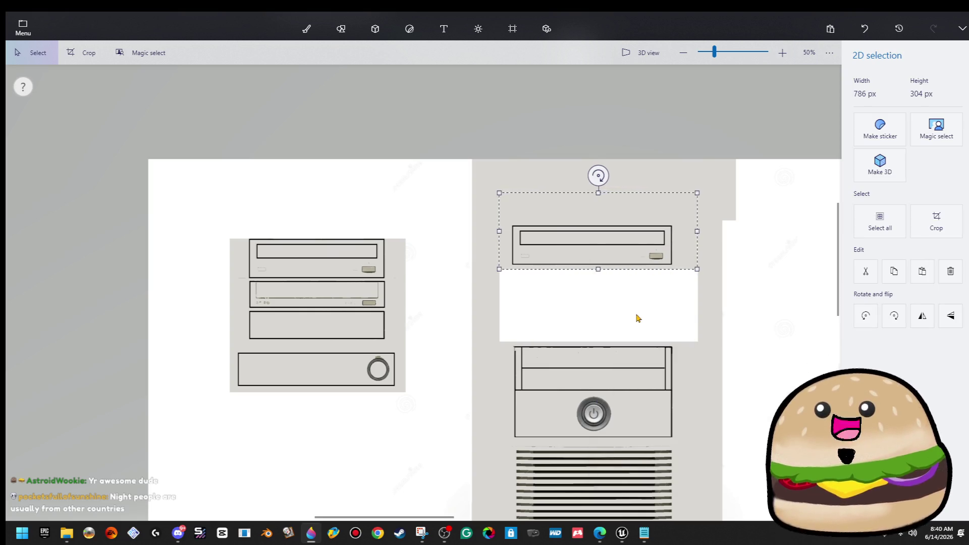
{"action": "key", "text": "ctrl+2"}
{"action": "left_click_drag", "start_coordinate": [498, 215], "coordinate": [687, 272]}
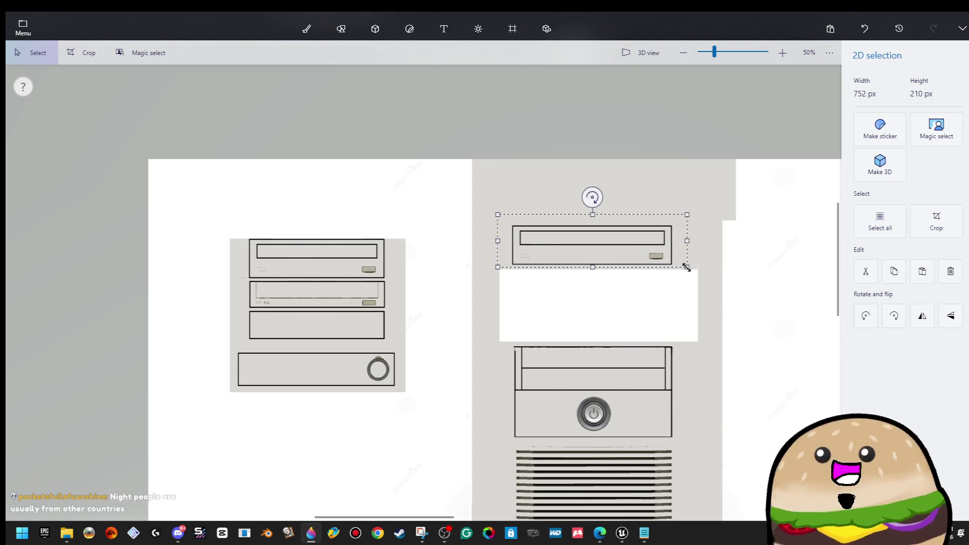
{"action": "key", "text": "ctrl+2"}
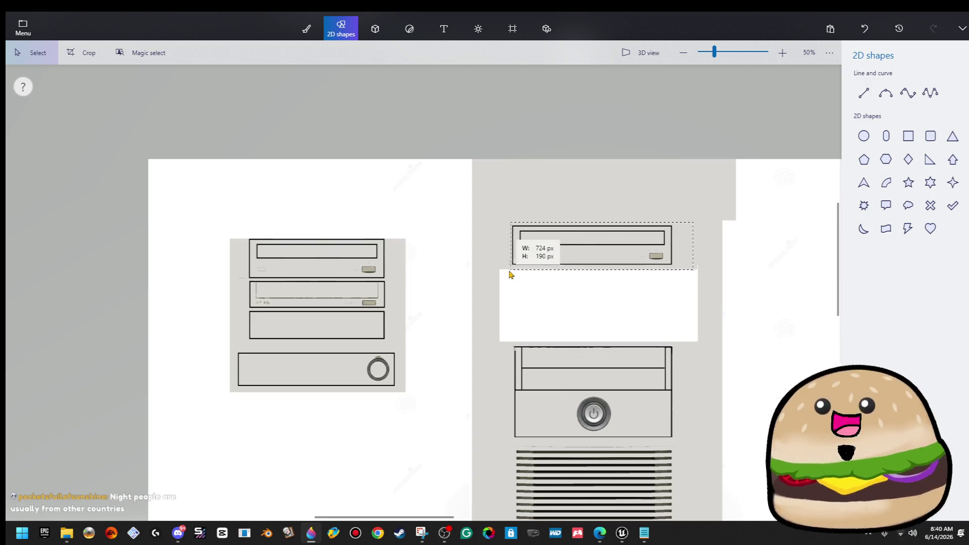
{"action": "left_click_drag", "start_coordinate": [494, 273], "coordinate": [491, 268]}
Step: Paste a second drive bay beneath the first, then nudge both bays up together
{"action": "right_click", "coordinate": [561, 250]}
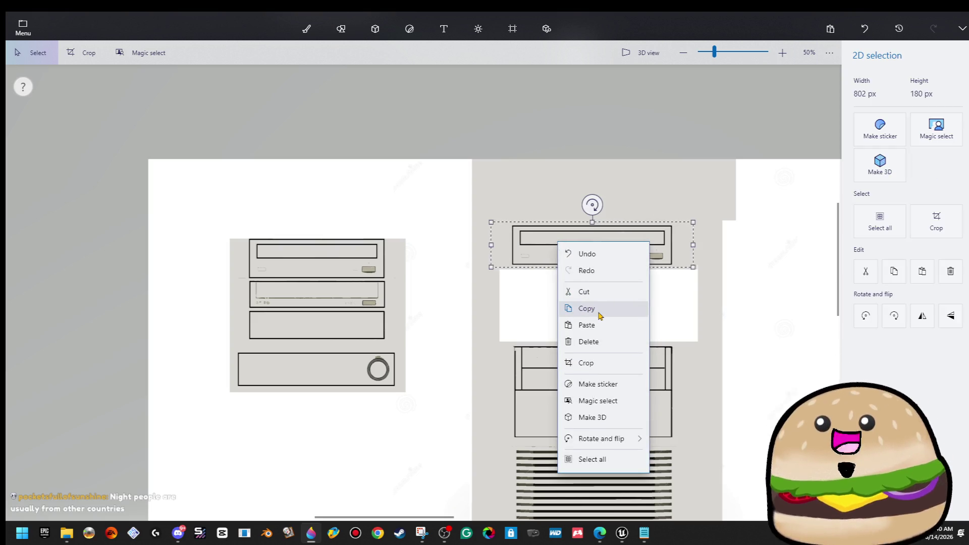
{"action": "left_click", "coordinate": [601, 312]}
{"action": "key", "text": "ctrl+2"}
{"action": "key", "text": "ctrl+z"}
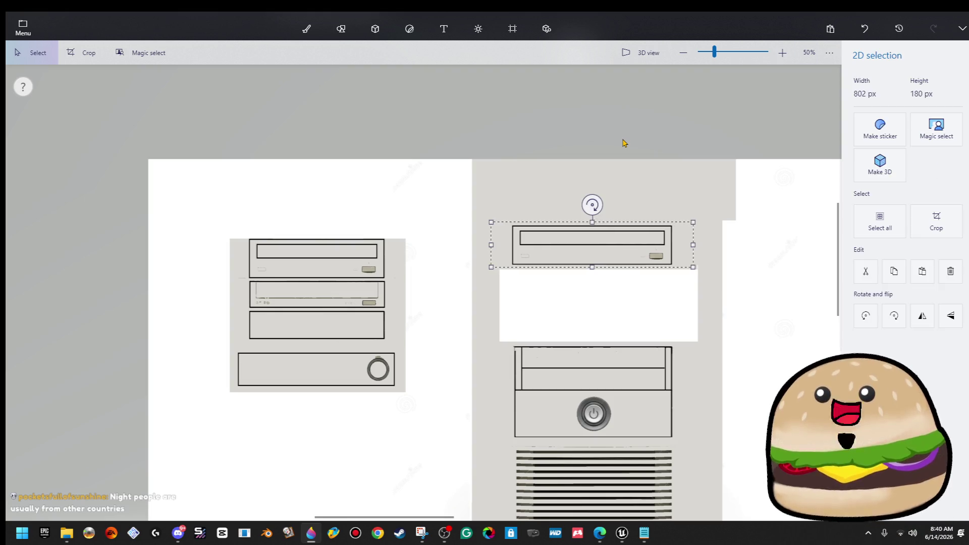
{"action": "key", "text": "ctrl+v"}
{"action": "key", "text": "Down"}
{"action": "key", "text": "Down"}
{"action": "key", "text": "Down"}
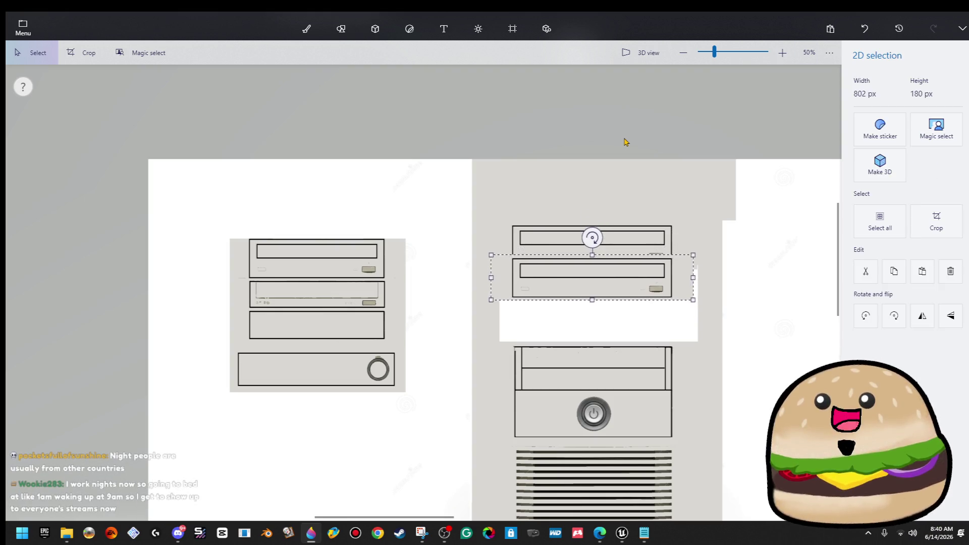
{"action": "key", "text": "Down"}
{"action": "key", "text": "Down"}
{"action": "key", "text": "ctrl+2"}
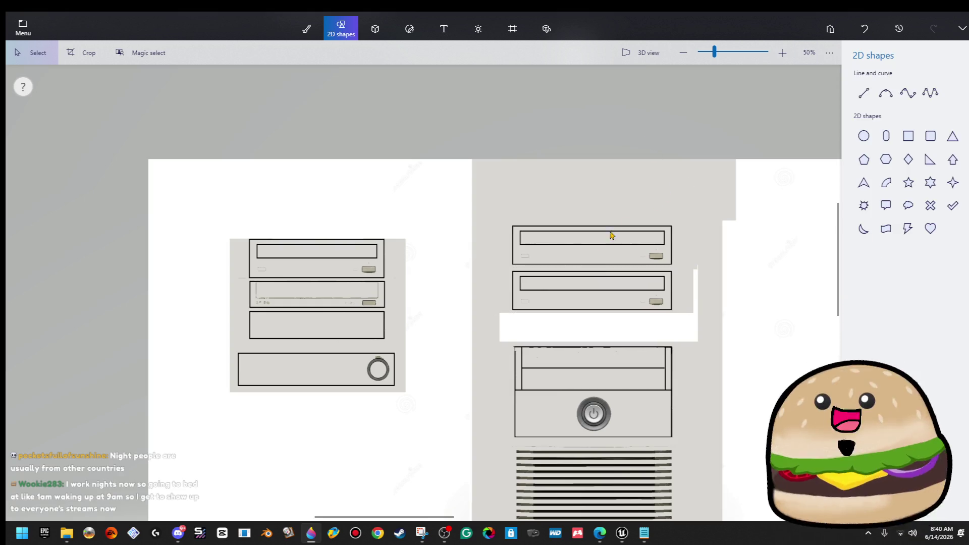
{"action": "mouse_move", "coordinate": [502, 221]}
{"action": "left_mouse_down"}
{"action": "mouse_move", "coordinate": [514, 265]}
{"action": "mouse_move", "coordinate": [710, 323]}
{"action": "mouse_move", "coordinate": [690, 312]}
{"action": "left_mouse_up"}
{"action": "key", "text": "Up"}
{"action": "key", "text": "Up"}
{"action": "key", "text": "Up"}
{"action": "key", "text": "ctrl+2"}
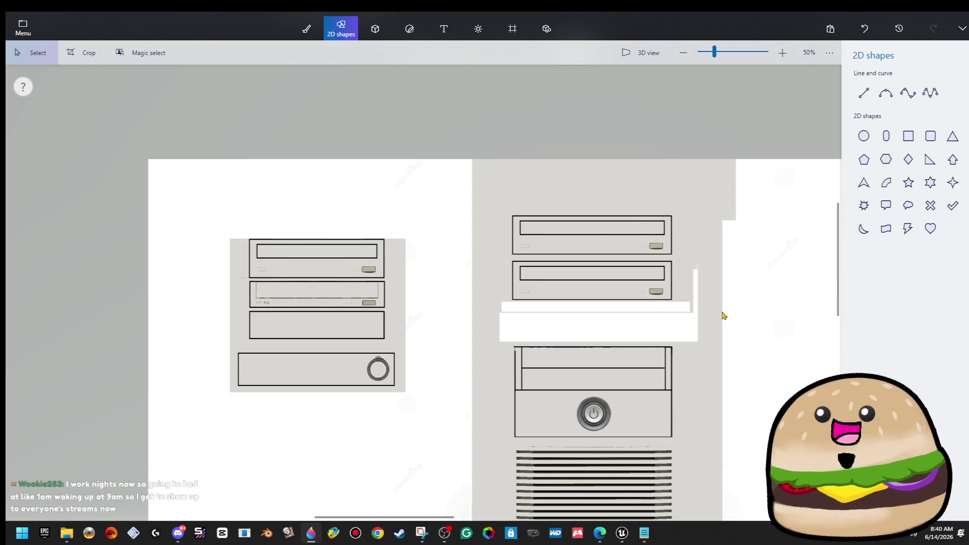
Step: Paste a third drive bay below, then stretch the grey side strip over the right white area
{"action": "key", "text": "ctrl+v"}
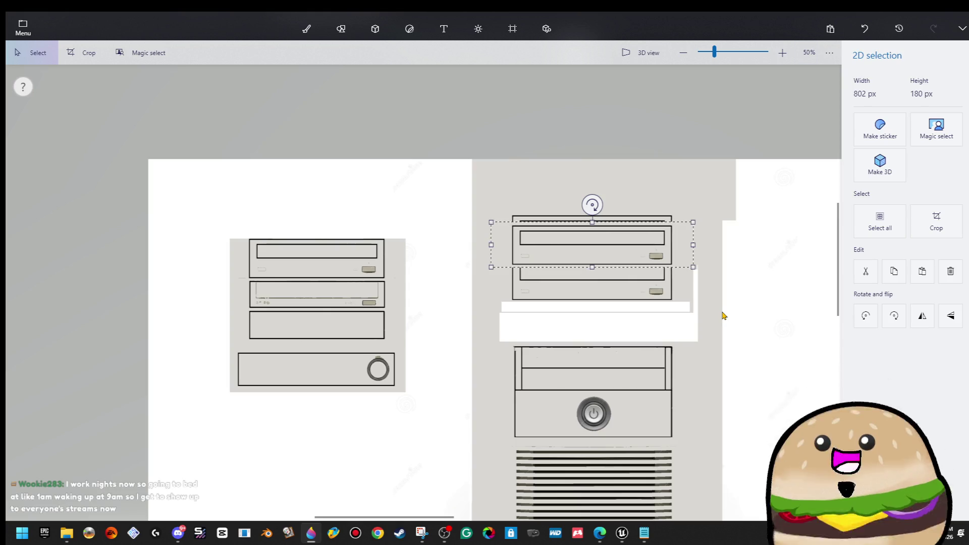
{"action": "scroll", "coordinate": [698, 300], "scroll_direction": "up", "scroll_amount": 5, "text": "ctrl"}
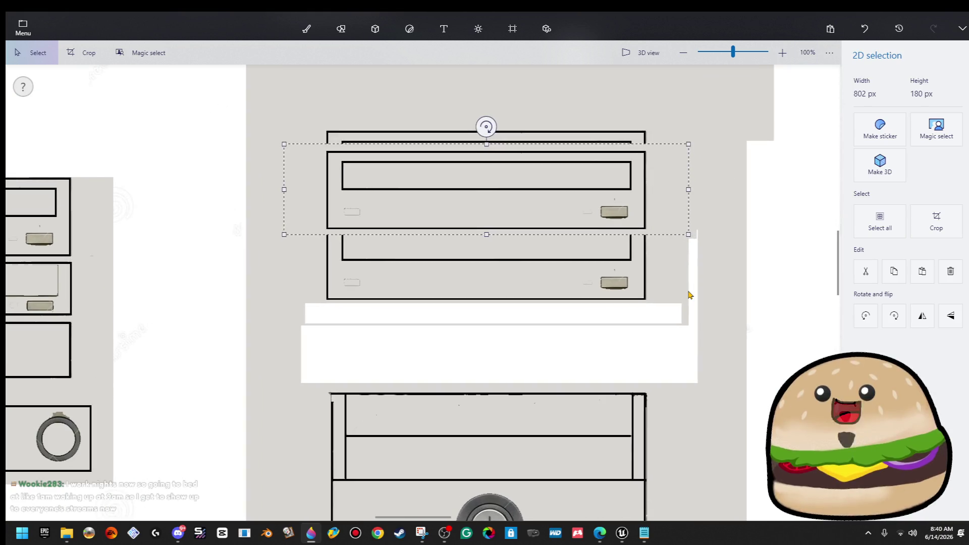
{"action": "key", "text": "Down"}
{"action": "key", "text": "Down"}
{"action": "key", "text": "Down"}
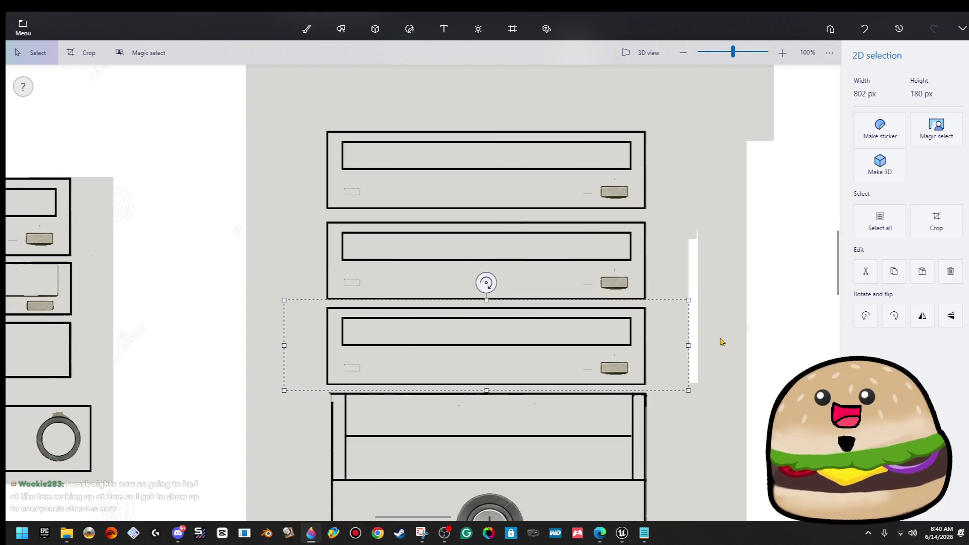
{"action": "key", "text": "s"}
{"action": "mouse_move", "coordinate": [672, 187]}
{"action": "left_mouse_down"}
{"action": "mouse_move", "coordinate": [696, 211]}
{"action": "mouse_move", "coordinate": [723, 458]}
{"action": "left_mouse_up"}
{"action": "left_click_drag", "start_coordinate": [723, 195], "coordinate": [805, 66]}
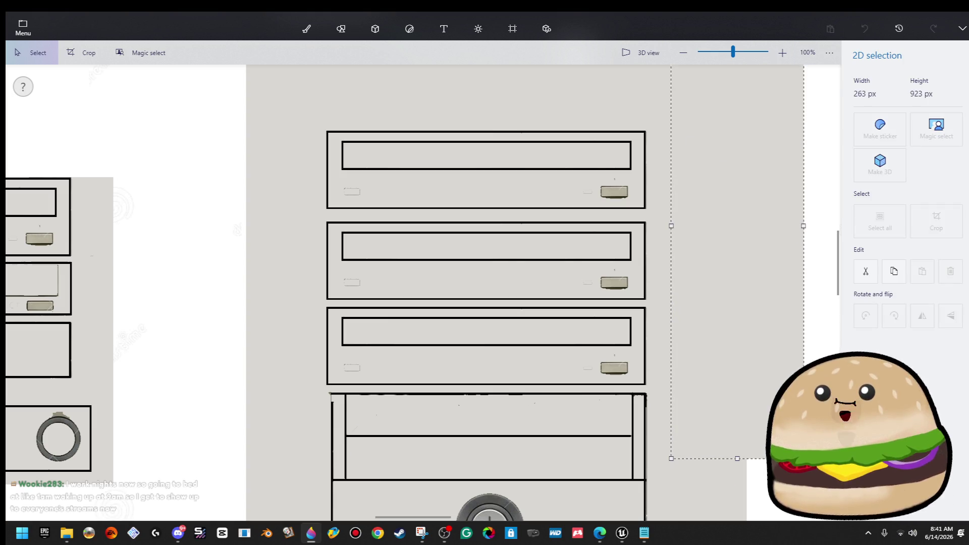
Step: Copy a thin drive-bay edge strip and patch it over the white strip left of the bays
{"action": "key", "text": "s"}
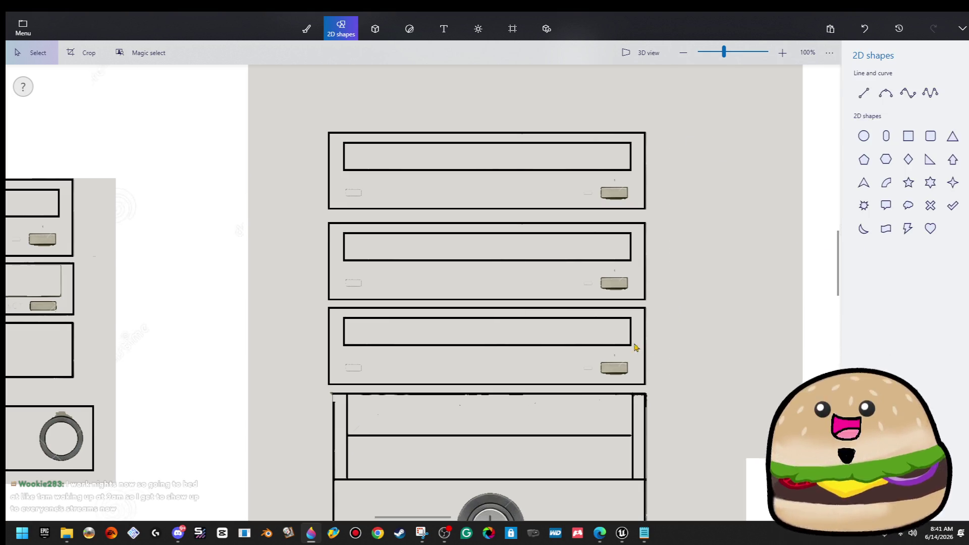
{"action": "scroll", "coordinate": [637, 346], "scroll_direction": "down", "scroll_amount": 1}
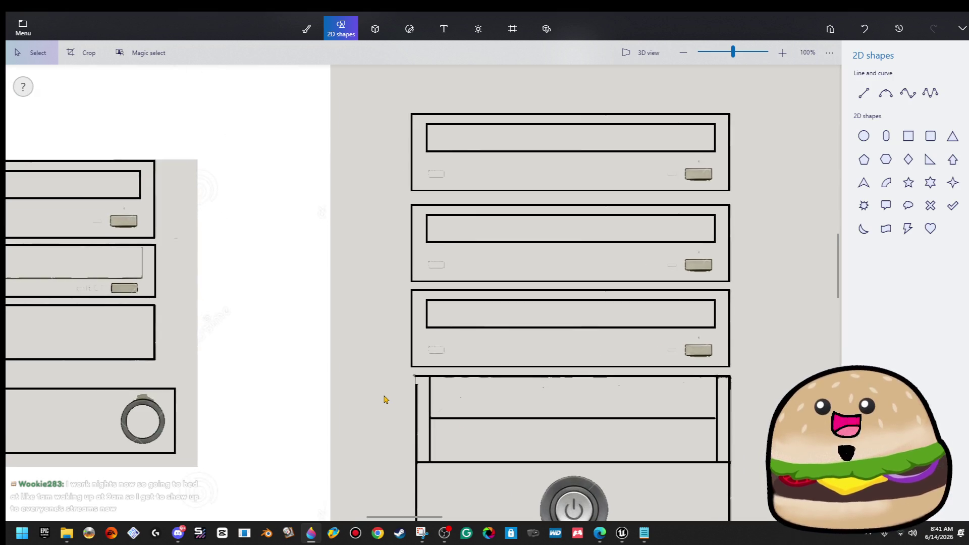
{"action": "mouse_move", "coordinate": [400, 399]}
{"action": "left_mouse_down"}
{"action": "mouse_move", "coordinate": [457, 402]}
{"action": "mouse_move", "coordinate": [426, 399]}
{"action": "mouse_move", "coordinate": [445, 371]}
{"action": "left_mouse_up"}
{"action": "scroll", "coordinate": [428, 358], "scroll_direction": "up", "scroll_amount": 2}
{"action": "scroll", "coordinate": [428, 357], "scroll_direction": "up", "scroll_amount": 1}
{"action": "key", "text": "ctrl+c"}
{"action": "key", "text": "ctrl+w"}
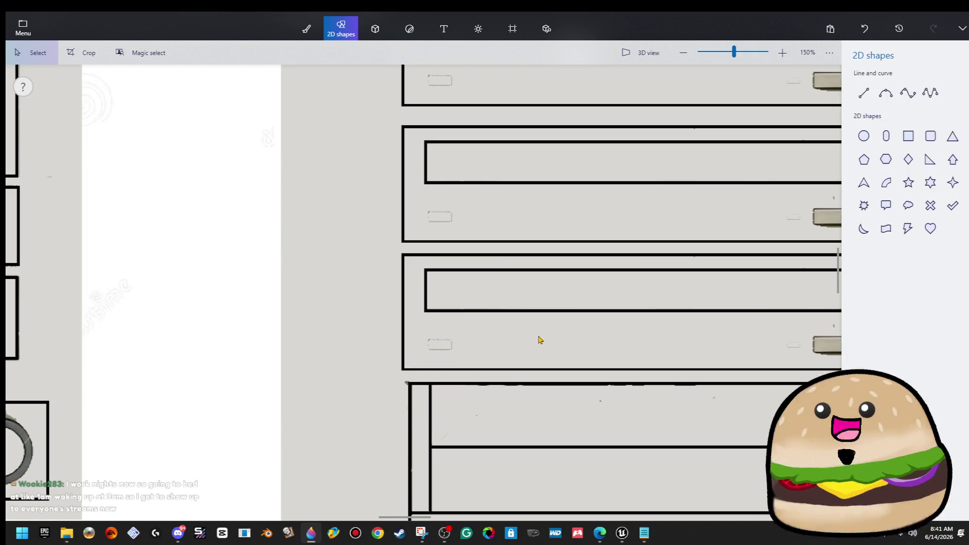
{"action": "scroll", "coordinate": [510, 344], "scroll_direction": "down", "scroll_amount": 2}
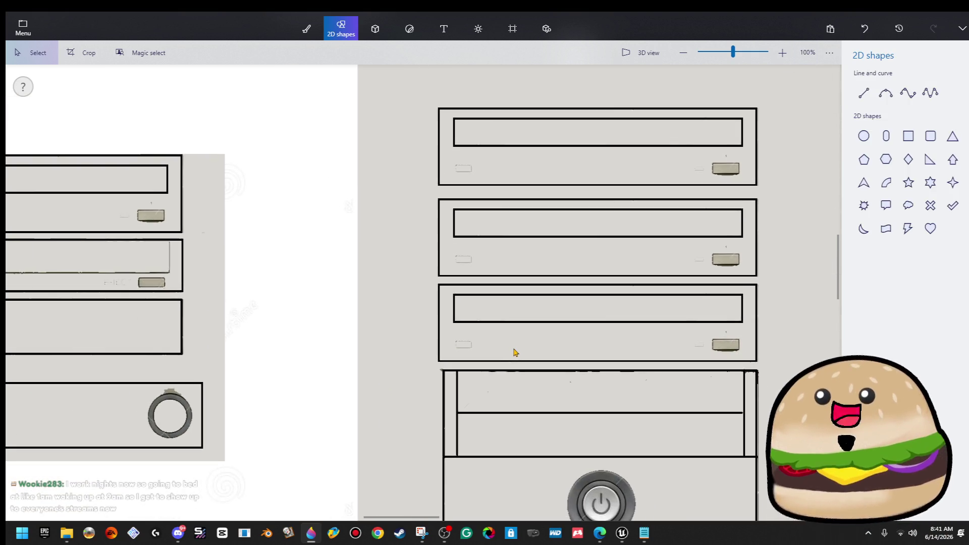
{"action": "mouse_move", "coordinate": [419, 98]}
{"action": "left_mouse_down"}
{"action": "mouse_move", "coordinate": [522, 363]}
{"action": "mouse_move", "coordinate": [538, 362]}
{"action": "mouse_move", "coordinate": [394, 407]}
{"action": "mouse_move", "coordinate": [426, 68]}
{"action": "left_mouse_up"}
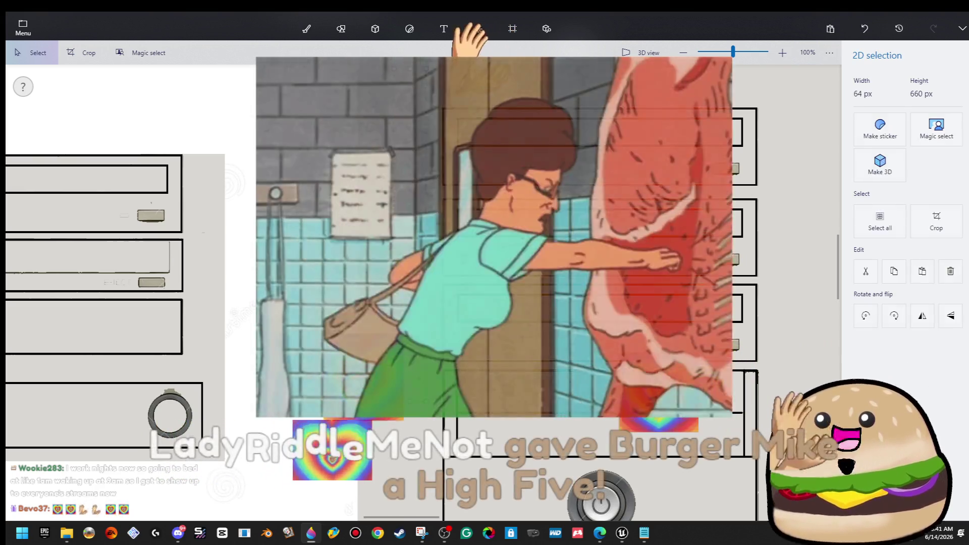
{"action": "left_click", "coordinate": [341, 28]}
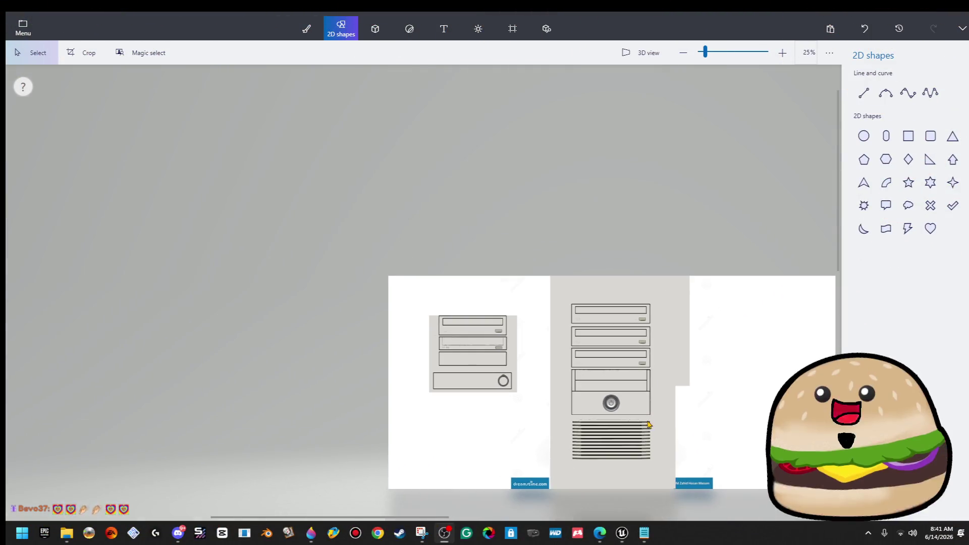
{"action": "scroll", "coordinate": [651, 484], "scroll_direction": "up", "scroll_amount": 2}
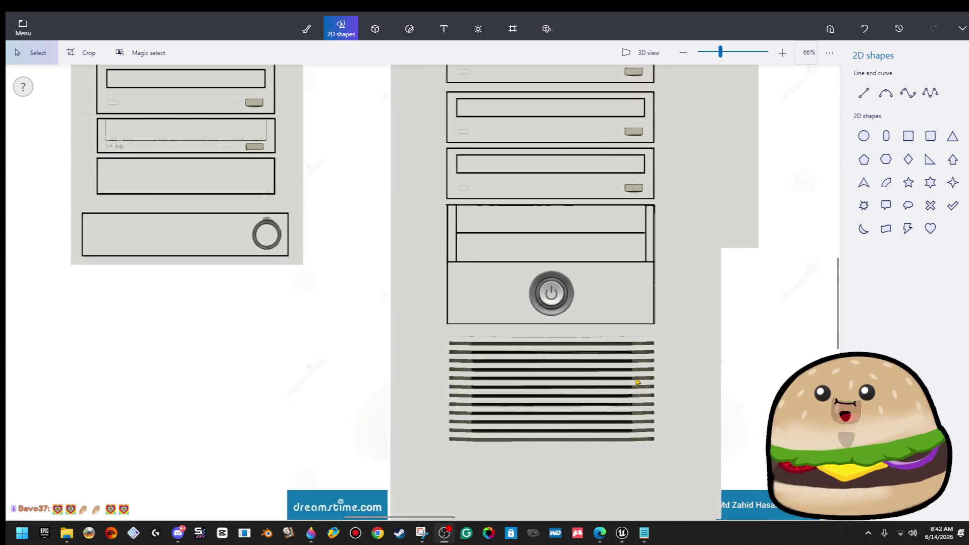
{"action": "scroll", "coordinate": [630, 343], "scroll_direction": "up", "scroll_amount": 1}
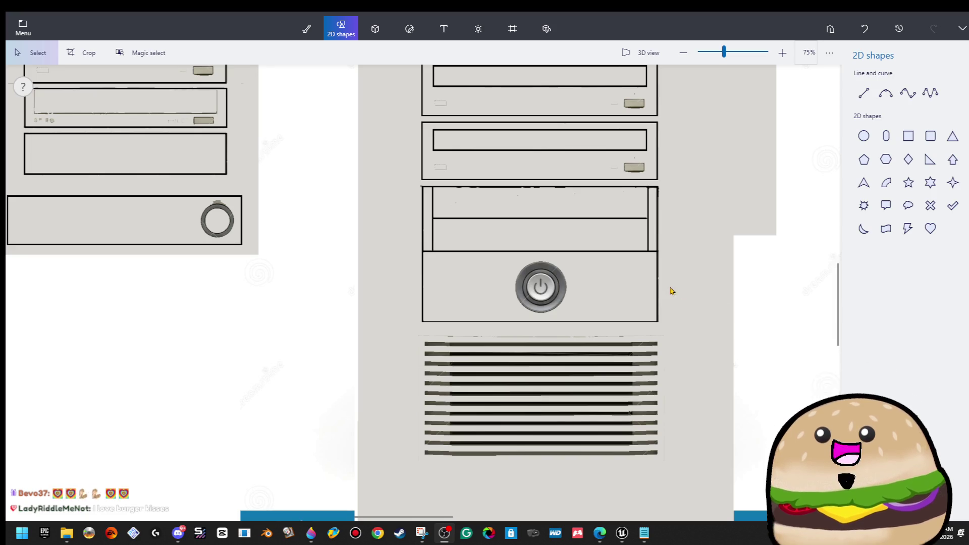
{"action": "scroll", "coordinate": [640, 329], "scroll_direction": "up", "scroll_amount": 4}
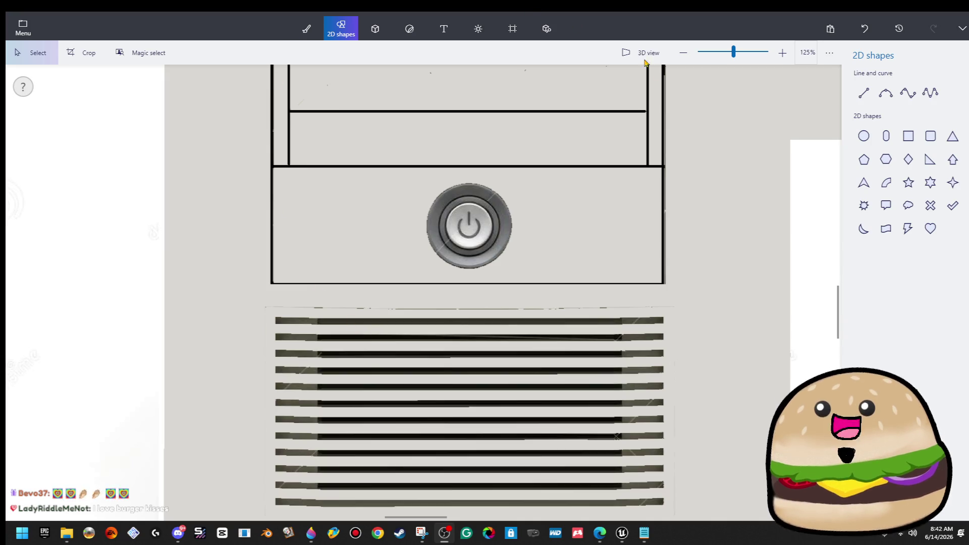
{"action": "left_click", "coordinate": [931, 135]}
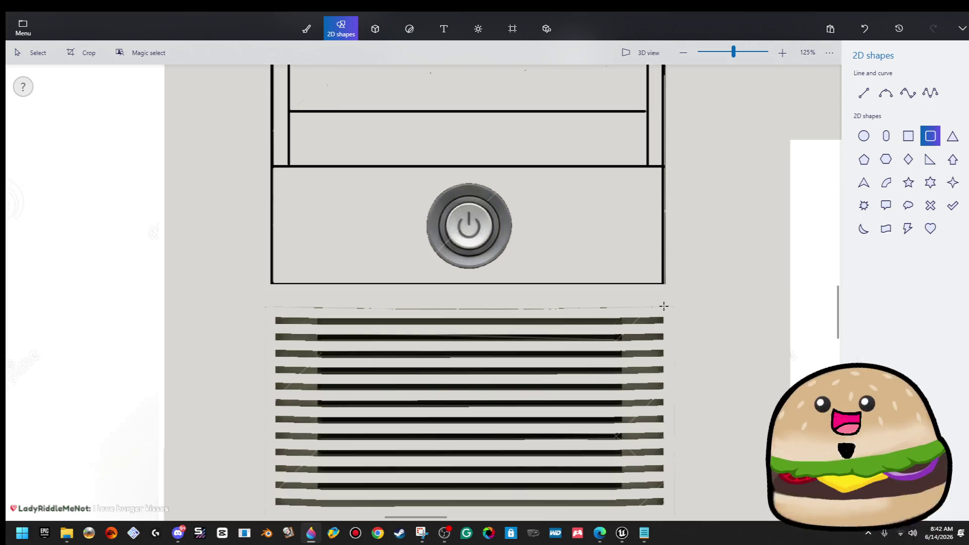
Step: Draw a black rounded-rectangle outline around the vent grille
{"action": "mouse_move", "coordinate": [664, 306]}
{"action": "left_mouse_down"}
{"action": "mouse_move", "coordinate": [385, 471]}
{"action": "mouse_move", "coordinate": [272, 518]}
{"action": "left_mouse_up"}
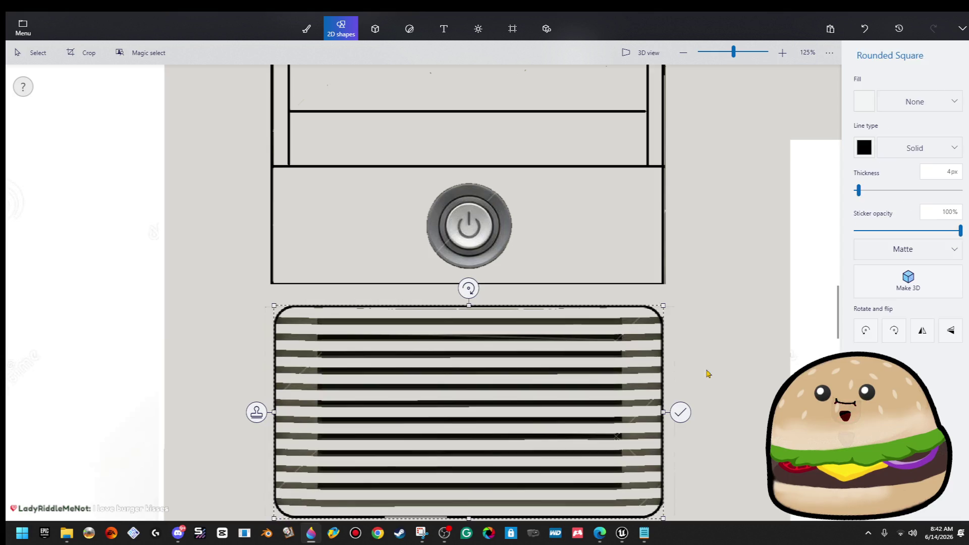
{"action": "left_click", "coordinate": [677, 409]}
{"action": "scroll", "coordinate": [748, 313], "scroll_direction": "down", "scroll_amount": 5}
{"action": "scroll", "coordinate": [752, 316], "scroll_direction": "down", "scroll_amount": 4}
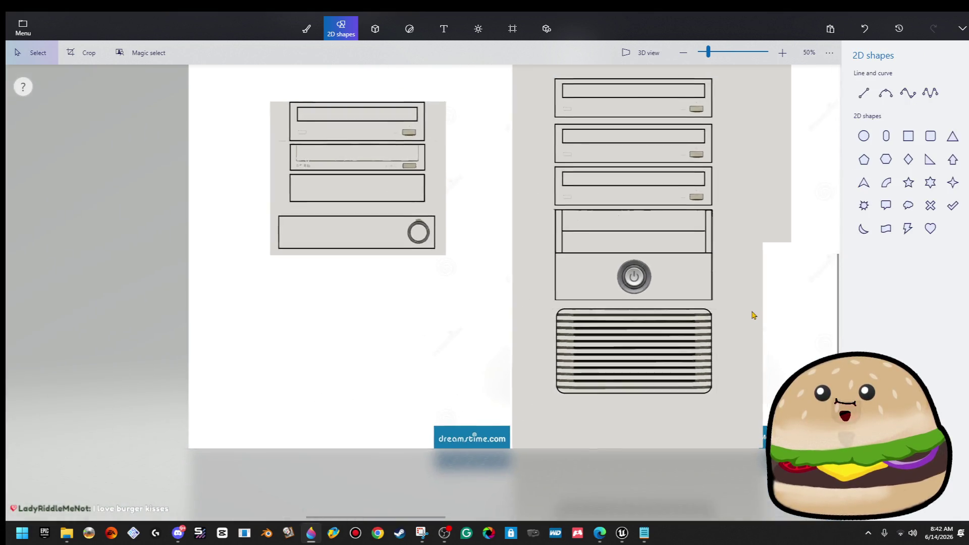
Step: Select a narrow strip along the third drive bay's edge
{"action": "scroll", "coordinate": [752, 271], "scroll_direction": "up", "scroll_amount": 3}
{"action": "scroll", "coordinate": [741, 193], "scroll_direction": "up", "scroll_amount": 4}
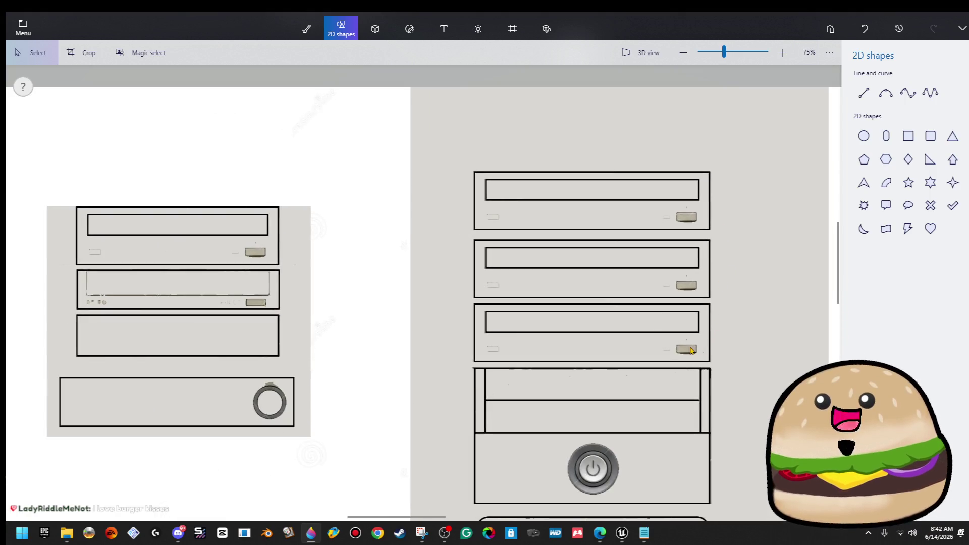
{"action": "mouse_move", "coordinate": [703, 308]}
{"action": "left_mouse_down"}
{"action": "mouse_move", "coordinate": [699, 356]}
{"action": "mouse_move", "coordinate": [467, 340]}
{"action": "left_mouse_up"}
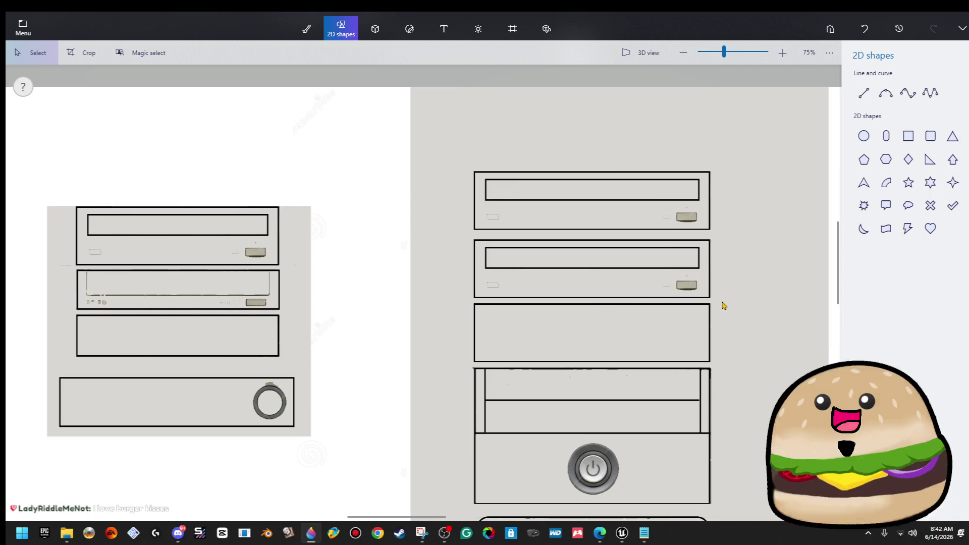
Step: Move the upper two drive bays upward with the arrow key
{"action": "scroll", "coordinate": [727, 305], "scroll_direction": "down", "scroll_amount": 2, "text": "ctrl"}
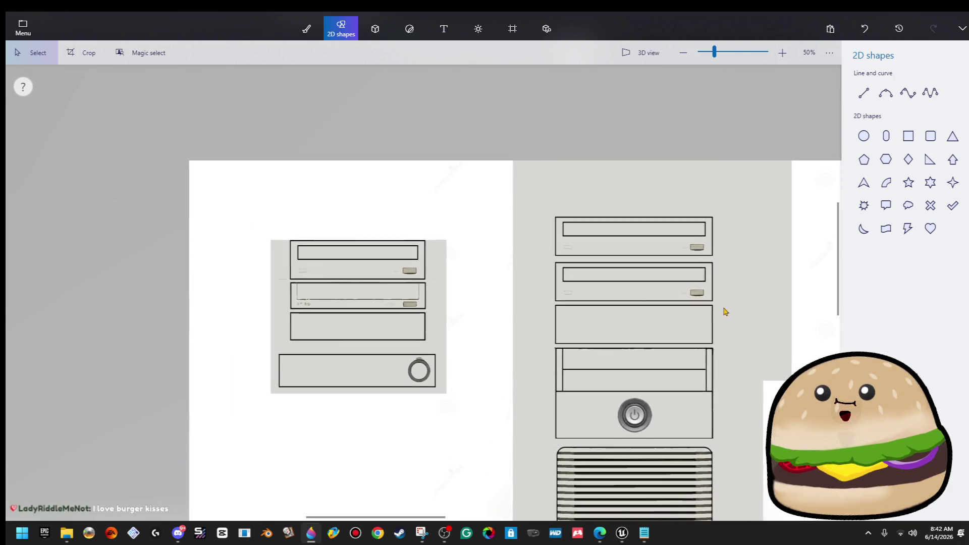
{"action": "scroll", "coordinate": [727, 310], "scroll_direction": "up", "scroll_amount": 1, "text": "ctrl"}
{"action": "mouse_move", "coordinate": [479, 167]}
{"action": "left_mouse_down"}
{"action": "mouse_move", "coordinate": [639, 337]}
{"action": "mouse_move", "coordinate": [730, 363]}
{"action": "left_mouse_up"}
{"action": "key", "text": "Up"}
{"action": "key", "text": "Up"}
{"action": "key", "text": "Up"}
{"action": "mouse_move", "coordinate": [758, 139]}
{"action": "left_mouse_down"}
{"action": "mouse_move", "coordinate": [461, 302]}
{"action": "mouse_move", "coordinate": [465, 295]}
{"action": "left_mouse_up"}
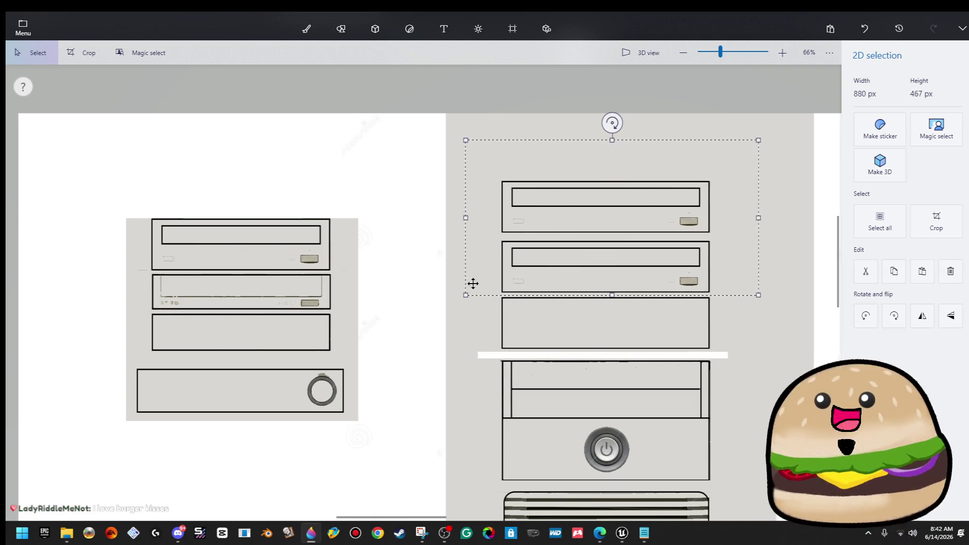
{"action": "left_click_drag", "start_coordinate": [658, 257], "coordinate": [662, 258]}
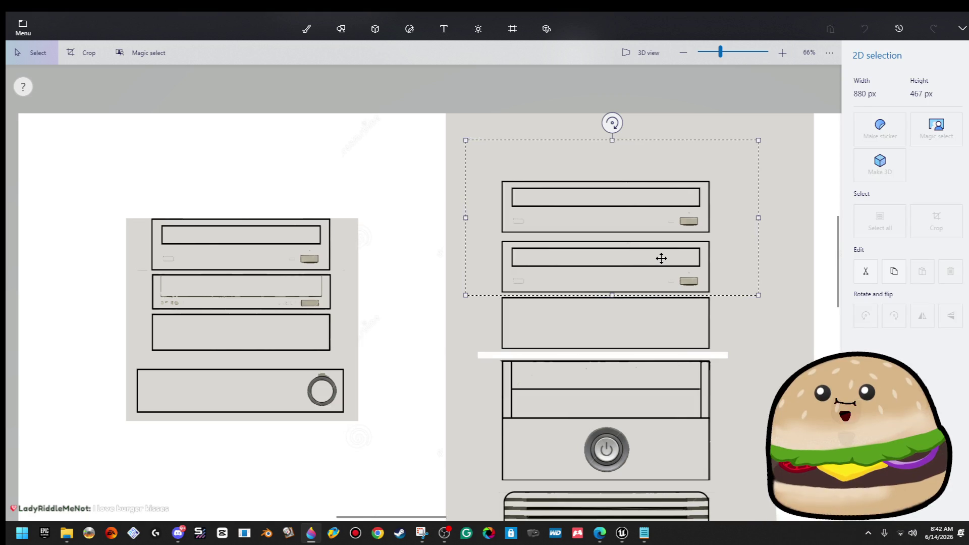
{"action": "key", "text": "ctrl+e"}
Step: Nudge the top drive bay further up to leave a gap below it
{"action": "mouse_move", "coordinate": [751, 167]}
{"action": "left_mouse_down"}
{"action": "mouse_move", "coordinate": [468, 303]}
{"action": "mouse_move", "coordinate": [471, 288]}
{"action": "left_mouse_up"}
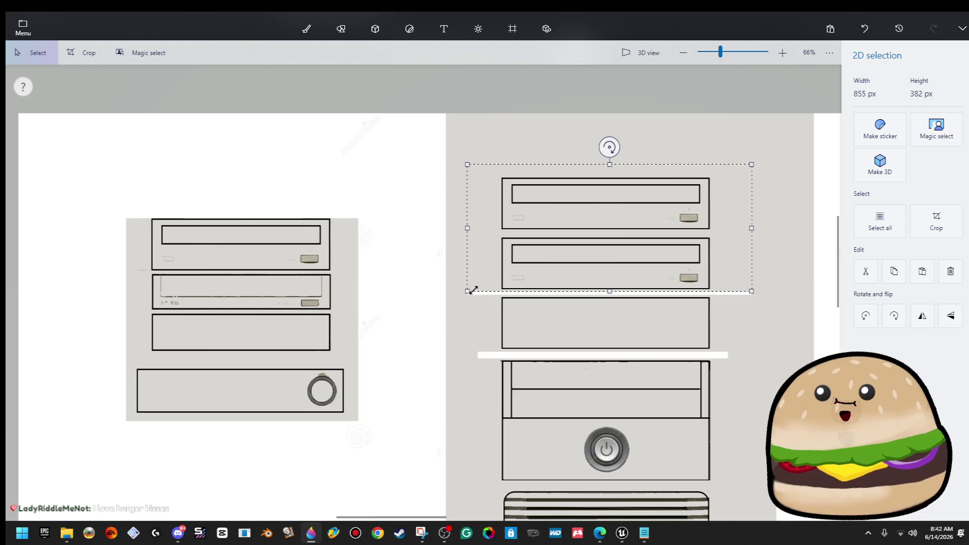
{"action": "left_click", "coordinate": [791, 272]}
{"action": "mouse_move", "coordinate": [731, 141]}
{"action": "left_mouse_down"}
{"action": "mouse_move", "coordinate": [485, 258]}
{"action": "mouse_move", "coordinate": [476, 228]}
{"action": "left_mouse_up"}
{"action": "key", "text": "Up"}
{"action": "key", "text": "Up"}
{"action": "key", "text": "Up"}
{"action": "left_click", "coordinate": [482, 275]}
{"action": "left_click", "coordinate": [323, 32]}
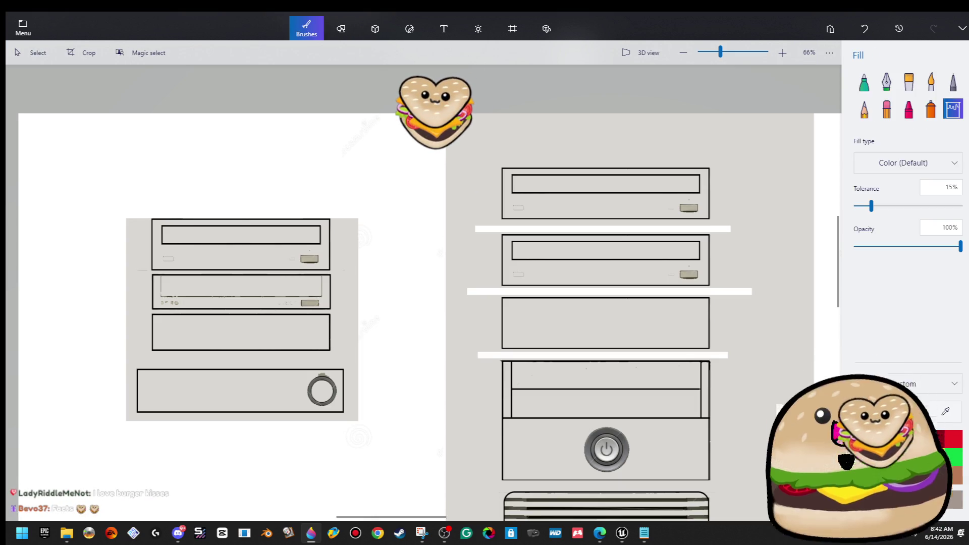
Step: Sample a colour from the drawing, then switch over to Discord
{"action": "left_click", "coordinate": [946, 411]}
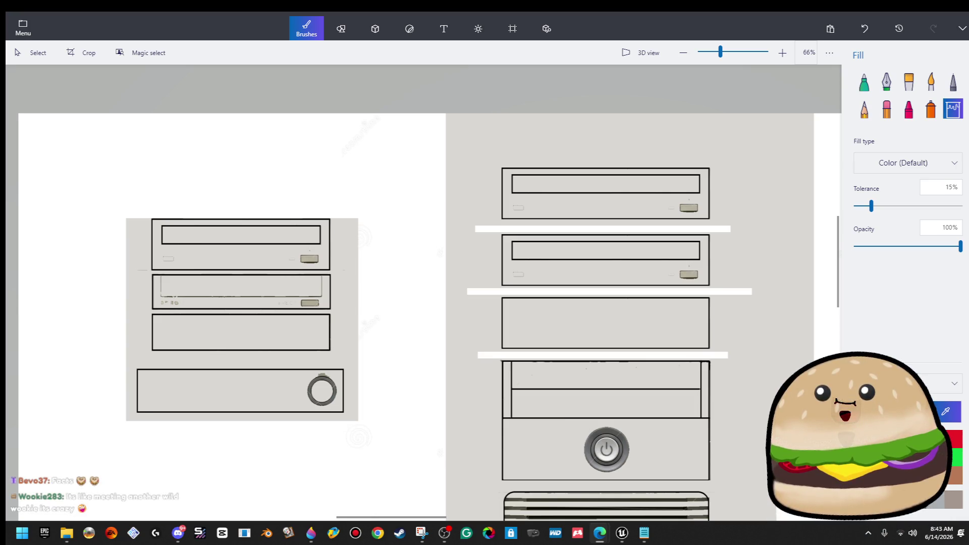
{"action": "key", "text": "alt+Tab"}
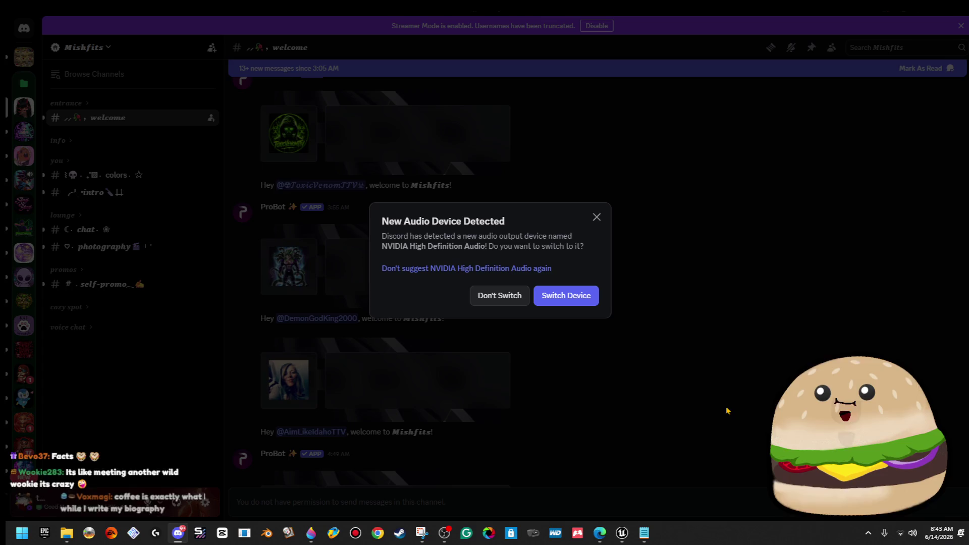
Step: Close the New Audio Device Detected prompt and return to Paint 3D
{"action": "left_click", "coordinate": [595, 218]}
{"action": "key", "text": "alt+Tab"}
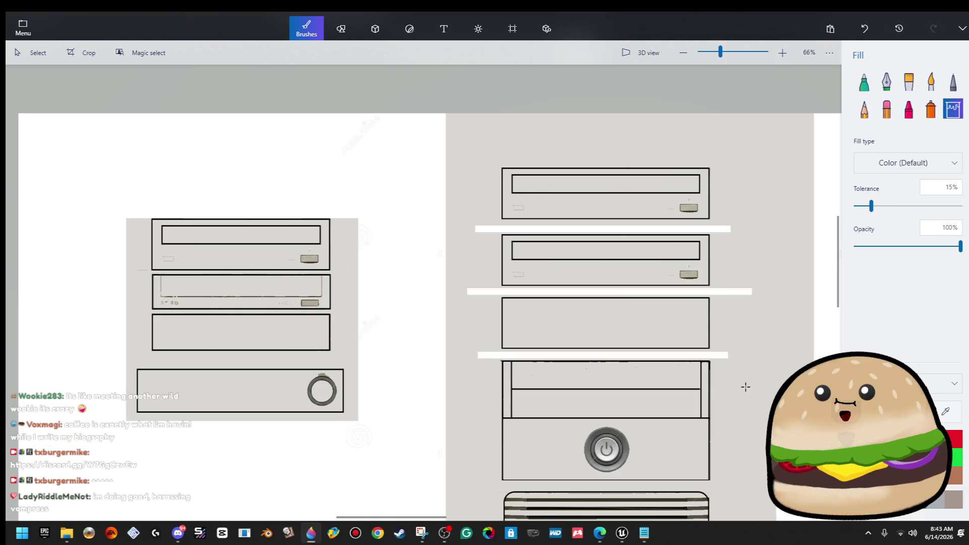
Step: Fill the three white gaps between the drive bays with grey
{"action": "left_click", "coordinate": [719, 357]}
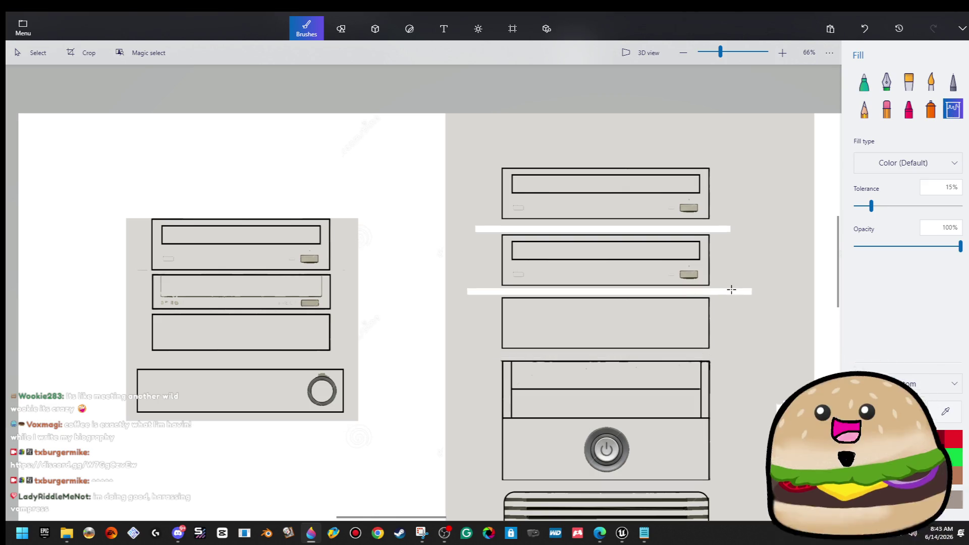
{"action": "left_click", "coordinate": [728, 292]}
{"action": "left_click", "coordinate": [722, 229]}
{"action": "scroll", "coordinate": [799, 283], "scroll_direction": "down", "scroll_amount": 2}
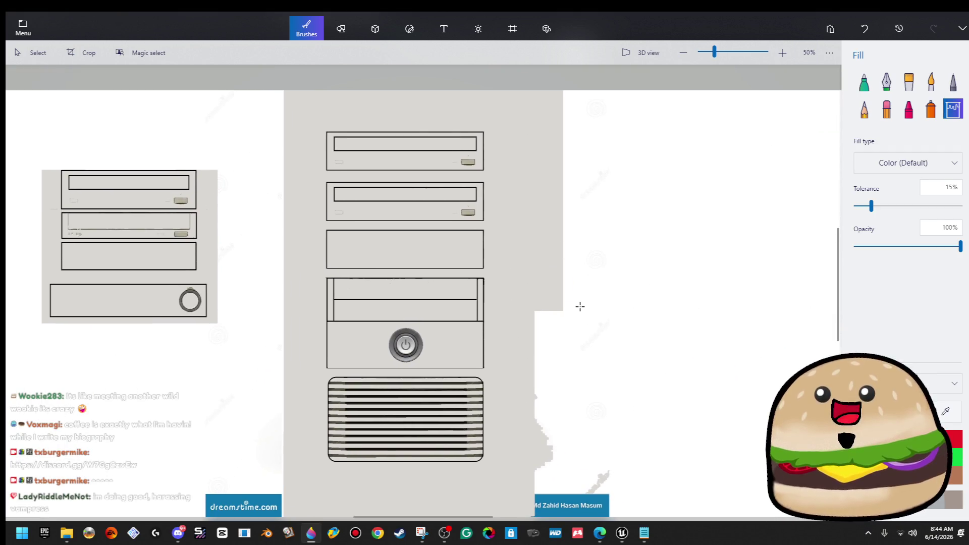
{"action": "scroll", "coordinate": [580, 307], "scroll_direction": "down", "scroll_amount": 1}
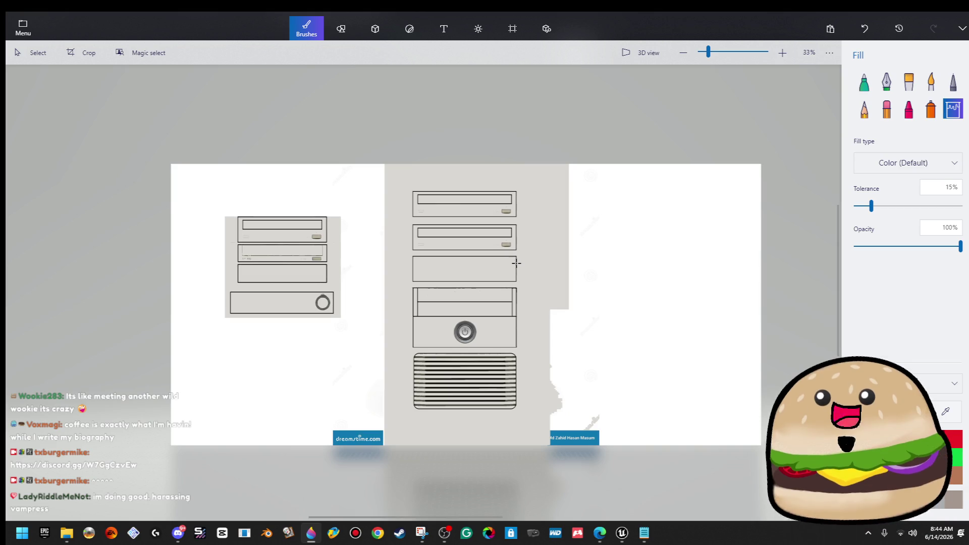
{"action": "scroll", "coordinate": [452, 453], "scroll_direction": "up", "scroll_amount": 1}
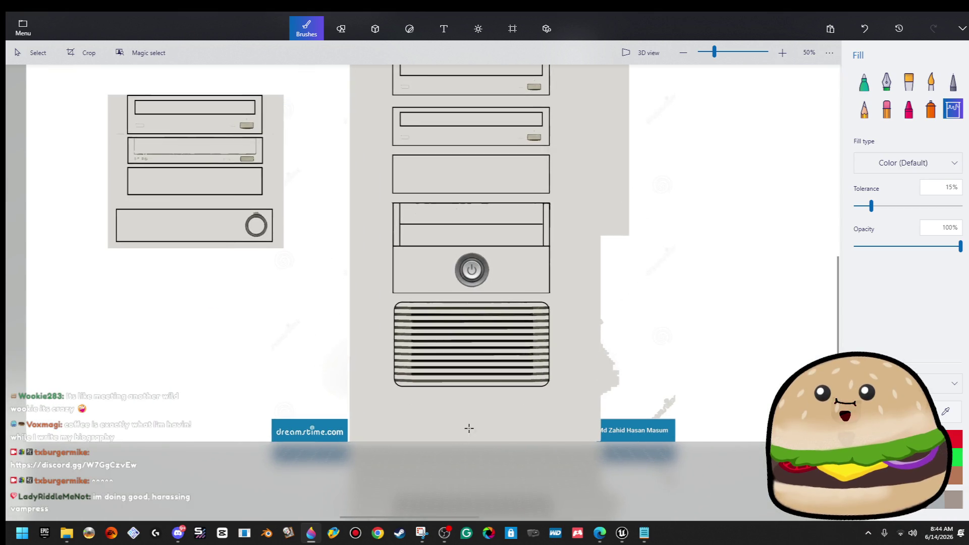
{"action": "scroll", "coordinate": [625, 196], "scroll_direction": "down", "scroll_amount": 1}
{"action": "scroll", "coordinate": [624, 196], "scroll_direction": "right", "scroll_amount": 3}
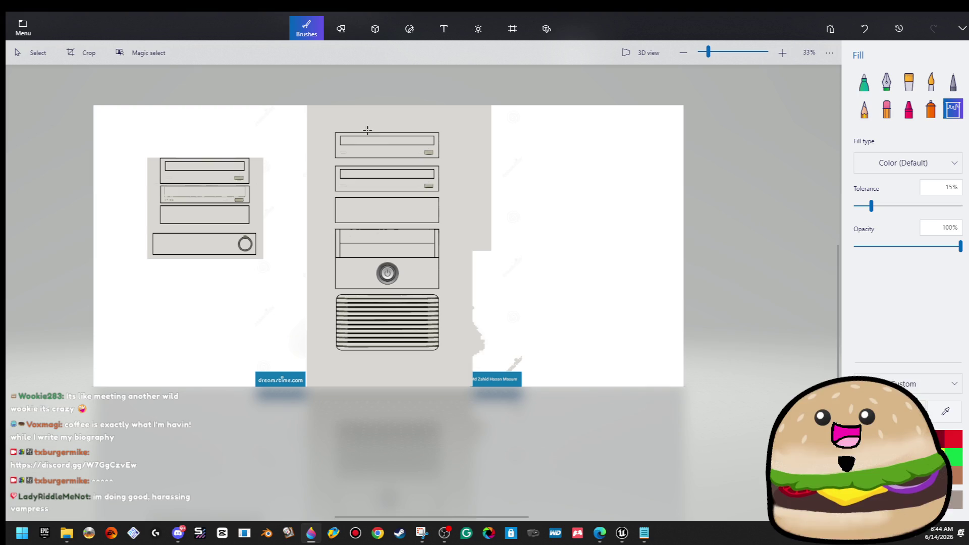
Step: Cover the faint mark beside the upper bay's eject button with a grey patch
{"action": "left_click", "coordinate": [30, 52]}
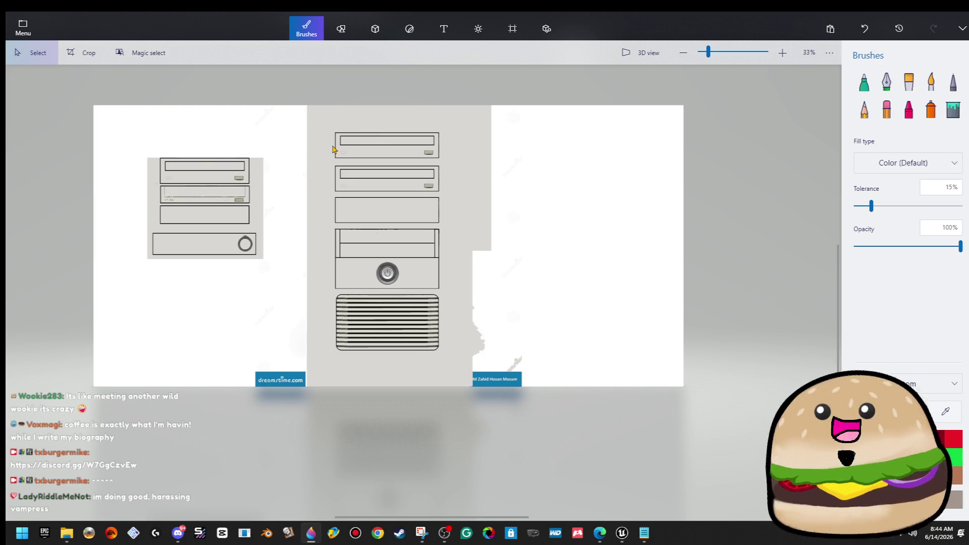
{"action": "scroll", "coordinate": [333, 150], "scroll_direction": "up", "scroll_amount": 2}
{"action": "scroll", "coordinate": [508, 165], "scroll_direction": "up", "scroll_amount": 1}
{"action": "scroll", "coordinate": [523, 173], "scroll_direction": "up", "scroll_amount": 5}
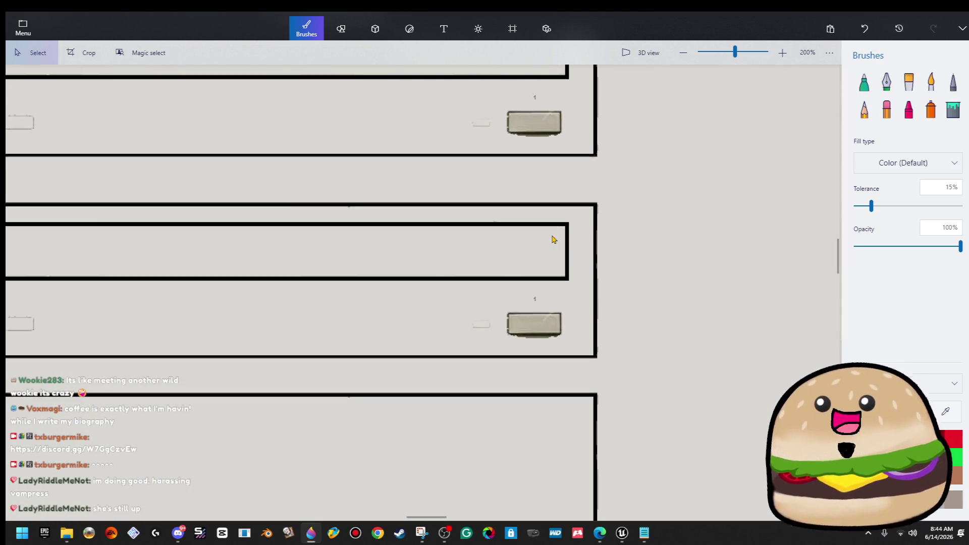
{"action": "scroll", "coordinate": [554, 268], "scroll_direction": "down", "scroll_amount": 3}
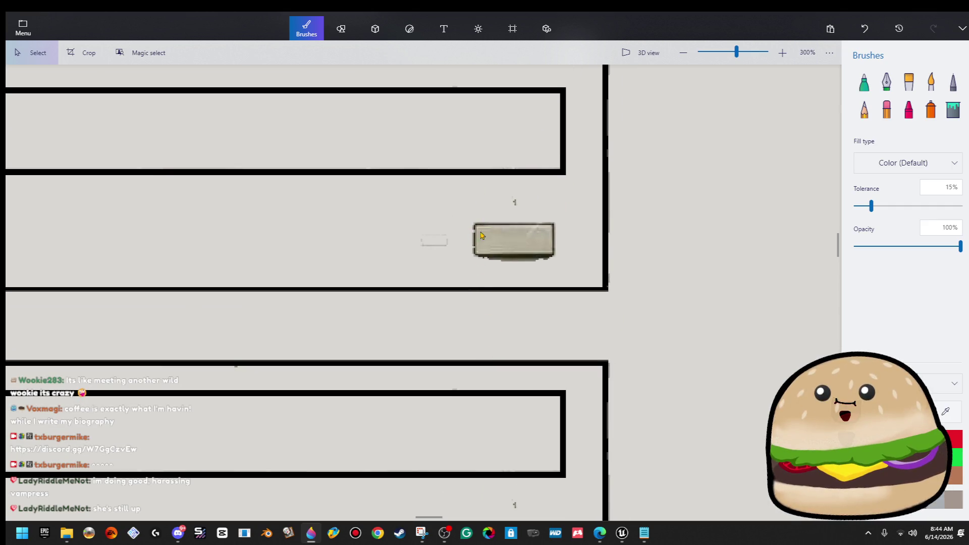
{"action": "mouse_move", "coordinate": [480, 268]}
{"action": "left_mouse_down"}
{"action": "mouse_move", "coordinate": [480, 214]}
{"action": "mouse_move", "coordinate": [545, 215]}
{"action": "mouse_move", "coordinate": [527, 188]}
{"action": "mouse_move", "coordinate": [559, 217]}
{"action": "mouse_move", "coordinate": [418, 205]}
{"action": "mouse_move", "coordinate": [371, 281]}
{"action": "left_mouse_up"}
{"action": "left_click", "coordinate": [359, 220]}
{"action": "left_click_drag", "start_coordinate": [418, 233], "coordinate": [461, 234]}
{"action": "left_click", "coordinate": [553, 290]}
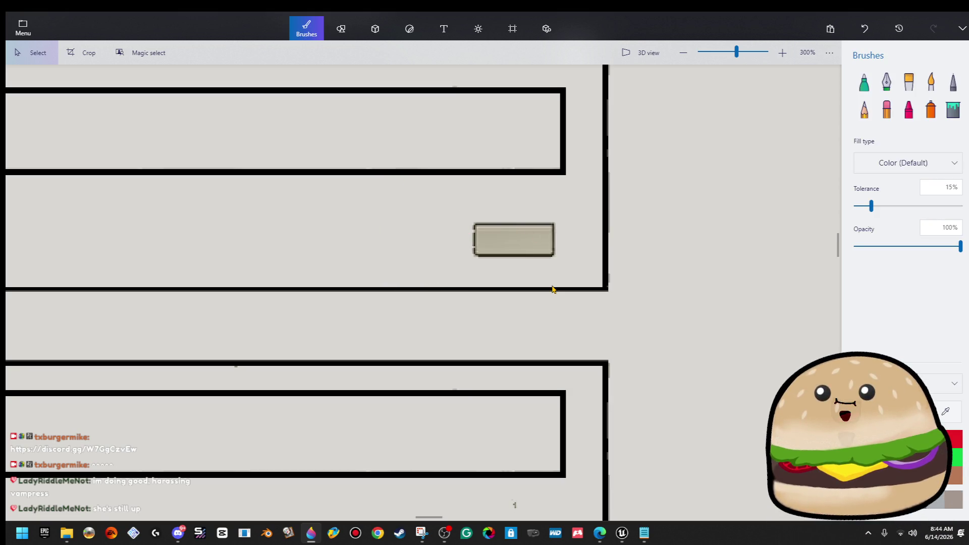
Step: Patch over the stray marks around the next bay's eject button with grey
{"action": "scroll", "coordinate": [553, 290], "scroll_direction": "down", "scroll_amount": 3}
{"action": "mouse_move", "coordinate": [451, 365]}
{"action": "left_mouse_down"}
{"action": "mouse_move", "coordinate": [450, 404]}
{"action": "mouse_move", "coordinate": [514, 379]}
{"action": "left_mouse_up"}
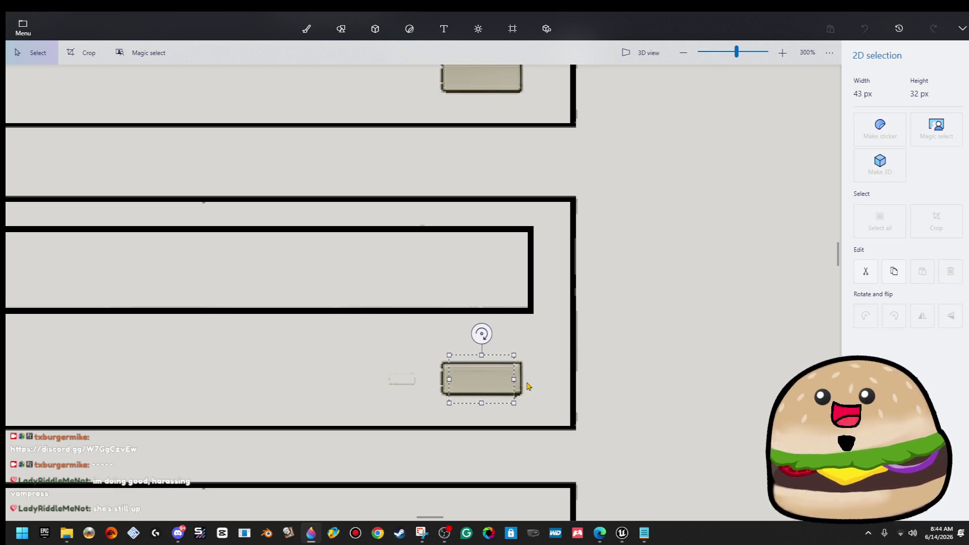
{"action": "left_click", "coordinate": [532, 383]}
{"action": "mouse_move", "coordinate": [417, 359]}
{"action": "left_mouse_down"}
{"action": "mouse_move", "coordinate": [430, 393]}
{"action": "mouse_move", "coordinate": [371, 380]}
{"action": "left_mouse_up"}
{"action": "left_click", "coordinate": [379, 318]}
{"action": "scroll", "coordinate": [379, 318], "scroll_direction": "down", "scroll_amount": 1}
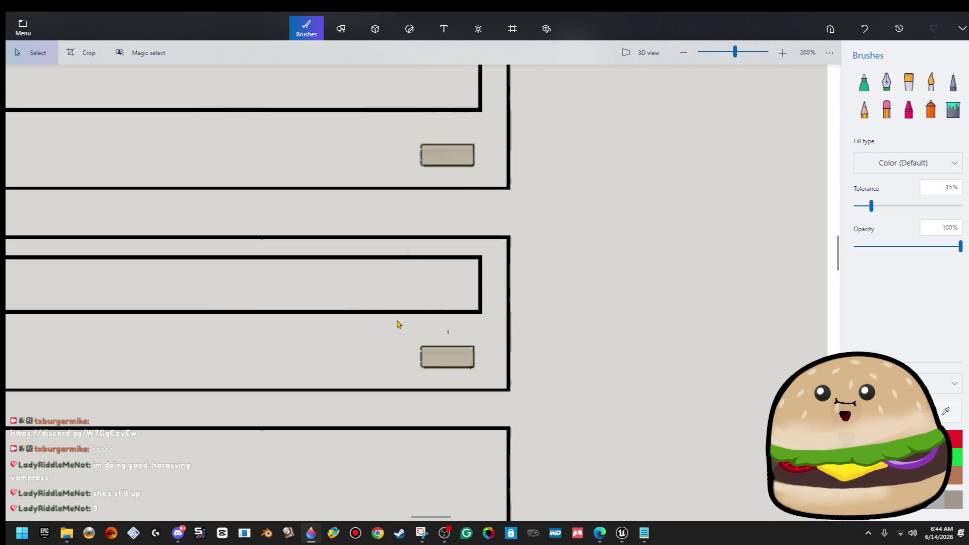
{"action": "scroll", "coordinate": [398, 325], "scroll_direction": "down", "scroll_amount": 1}
{"action": "mouse_move", "coordinate": [456, 313]}
{"action": "left_mouse_down"}
{"action": "mouse_move", "coordinate": [444, 346]}
{"action": "mouse_move", "coordinate": [341, 341]}
{"action": "left_mouse_up"}
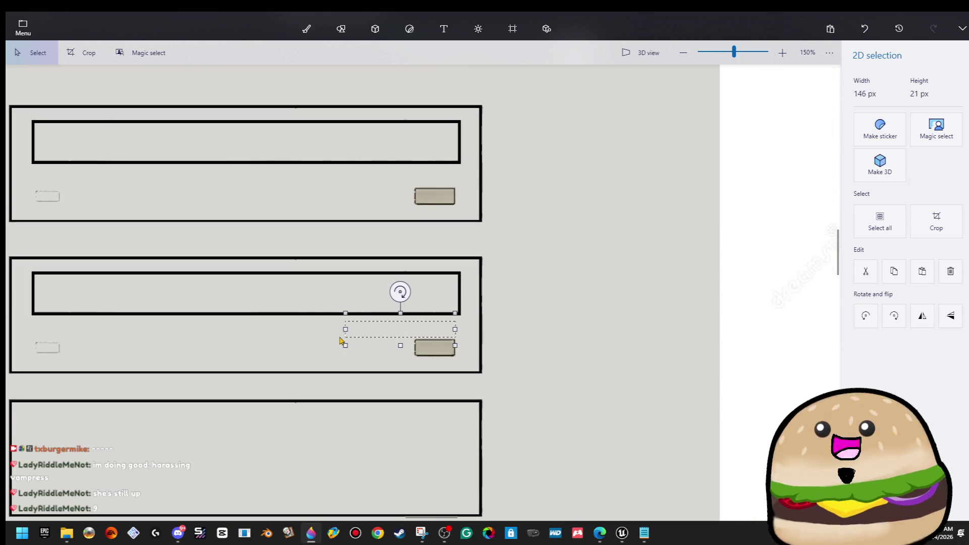
{"action": "left_click", "coordinate": [308, 343]}
{"action": "scroll", "coordinate": [311, 347], "scroll_direction": "down", "scroll_amount": 2}
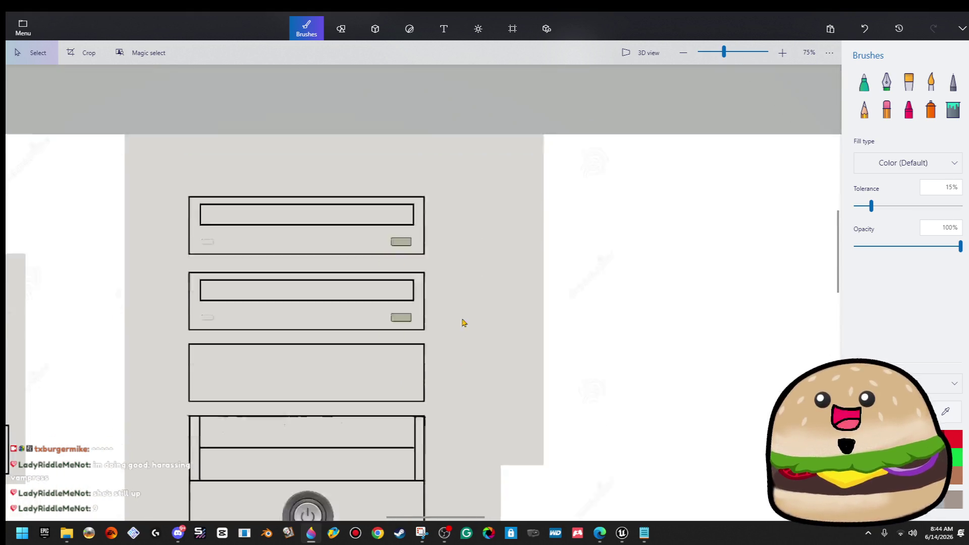
{"action": "scroll", "coordinate": [485, 216], "scroll_direction": "down", "scroll_amount": 3}
{"action": "scroll", "coordinate": [495, 233], "scroll_direction": "down", "scroll_amount": 1}
Step: Launch Snipping Tool from the Start search
{"action": "key", "text": "super"}
{"action": "type", "text": "snipping tool"}
{"action": "key", "text": "Return"}
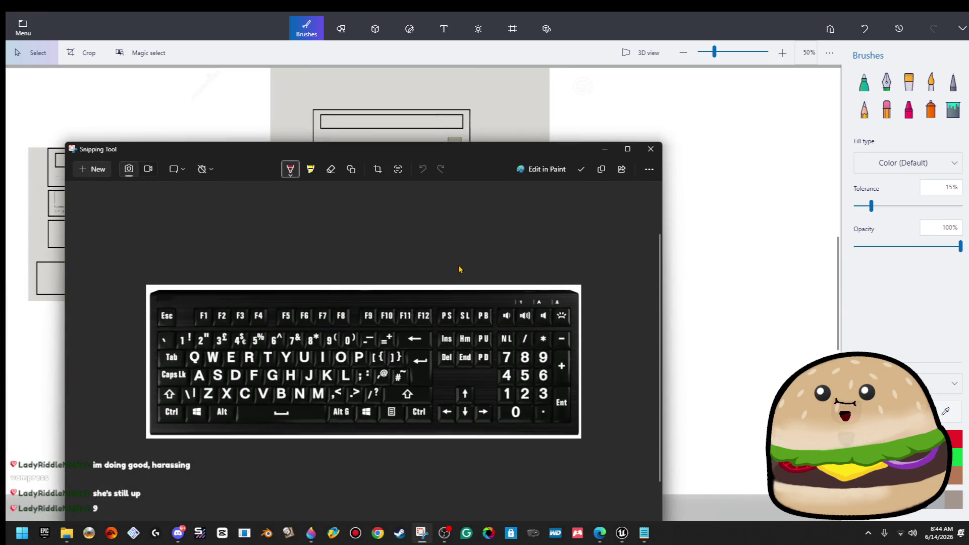
Step: Snip the traced PC tower area of the canvas and minimize Snipping Tool
{"action": "left_click", "coordinate": [106, 171]}
{"action": "mouse_move", "coordinate": [282, 88]}
{"action": "left_mouse_down"}
{"action": "mouse_move", "coordinate": [396, 396]}
{"action": "mouse_move", "coordinate": [525, 463]}
{"action": "mouse_move", "coordinate": [509, 485]}
{"action": "left_mouse_up"}
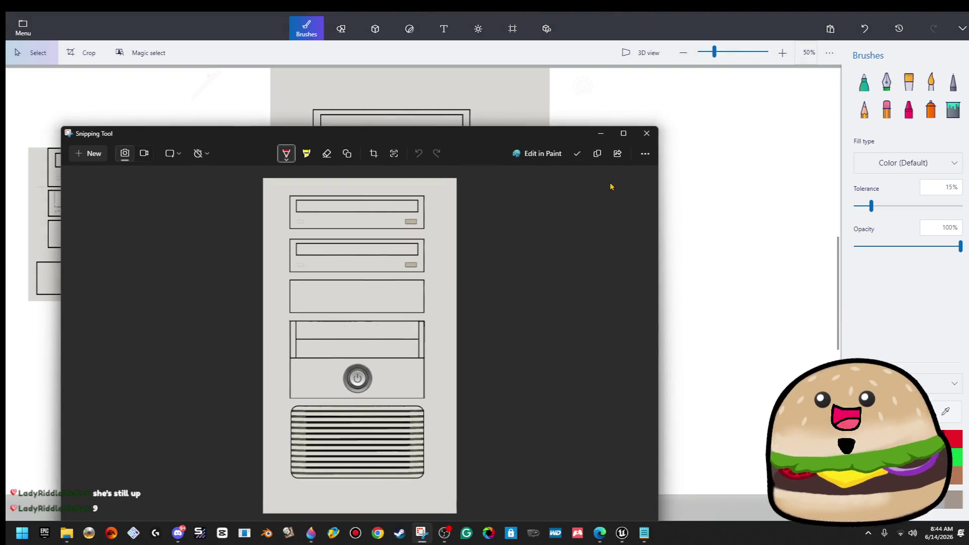
{"action": "left_click", "coordinate": [601, 133]}
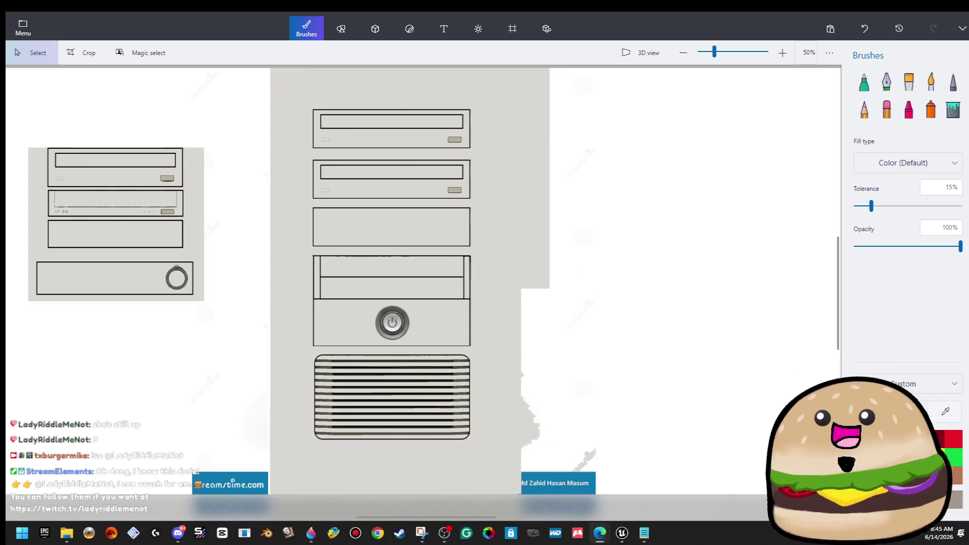
{"action": "mouse_move", "coordinate": [613, 535]}
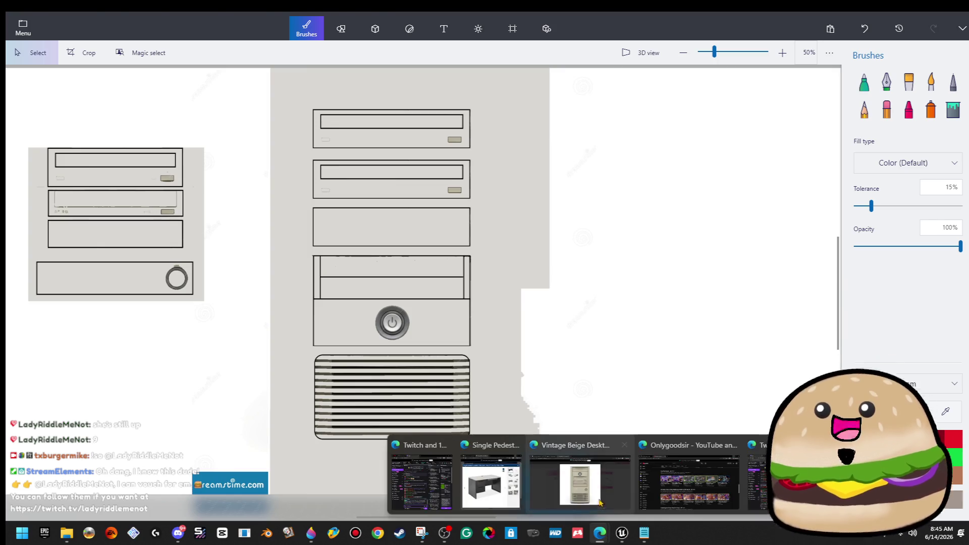
Step: Review the Vintage Beige reference and the floppy disk drive photo's source page
{"action": "left_click", "coordinate": [588, 487]}
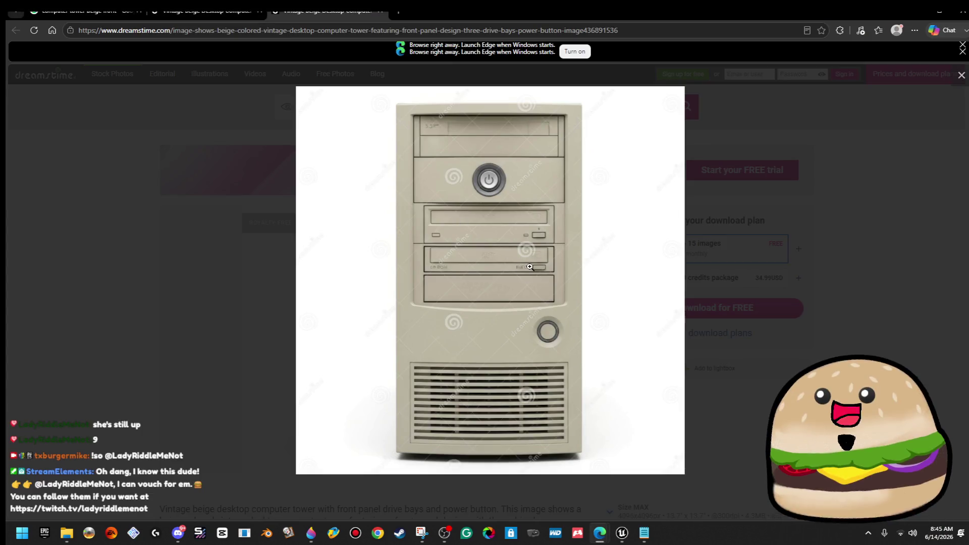
{"action": "left_click", "coordinate": [922, 13]}
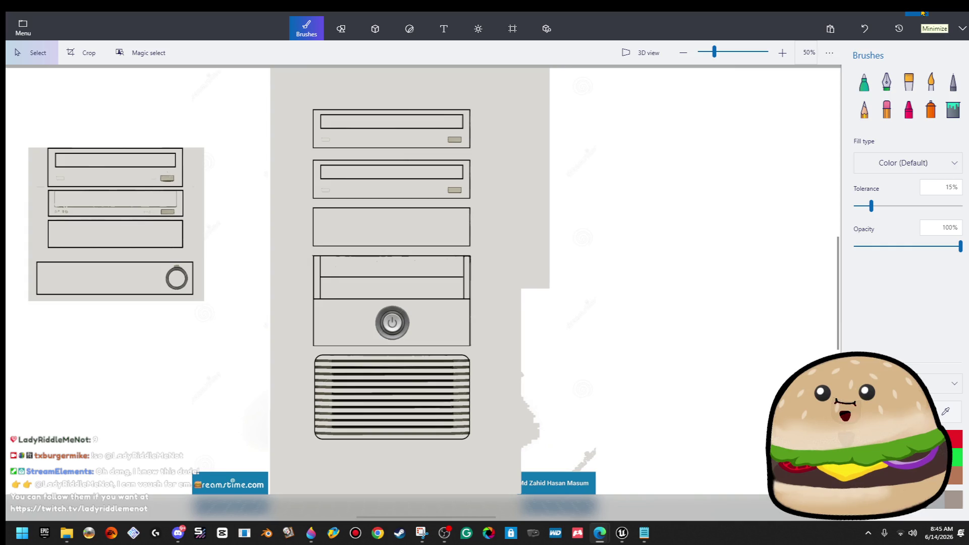
{"action": "mouse_move", "coordinate": [600, 536]}
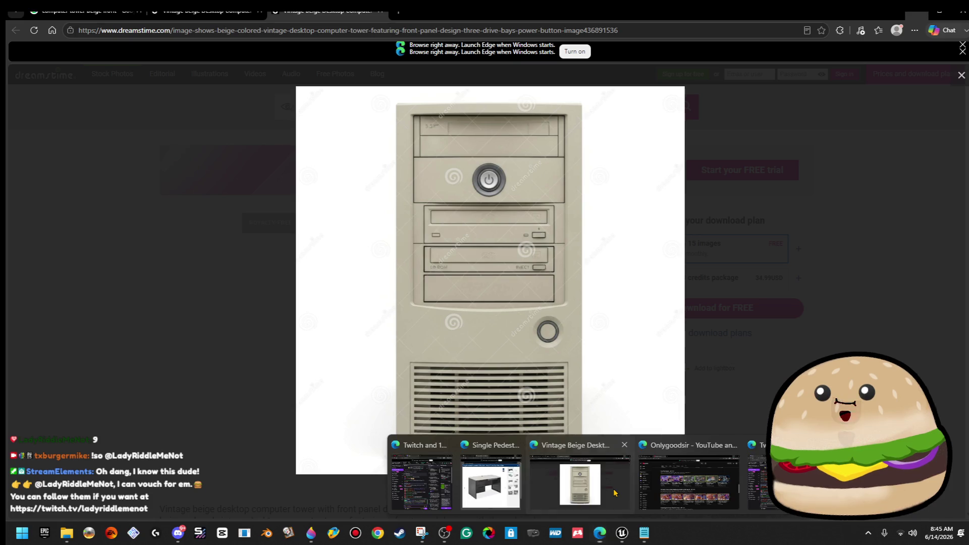
{"action": "left_click", "coordinate": [615, 493]}
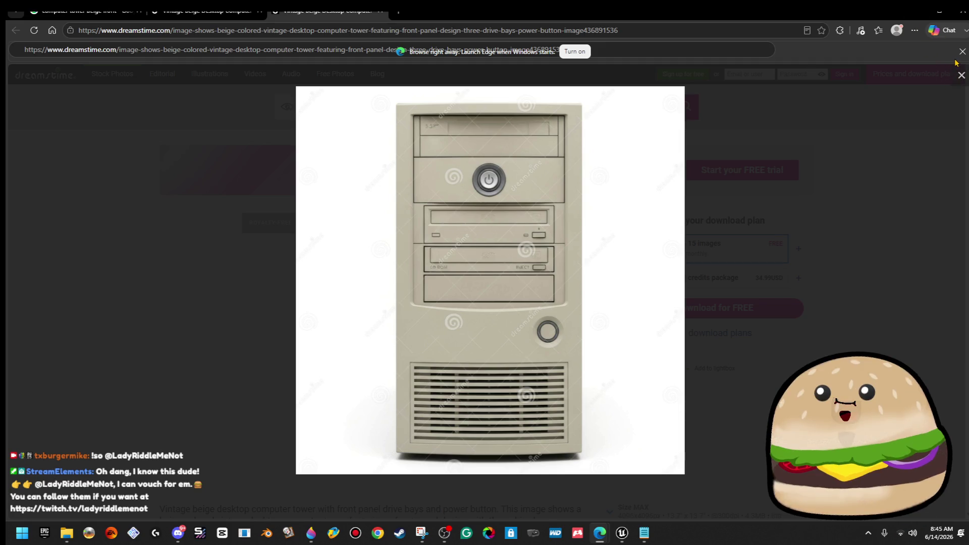
{"action": "key", "text": "Escape"}
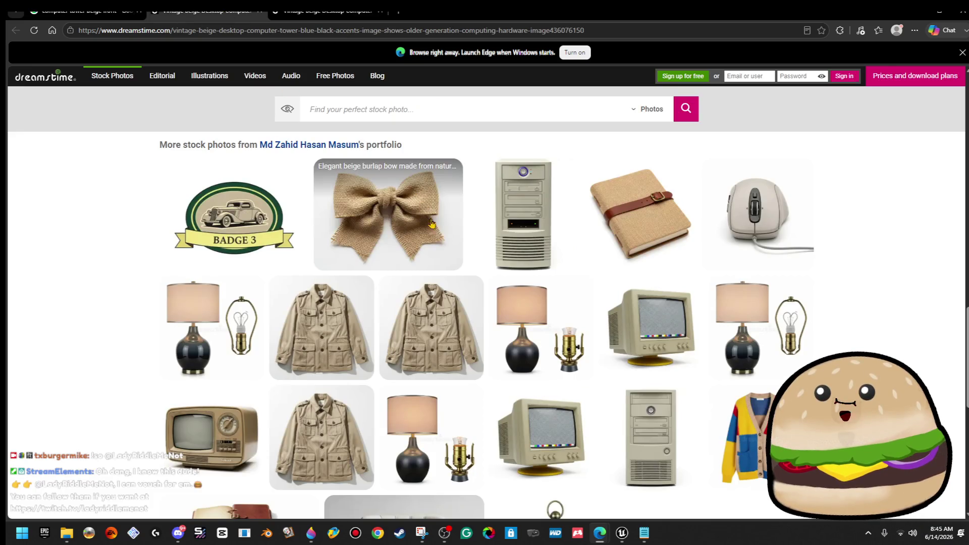
{"action": "key", "text": "ctrl+Tab"}
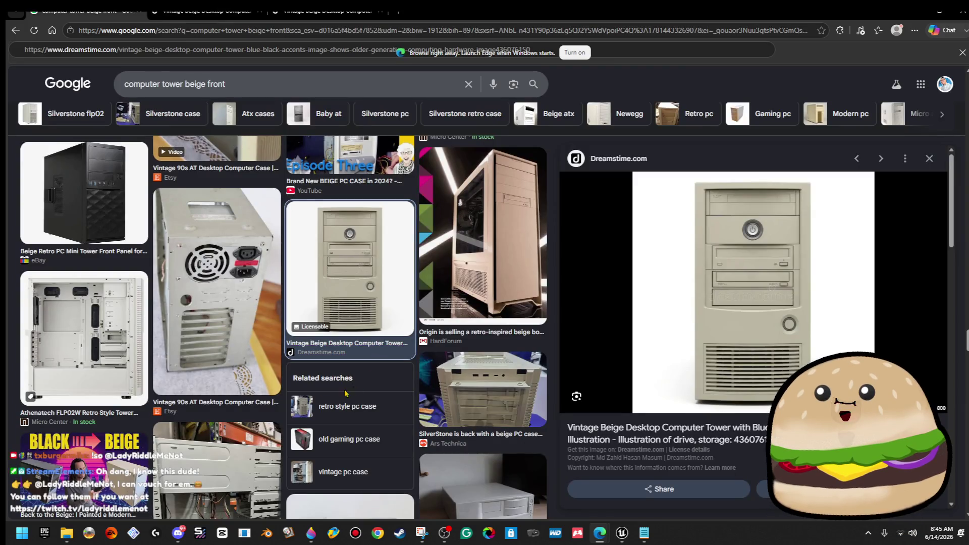
{"action": "scroll", "coordinate": [286, 403], "scroll_direction": "up", "scroll_amount": 3}
{"action": "scroll", "coordinate": [287, 403], "scroll_direction": "up", "scroll_amount": 8}
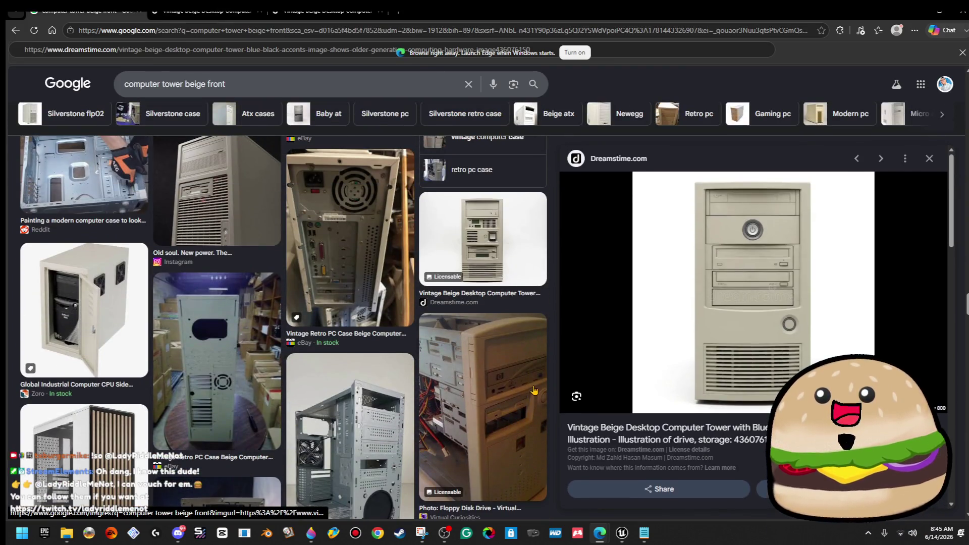
{"action": "left_click", "coordinate": [534, 391]}
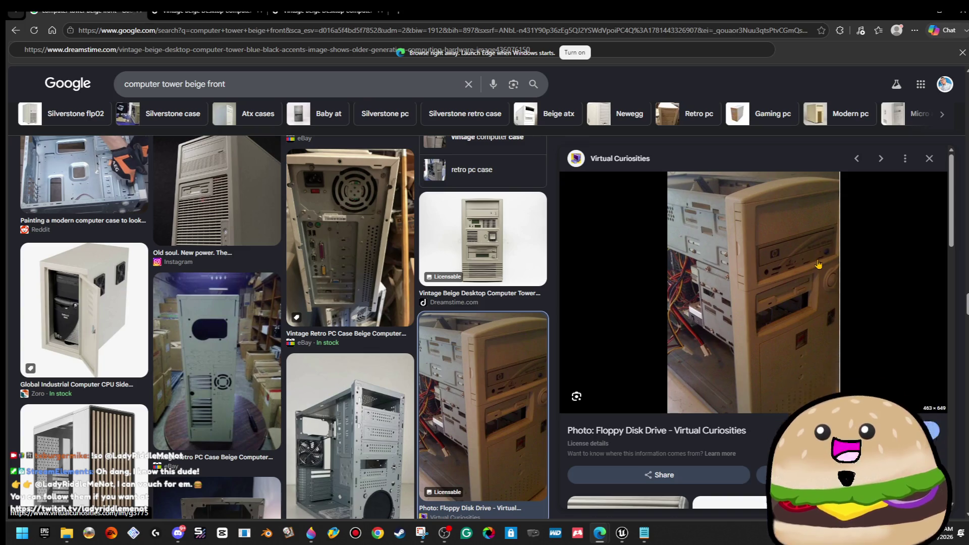
{"action": "left_click", "coordinate": [825, 292]}
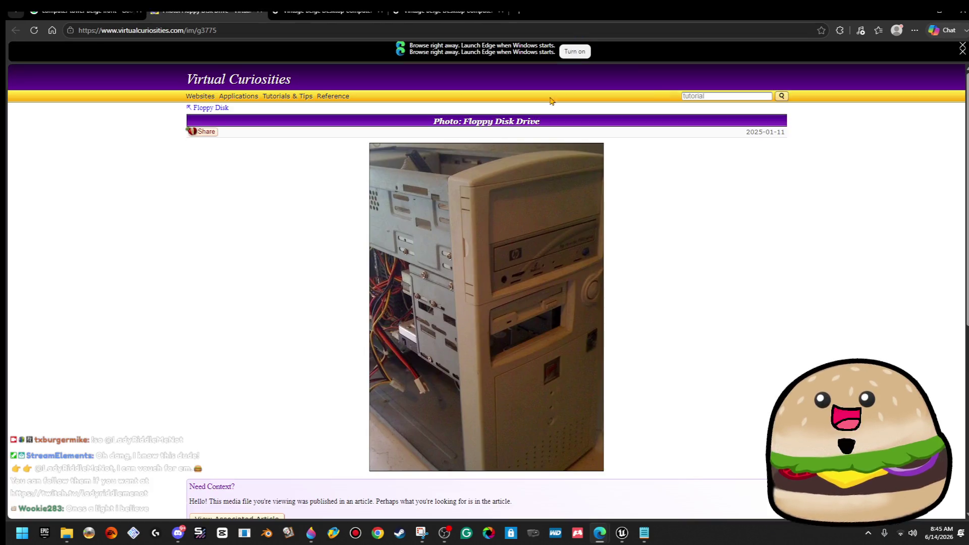
{"action": "left_click", "coordinate": [259, 11]}
Step: Preview the Power Macintosh G3, eBay, VOGONS and Dreamstime towers, then minimize Edge
{"action": "scroll", "coordinate": [227, 353], "scroll_direction": "up", "scroll_amount": 7}
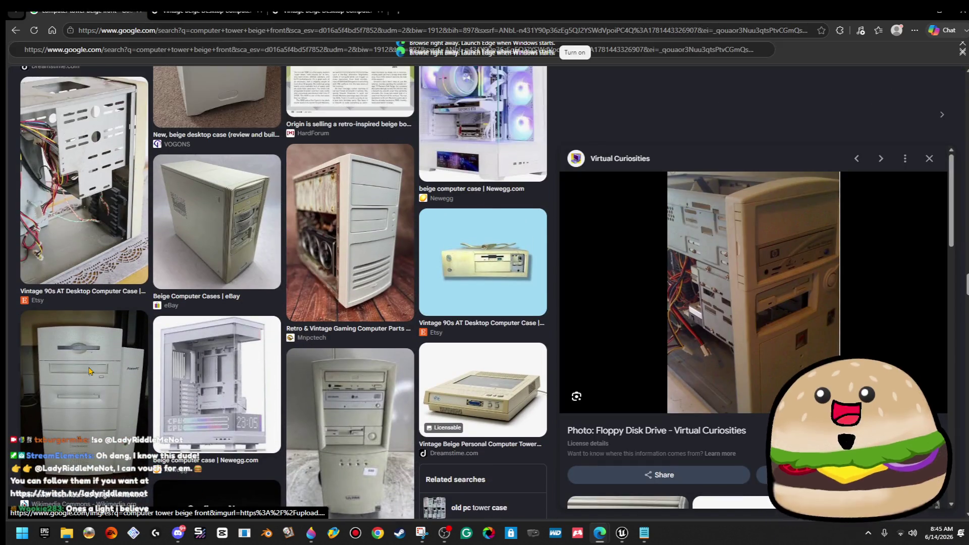
{"action": "left_click", "coordinate": [91, 371]}
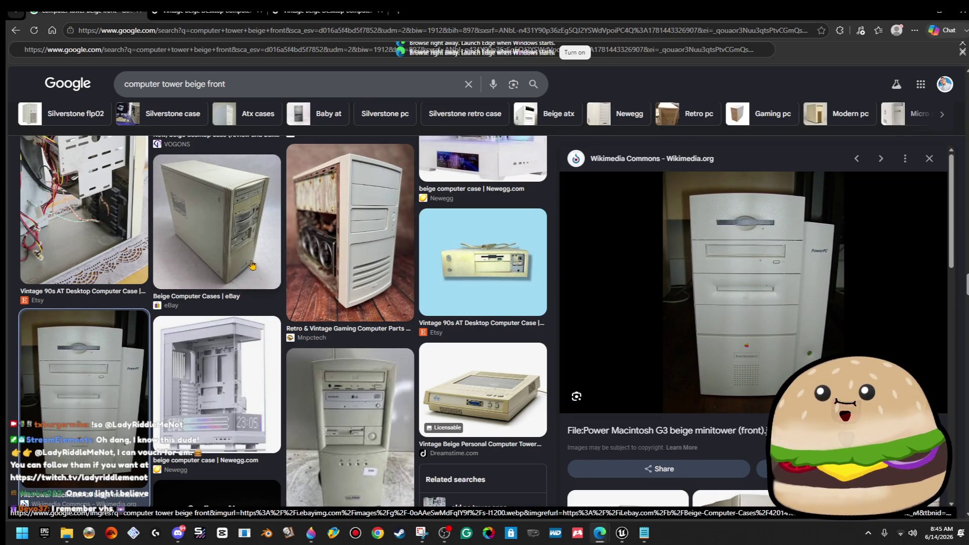
{"action": "left_click", "coordinate": [252, 265]}
{"action": "scroll", "coordinate": [252, 265], "scroll_direction": "down", "scroll_amount": 10}
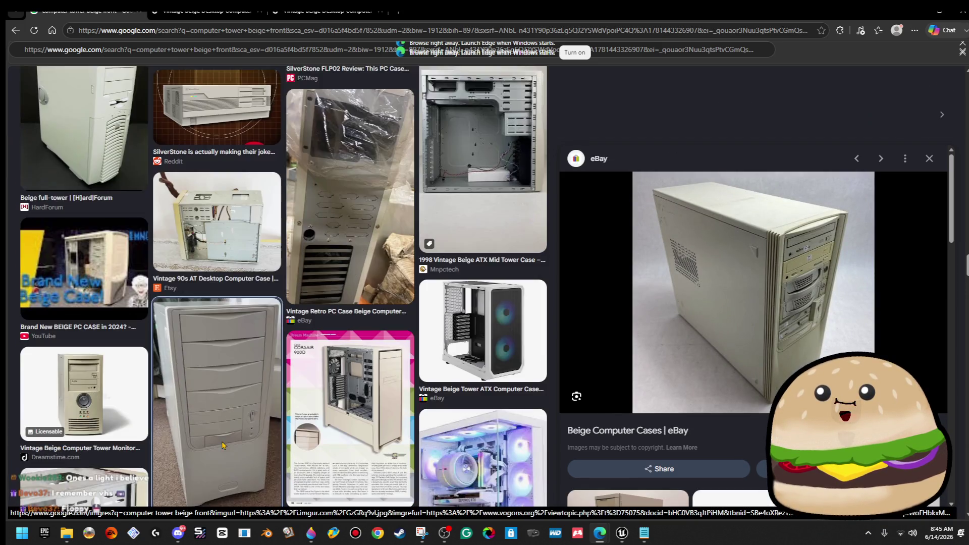
{"action": "left_click", "coordinate": [223, 446]}
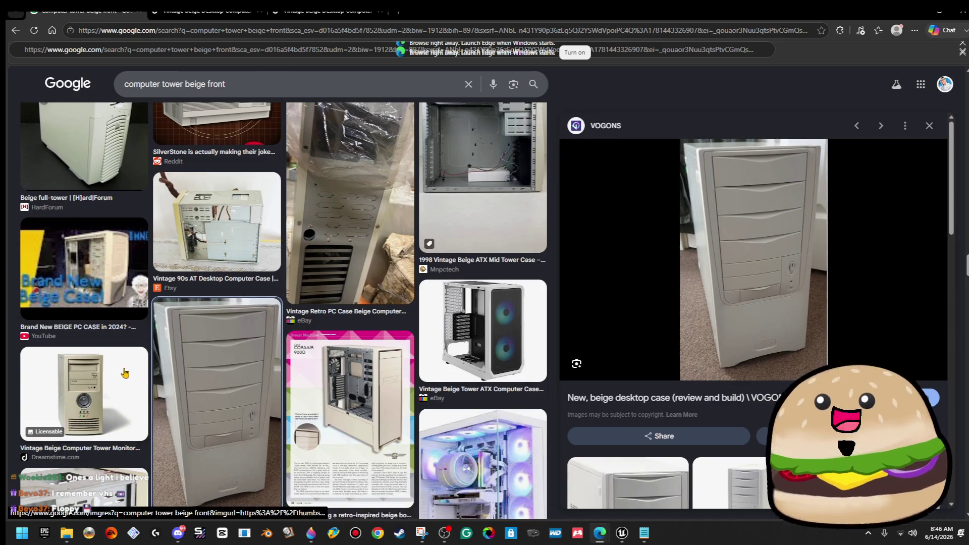
{"action": "left_click", "coordinate": [120, 396]}
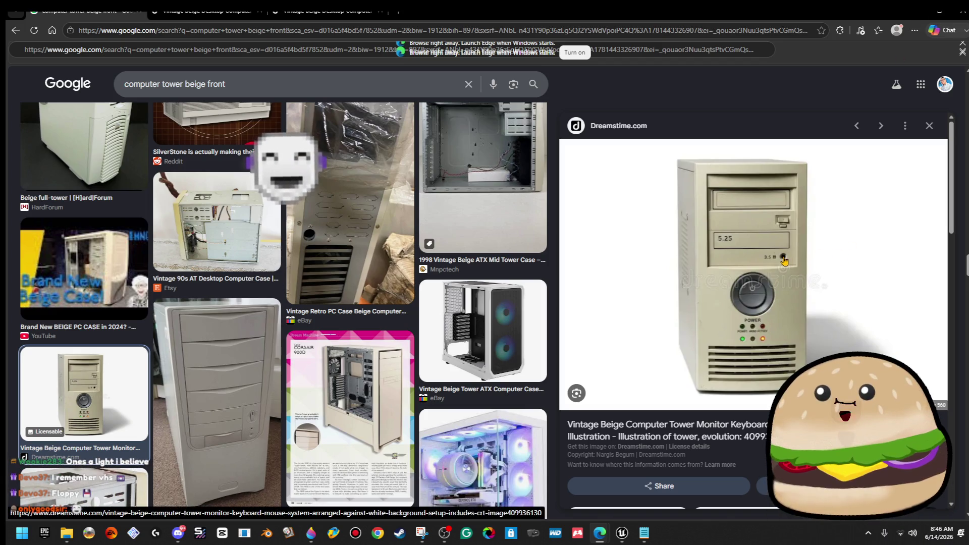
{"action": "left_click", "coordinate": [939, 10]}
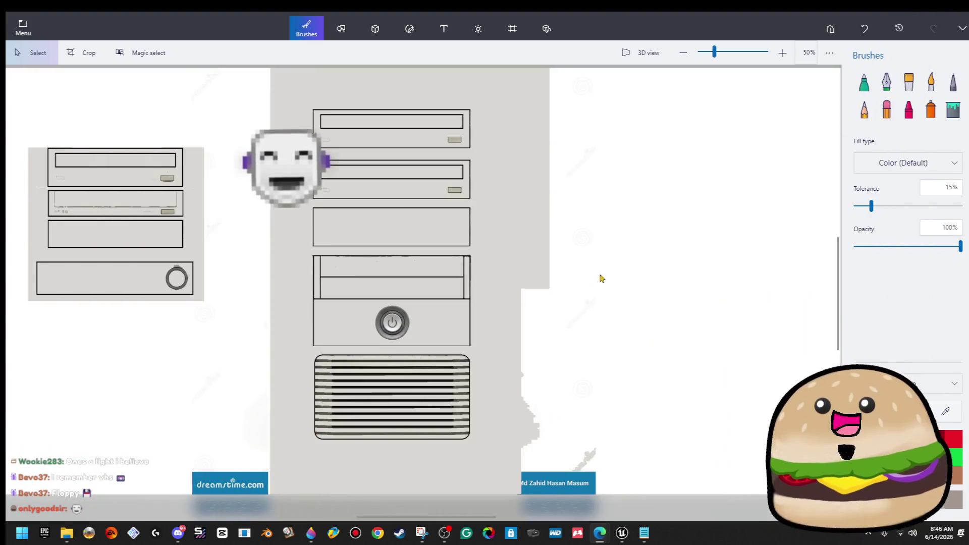
Step: Zoom the Paint 3D canvas toward 100% with the scroll wheel
{"action": "scroll", "coordinate": [434, 227], "scroll_direction": "up", "scroll_amount": 3}
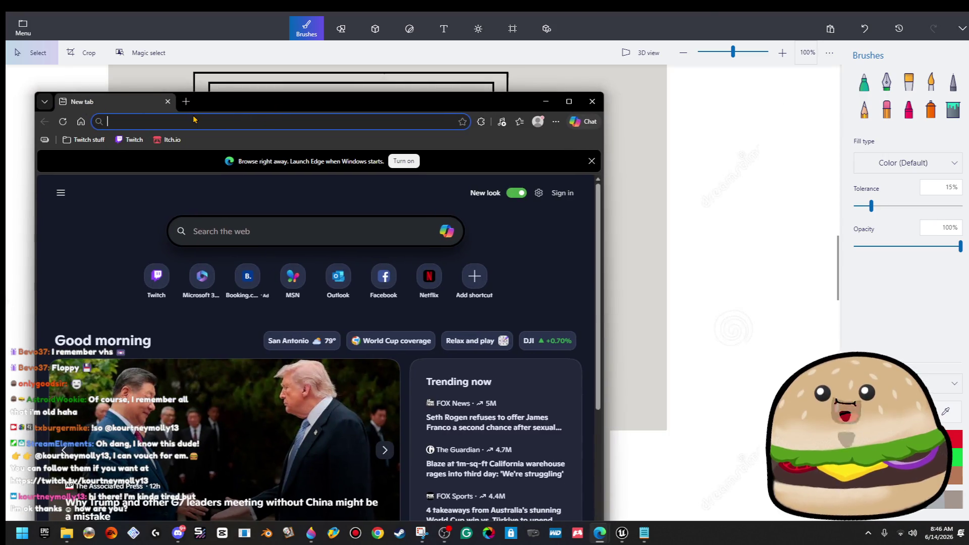
Step: Swap out the new tabs and maximize the Edge window
{"action": "left_click", "coordinate": [185, 101]}
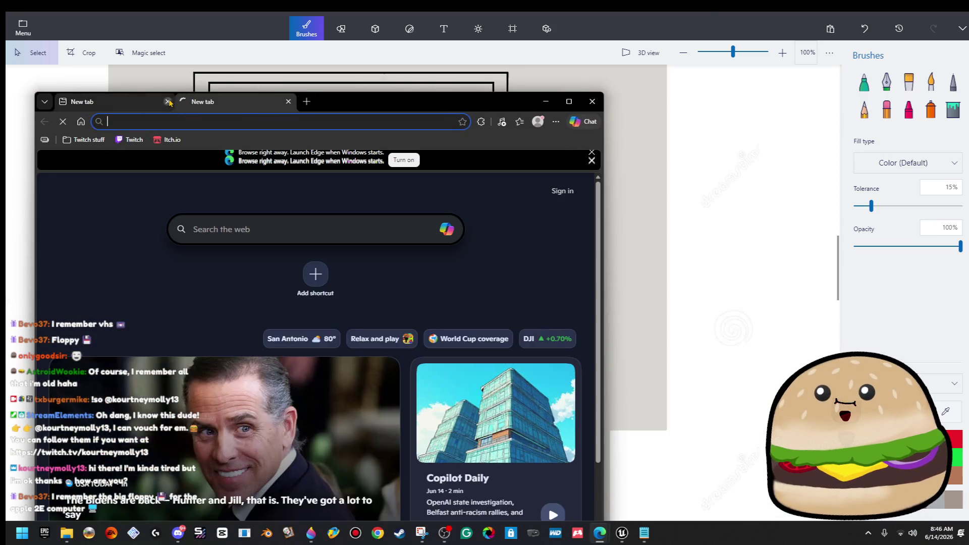
{"action": "left_click", "coordinate": [168, 102]}
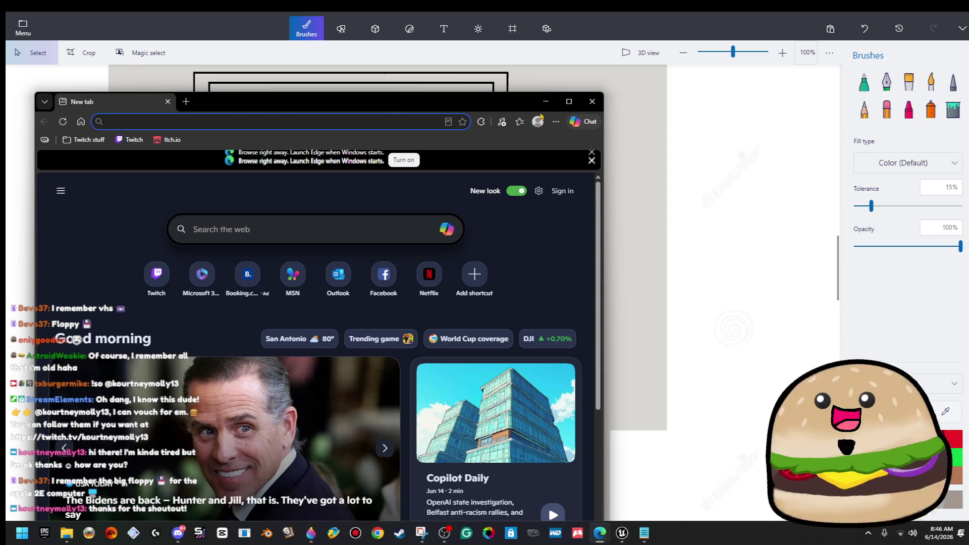
{"action": "left_click", "coordinate": [592, 101]}
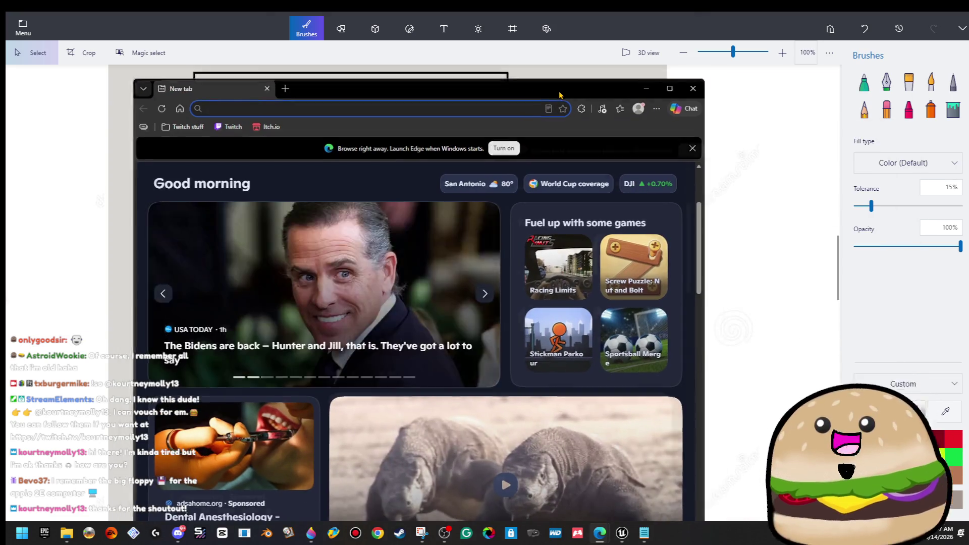
{"action": "double_click", "coordinate": [561, 95]}
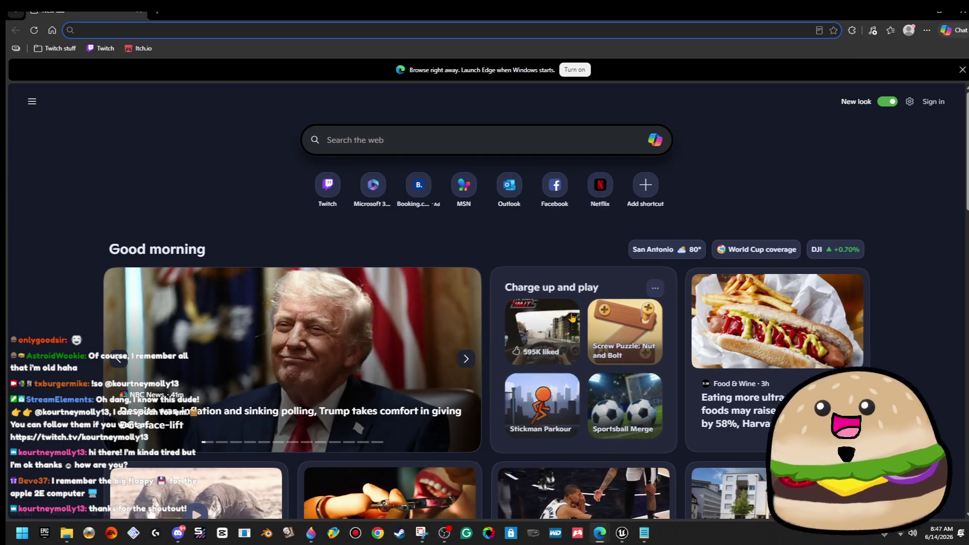
Step: Browse the news carousel, discard an extra tab, and open Edge's Settings and more menu
{"action": "left_click", "coordinate": [469, 359]}
{"action": "left_click", "coordinate": [469, 359]}
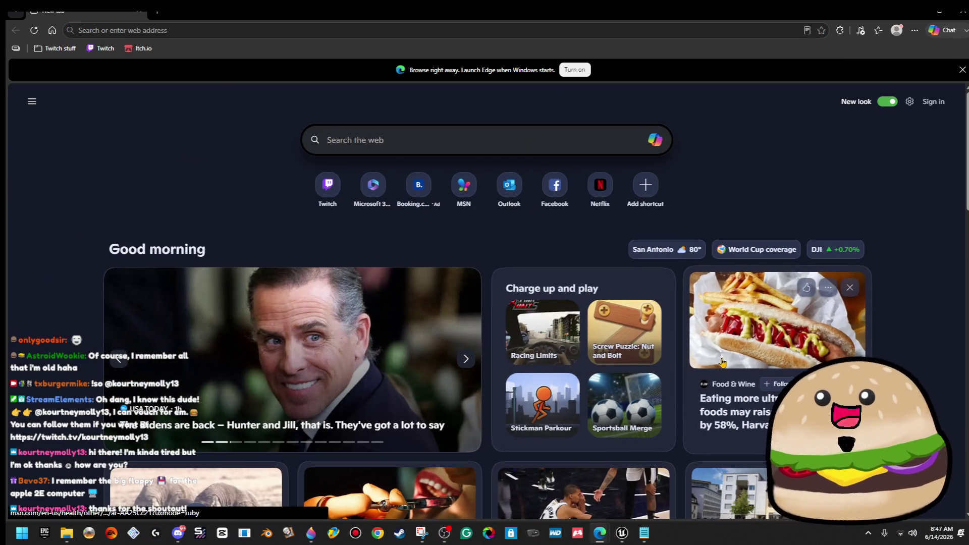
{"action": "scroll", "coordinate": [729, 373], "scroll_direction": "down", "scroll_amount": 12}
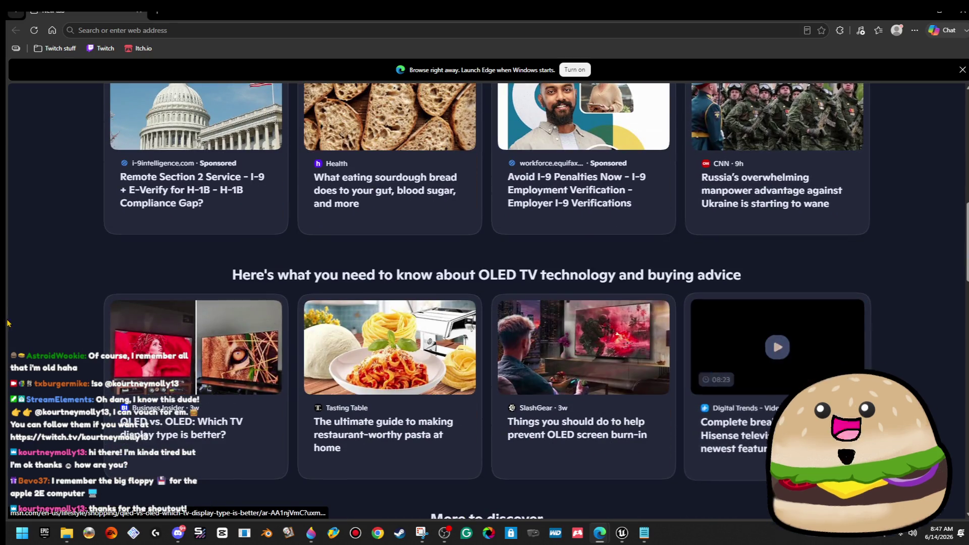
{"action": "scroll", "coordinate": [529, 302], "scroll_direction": "up", "scroll_amount": 2}
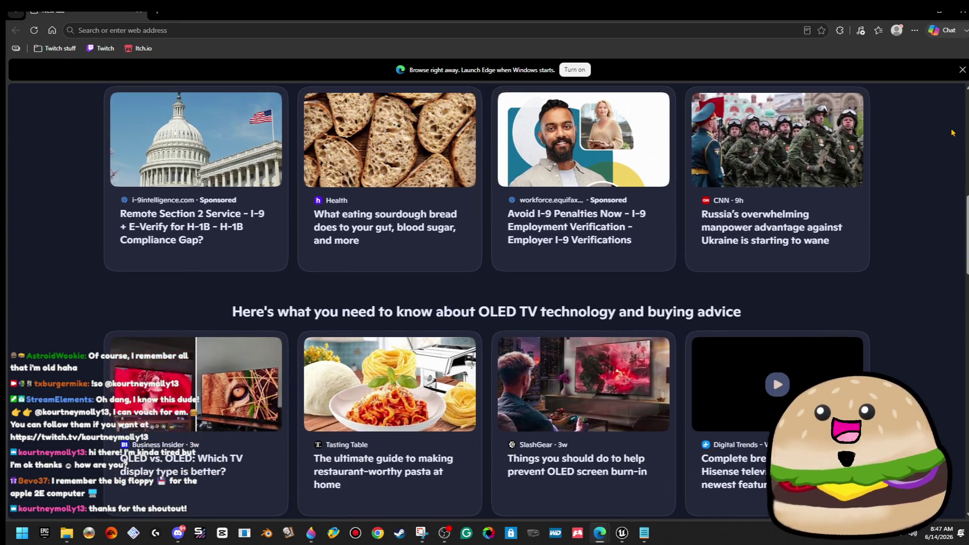
{"action": "left_click", "coordinate": [157, 11]}
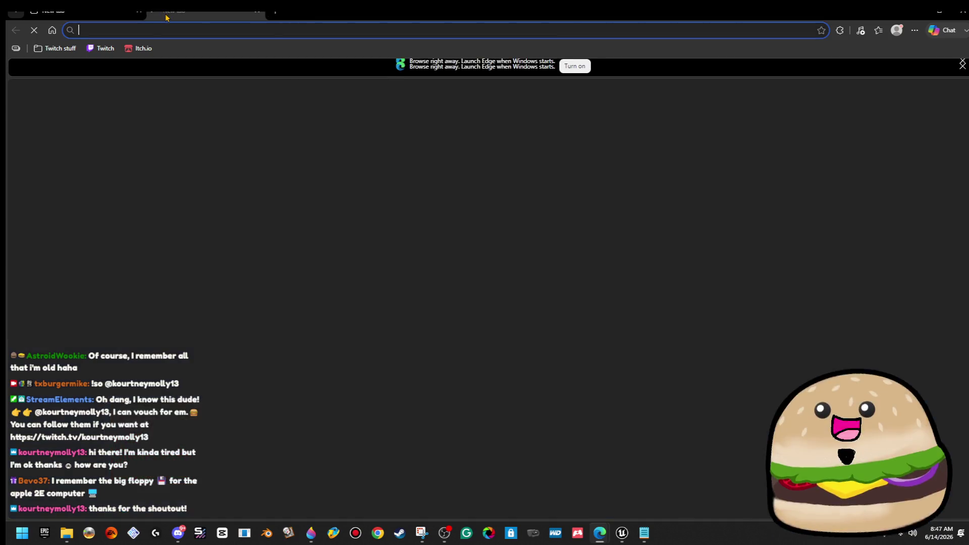
{"action": "left_click", "coordinate": [259, 13]}
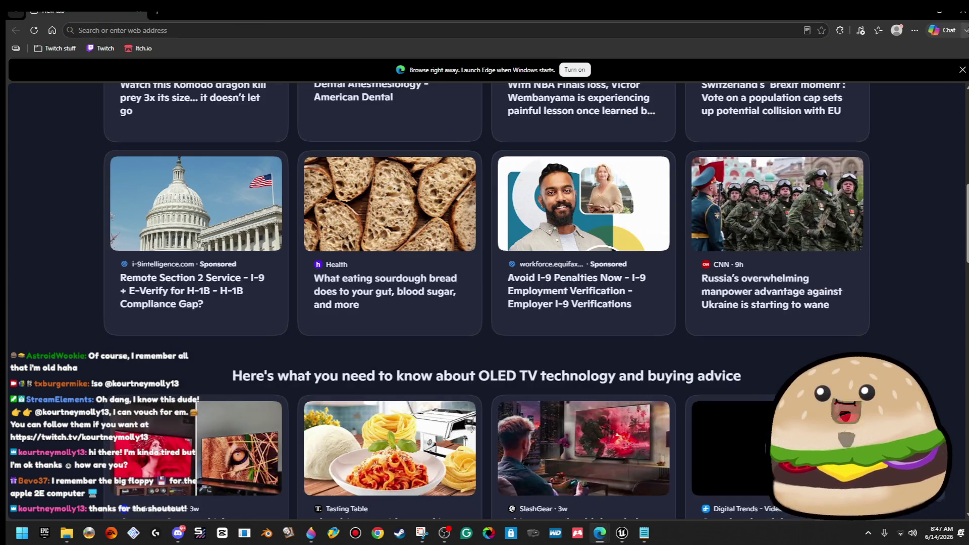
{"action": "left_click", "coordinate": [915, 30]}
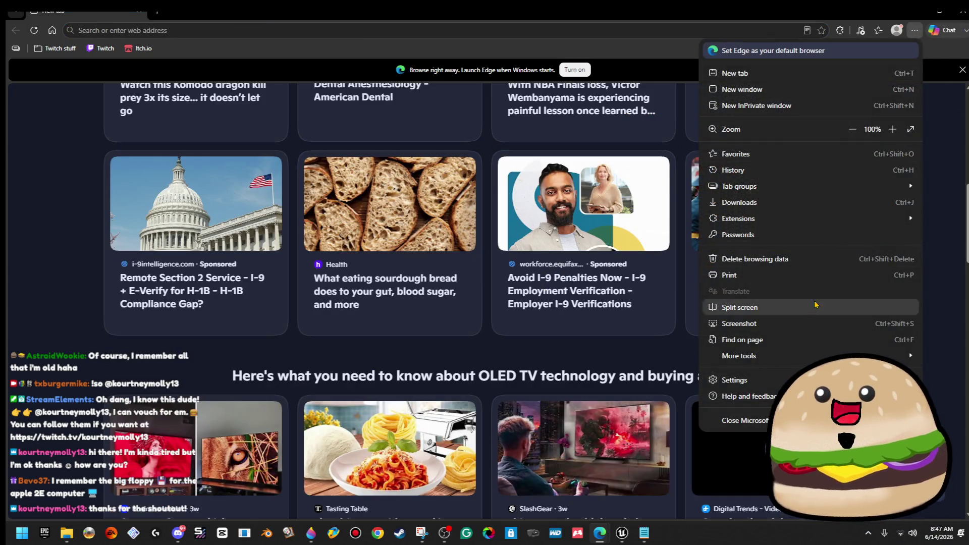
Step: Bring up Edge's settings page to look up the new tab settings, then open a new tab
{"action": "left_click", "coordinate": [747, 380]}
{"action": "type", "text": "new tab"}
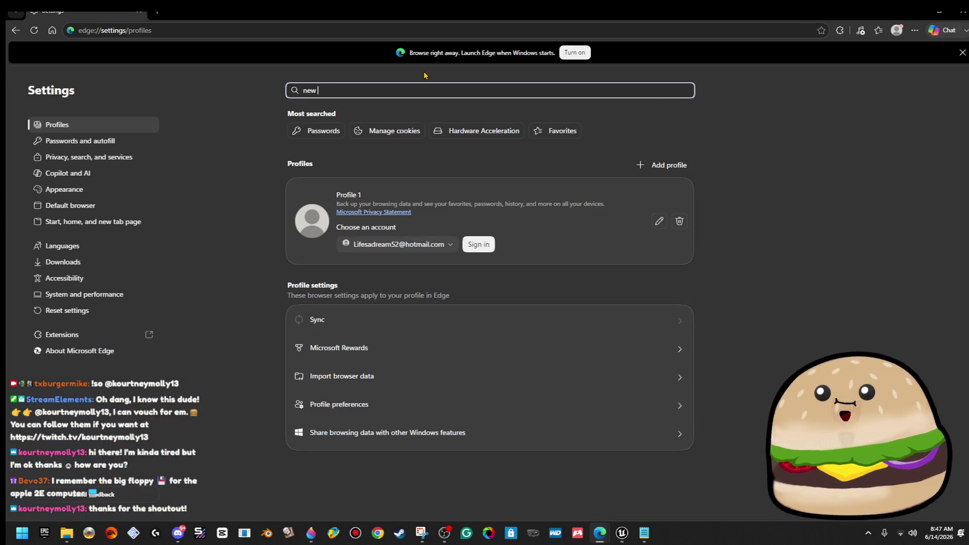
{"action": "left_click", "coordinate": [161, 12]}
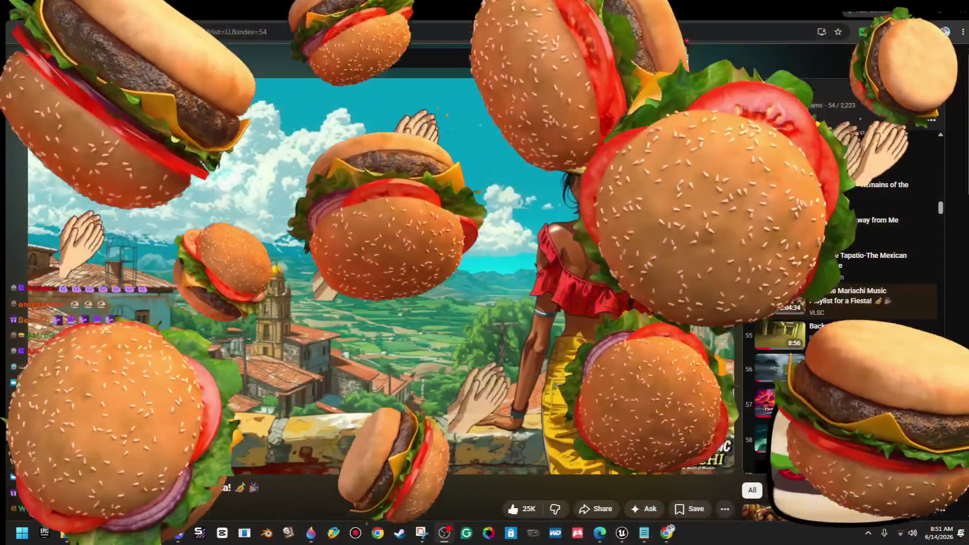
Step: Pause the YouTube mariachi video and minimize the browser to bring back Paint 3D
{"action": "key", "text": "space"}
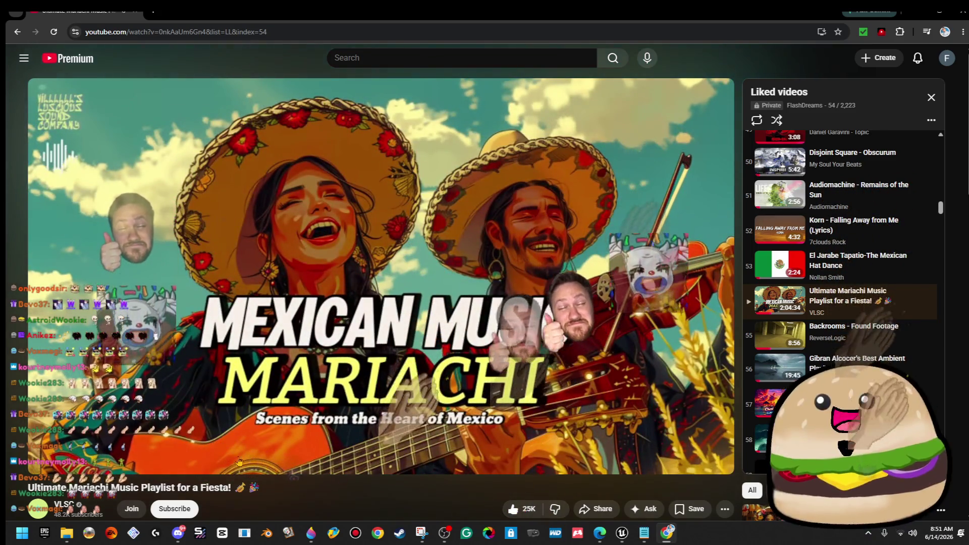
{"action": "mouse_move", "coordinate": [153, 468]}
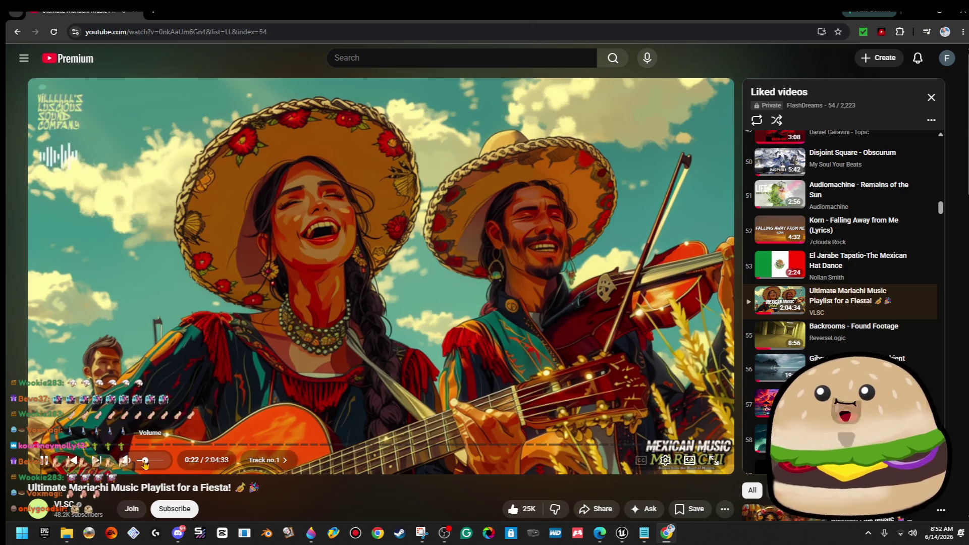
{"action": "left_click", "coordinate": [917, 21]}
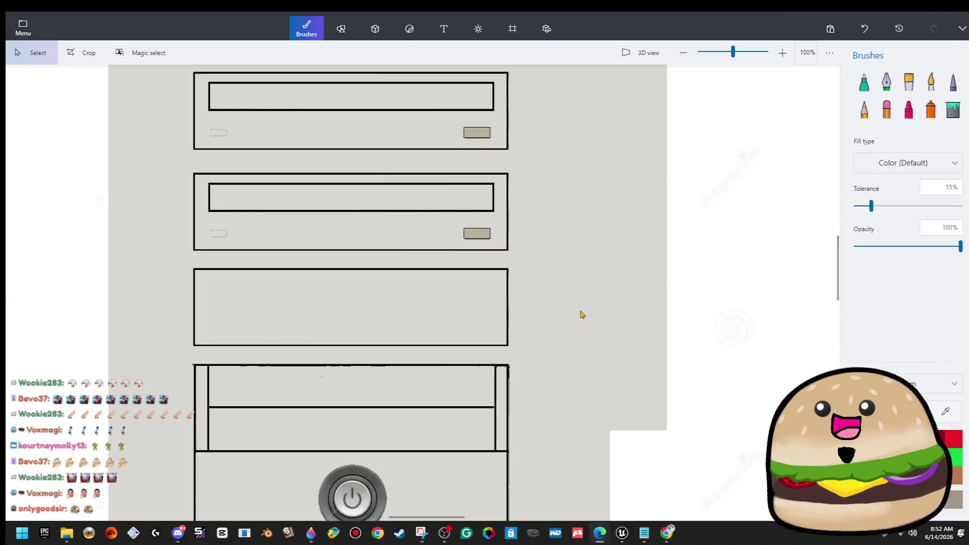
Step: Draw a dark 3D sphere inside the empty third drive bay
{"action": "scroll", "coordinate": [581, 314], "scroll_direction": "down", "scroll_amount": 1}
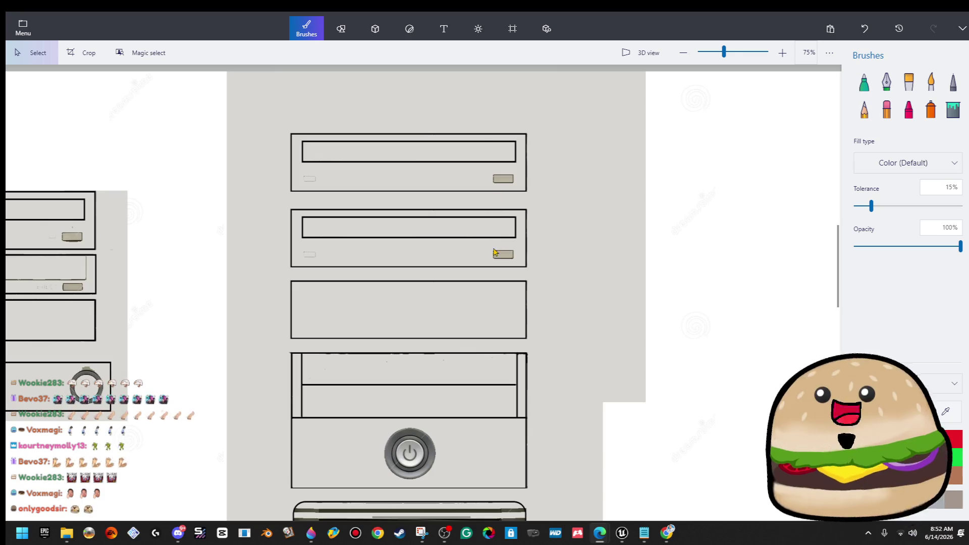
{"action": "scroll", "coordinate": [493, 245], "scroll_direction": "up", "scroll_amount": 1}
{"action": "scroll", "coordinate": [530, 271], "scroll_direction": "up", "scroll_amount": 1}
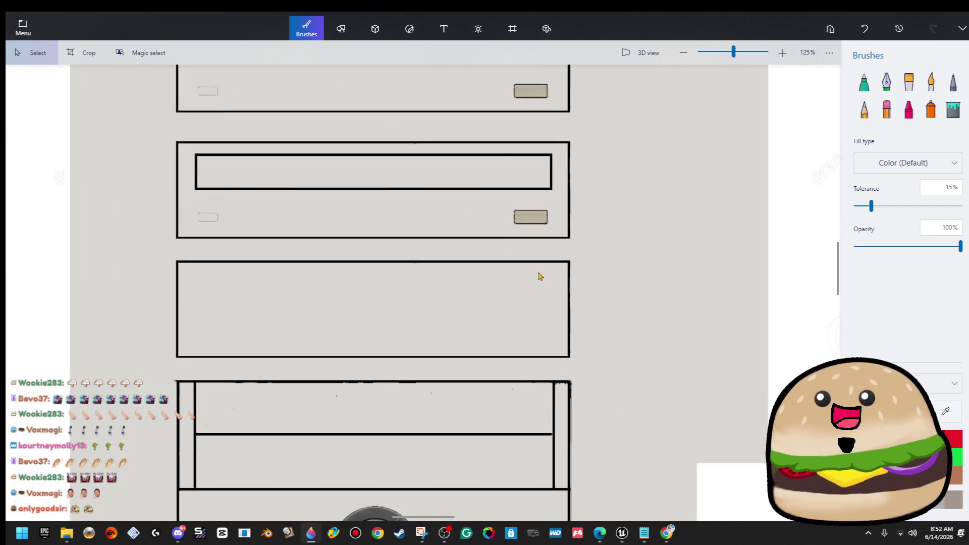
{"action": "scroll", "coordinate": [647, 288], "scroll_direction": "up", "scroll_amount": 1}
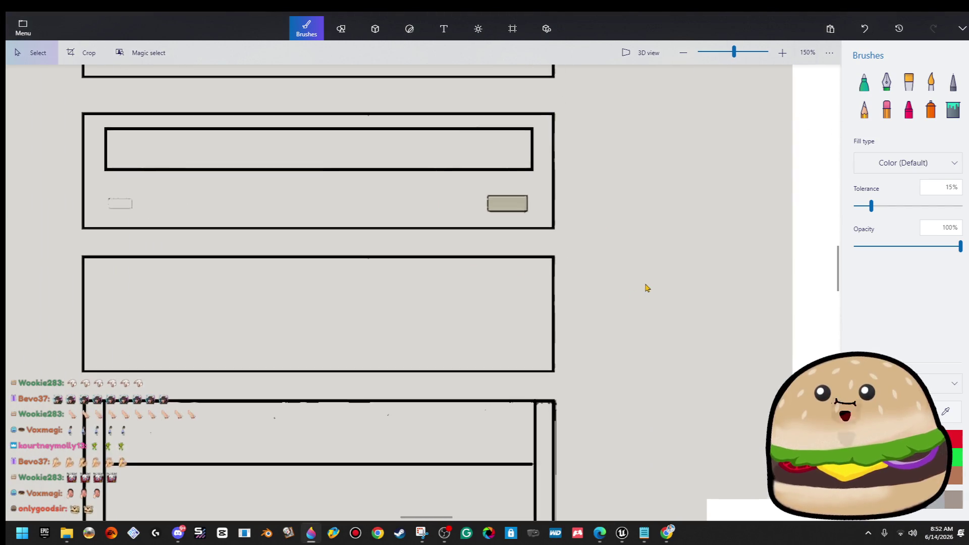
{"action": "left_click", "coordinate": [338, 30]}
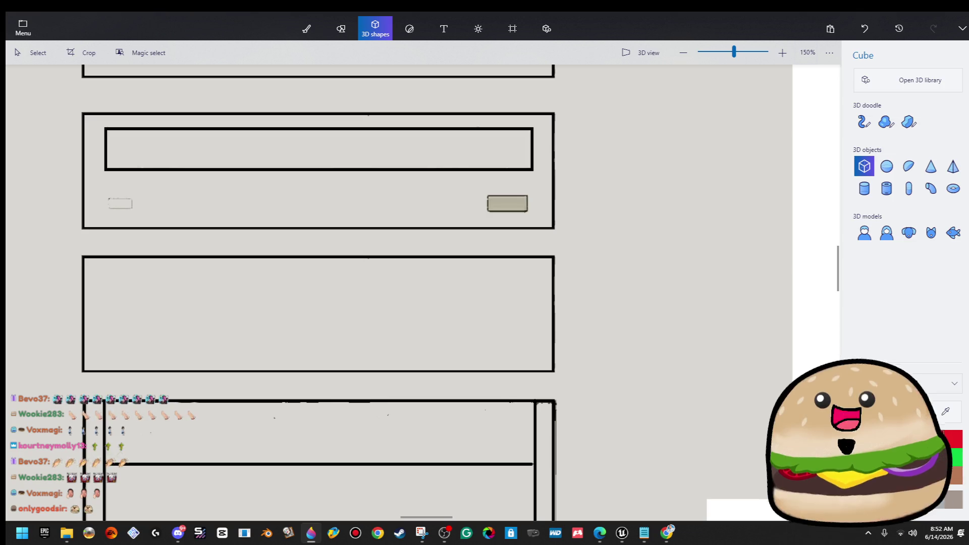
{"action": "left_click", "coordinate": [892, 172]}
{"action": "left_click_drag", "start_coordinate": [505, 282], "coordinate": [536, 310]}
{"action": "left_click", "coordinate": [512, 290]}
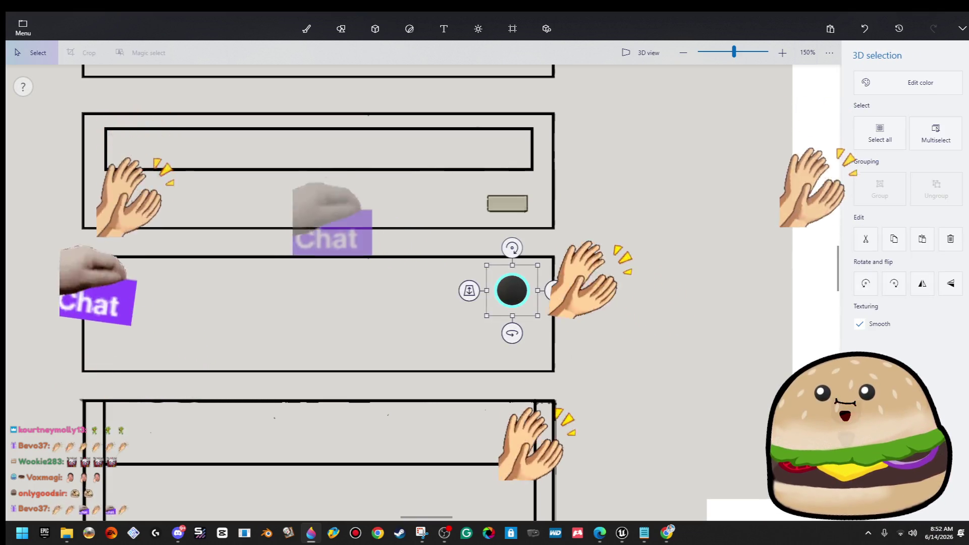
Step: Move the sphere lower and slightly left within the bay
{"action": "scroll", "coordinate": [597, 312], "scroll_direction": "up", "scroll_amount": 2}
{"action": "left_click_drag", "start_coordinate": [485, 289], "coordinate": [476, 331]}
{"action": "left_click", "coordinate": [513, 295]}
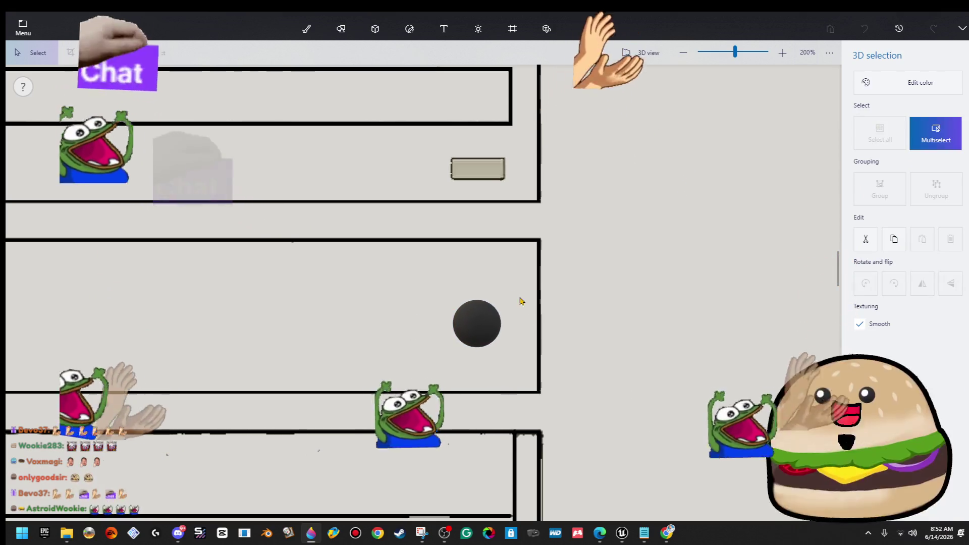
{"action": "left_click", "coordinate": [477, 324]}
{"action": "left_click", "coordinate": [375, 29]}
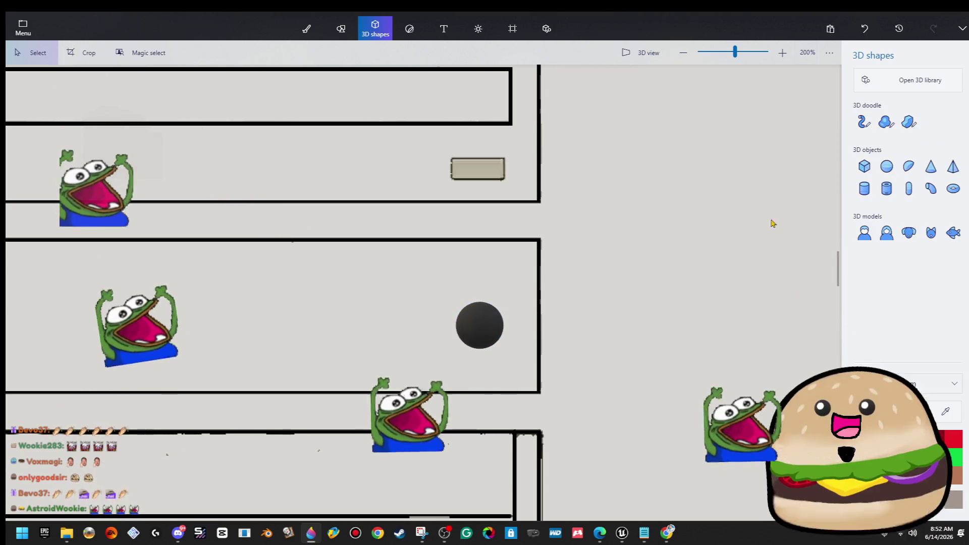
{"action": "left_click", "coordinate": [479, 324]}
{"action": "left_click_drag", "start_coordinate": [478, 323], "coordinate": [456, 323]}
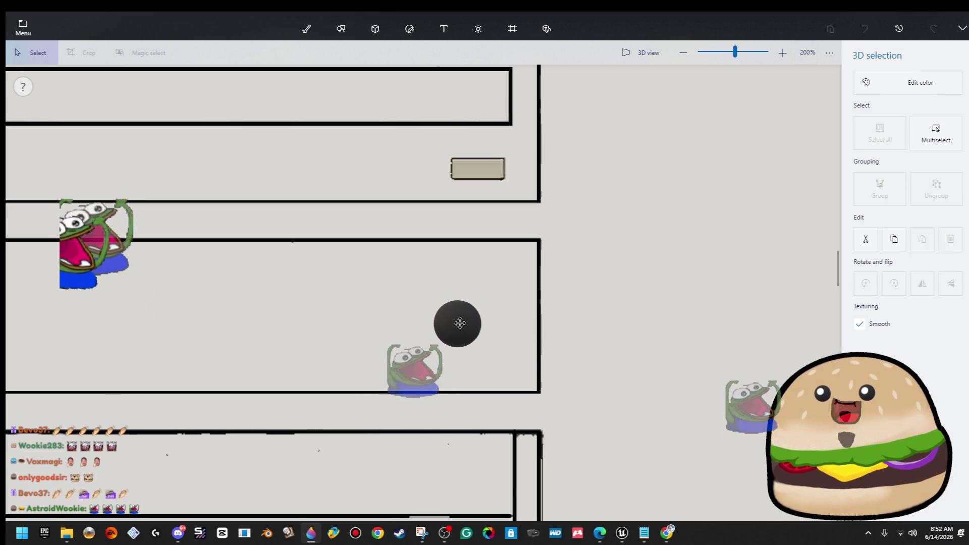
{"action": "left_click", "coordinate": [590, 308]}
Step: Enlarge the sphere slightly and nudge it to the right
{"action": "left_click", "coordinate": [469, 313]}
{"action": "left_click_drag", "start_coordinate": [490, 290], "coordinate": [501, 280]}
{"action": "left_click_drag", "start_coordinate": [566, 295], "coordinate": [573, 300]}
{"action": "left_click", "coordinate": [489, 308]}
{"action": "mouse_move", "coordinate": [489, 308]}
{"action": "left_mouse_down"}
{"action": "mouse_move", "coordinate": [508, 308]}
{"action": "mouse_move", "coordinate": [500, 293]}
{"action": "left_mouse_up"}
{"action": "left_click", "coordinate": [561, 289]}
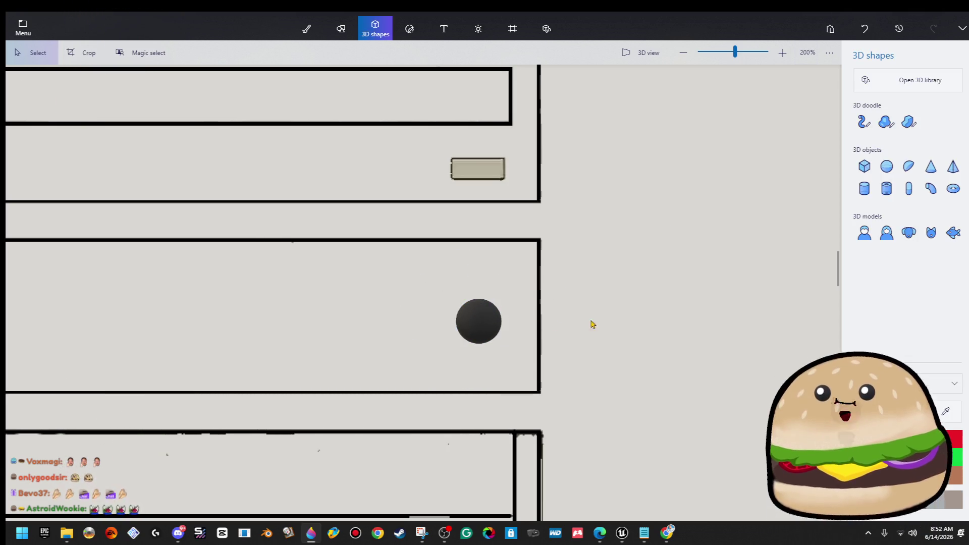
{"action": "left_click", "coordinate": [487, 332]}
Step: Remove the extra copy of the black ball, keeping a single button
{"action": "key", "text": "ctrl+c"}
{"action": "key", "text": "ctrl+v"}
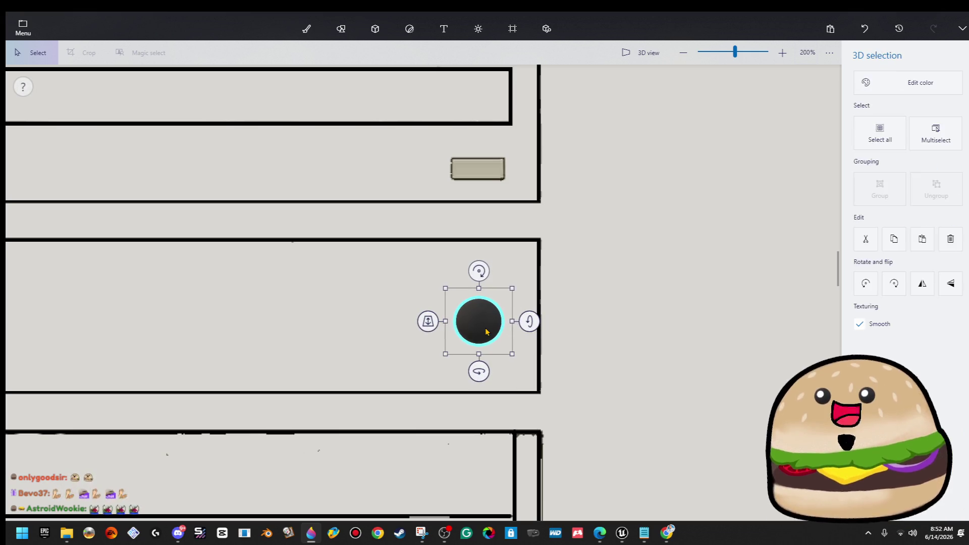
{"action": "key", "text": "ctrl+Left"}
{"action": "key", "text": "ctrl+Left"}
{"action": "key", "text": "ctrl+Left"}
{"action": "key", "text": "Left"}
{"action": "key", "text": "Left"}
{"action": "key", "text": "Left"}
{"action": "key", "text": "Delete"}
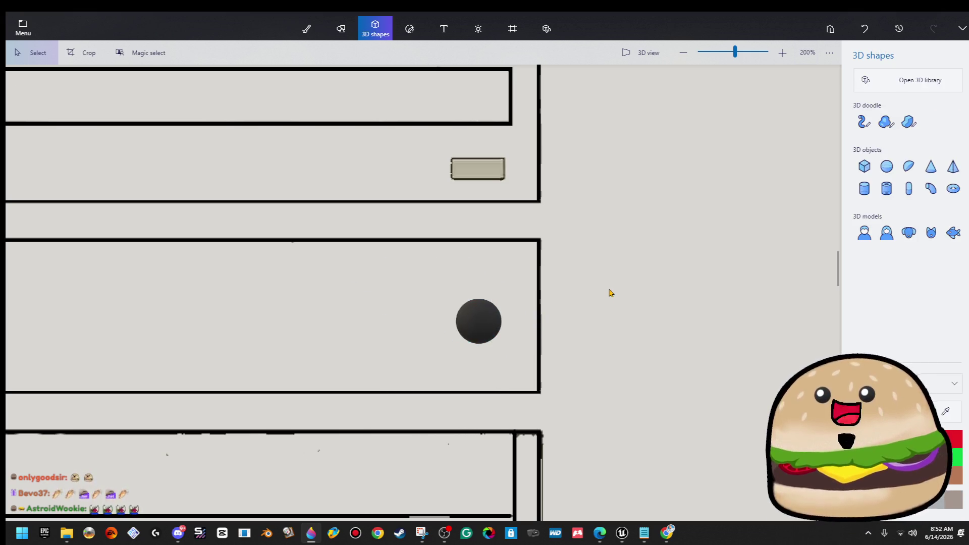
Step: Draw a flat dark cube bar in the third bay and paste a copy below it
{"action": "scroll", "coordinate": [608, 293], "scroll_direction": "down", "scroll_amount": 2}
{"action": "left_click", "coordinate": [864, 166]}
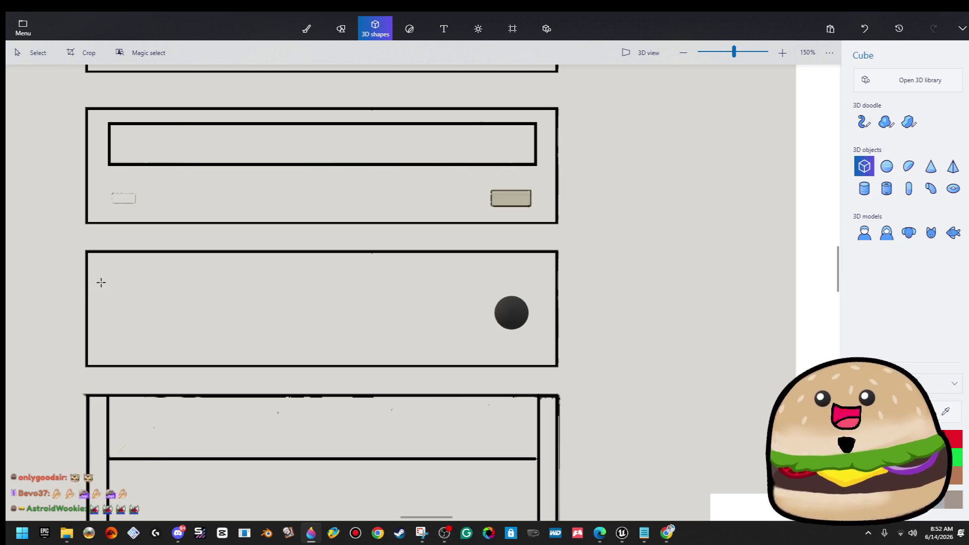
{"action": "left_click_drag", "start_coordinate": [103, 271], "coordinate": [204, 280]}
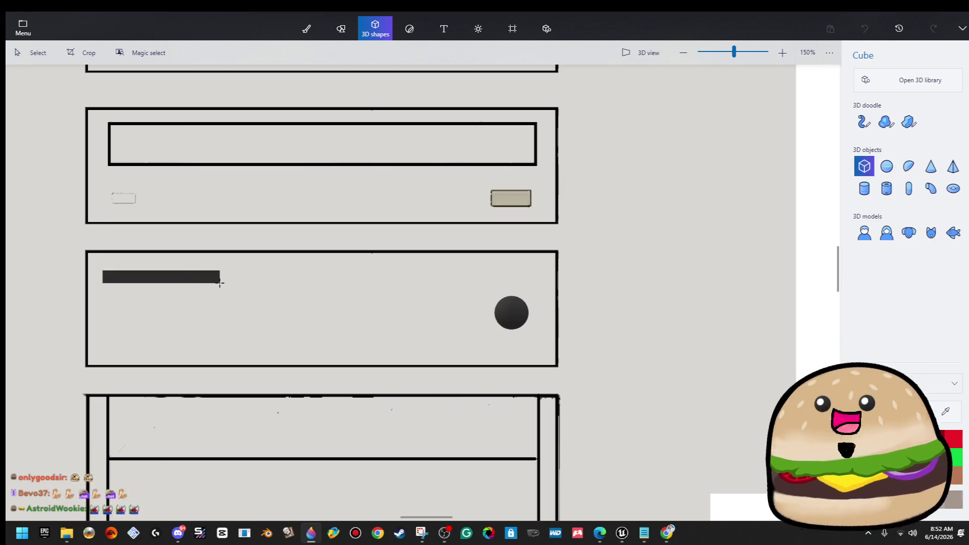
{"action": "left_click", "coordinate": [277, 292]}
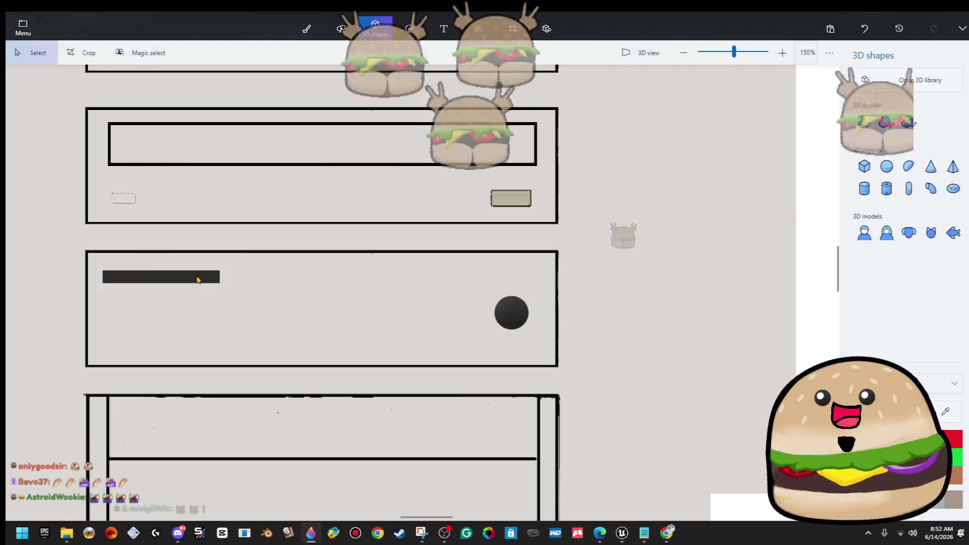
{"action": "left_click", "coordinate": [197, 280]}
{"action": "key", "text": "ctrl+c"}
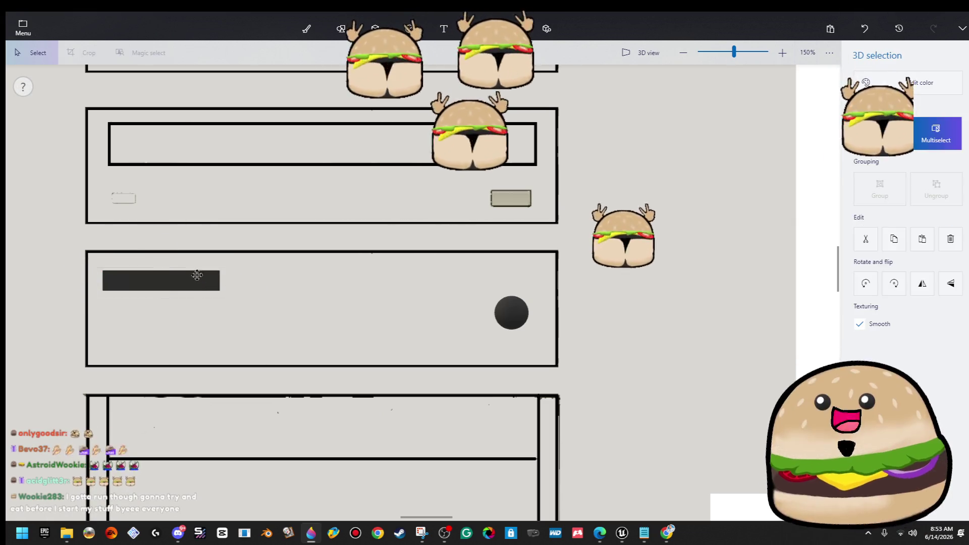
{"action": "key", "text": "ctrl+v"}
{"action": "left_click", "coordinate": [298, 284]}
{"action": "scroll", "coordinate": [303, 288], "scroll_direction": "down", "scroll_amount": 5}
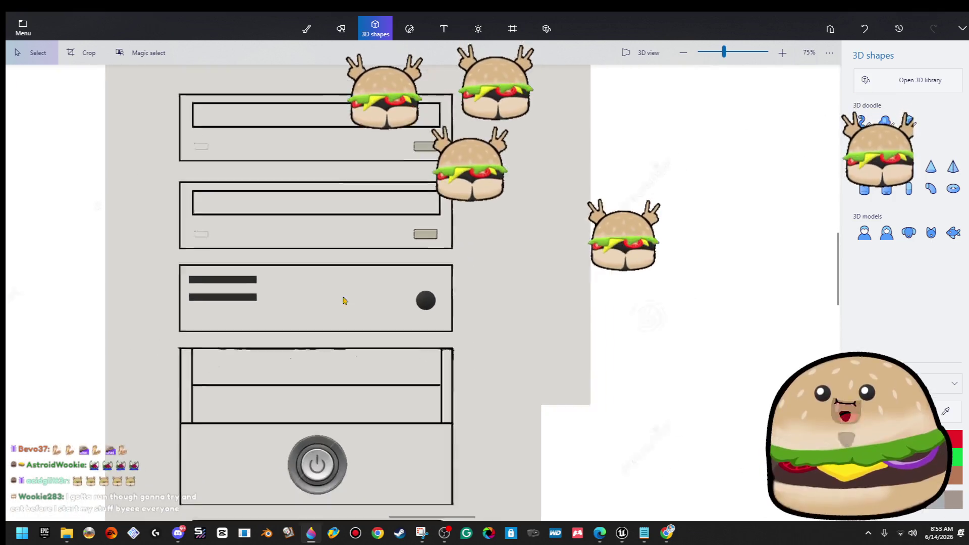
{"action": "scroll", "coordinate": [402, 310], "scroll_direction": "up", "scroll_amount": 5}
{"action": "left_click", "coordinate": [341, 29]}
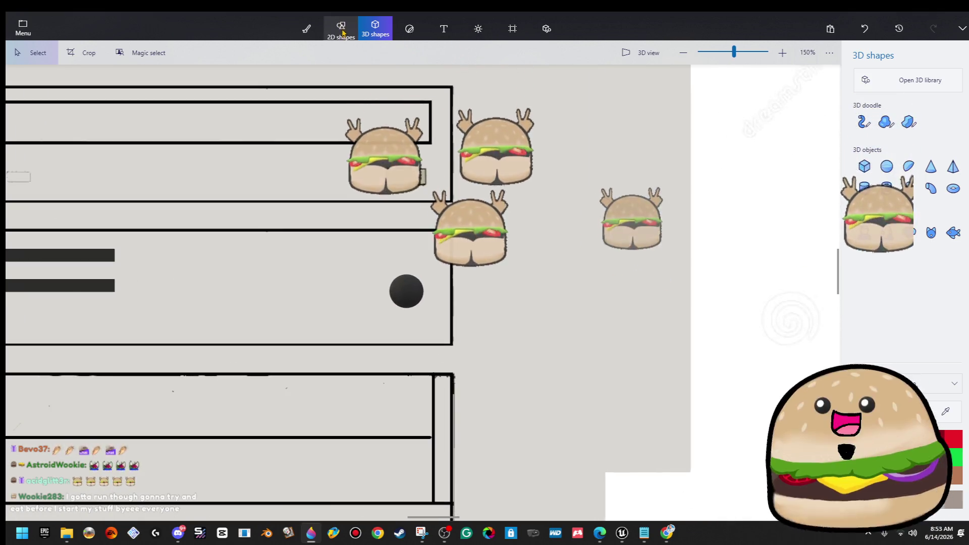
Step: Draw a black 2D circle outline in the bay and nudge it right
{"action": "left_click", "coordinate": [864, 136]}
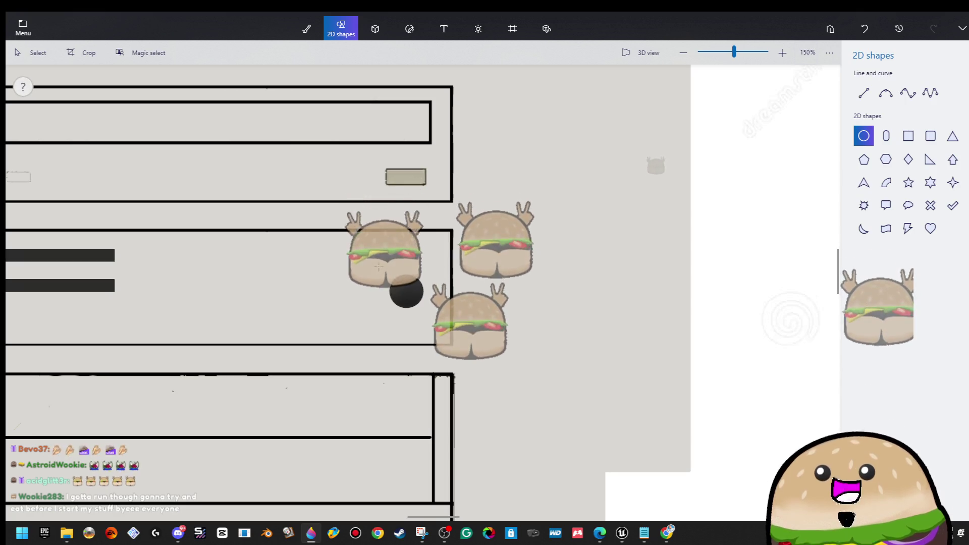
{"action": "mouse_move", "coordinate": [439, 314]}
{"action": "left_mouse_down"}
{"action": "mouse_move", "coordinate": [434, 321]}
{"action": "mouse_move", "coordinate": [409, 295]}
{"action": "mouse_move", "coordinate": [366, 289]}
{"action": "mouse_move", "coordinate": [356, 301]}
{"action": "left_mouse_up"}
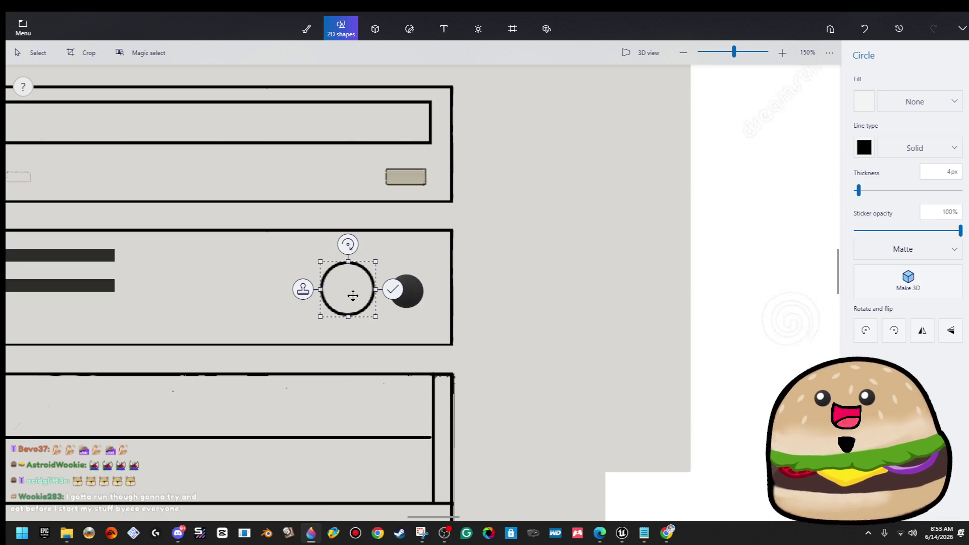
{"action": "left_click", "coordinate": [588, 293]}
{"action": "left_click", "coordinate": [414, 291]}
{"action": "left_click_drag", "start_coordinate": [414, 291], "coordinate": [571, 291]}
{"action": "left_click_drag", "start_coordinate": [384, 320], "coordinate": [384, 319]}
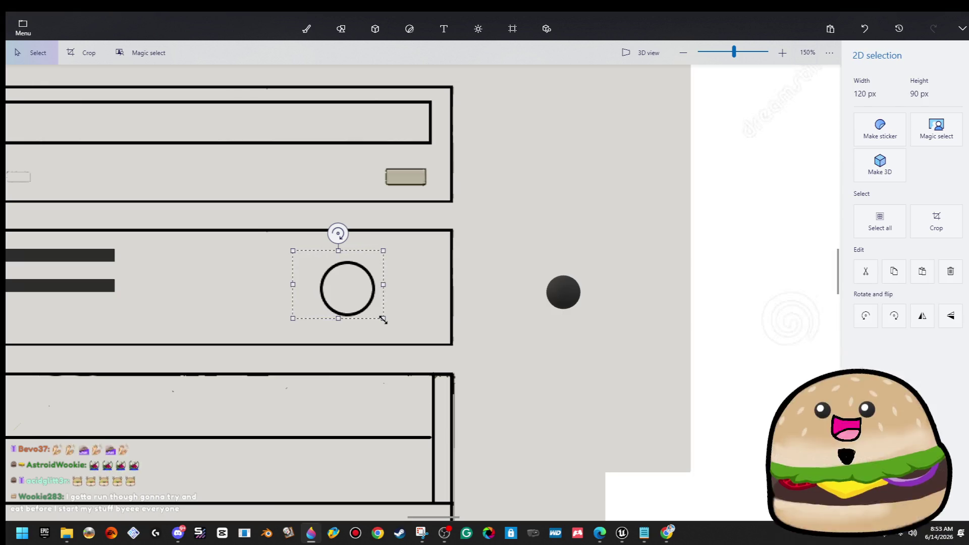
{"action": "key", "text": "Right"}
{"action": "key", "text": "Right"}
{"action": "key", "text": "Right"}
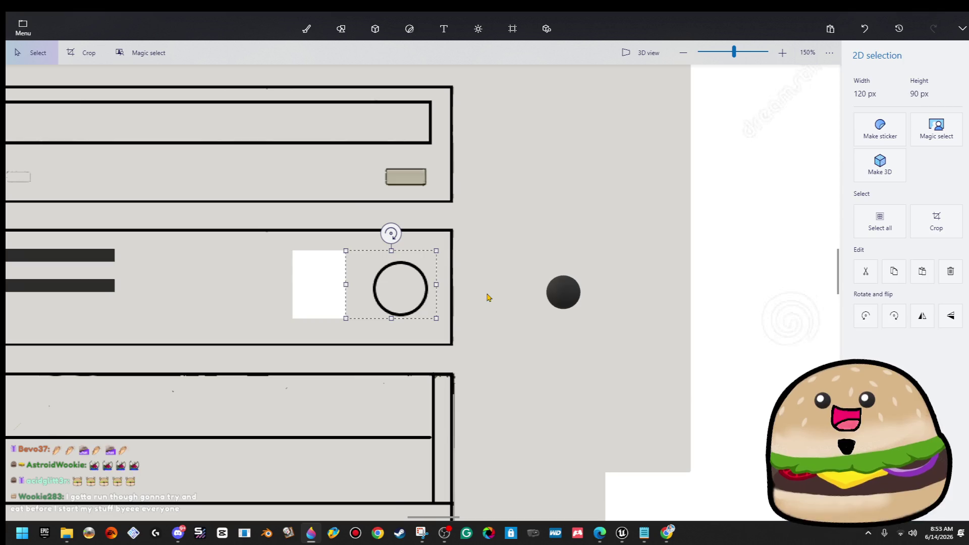
Step: Slide the black ball into the ring and centre it
{"action": "left_click", "coordinate": [559, 292]}
{"action": "key", "text": "Left"}
{"action": "key", "text": "Left"}
{"action": "key", "text": "Left"}
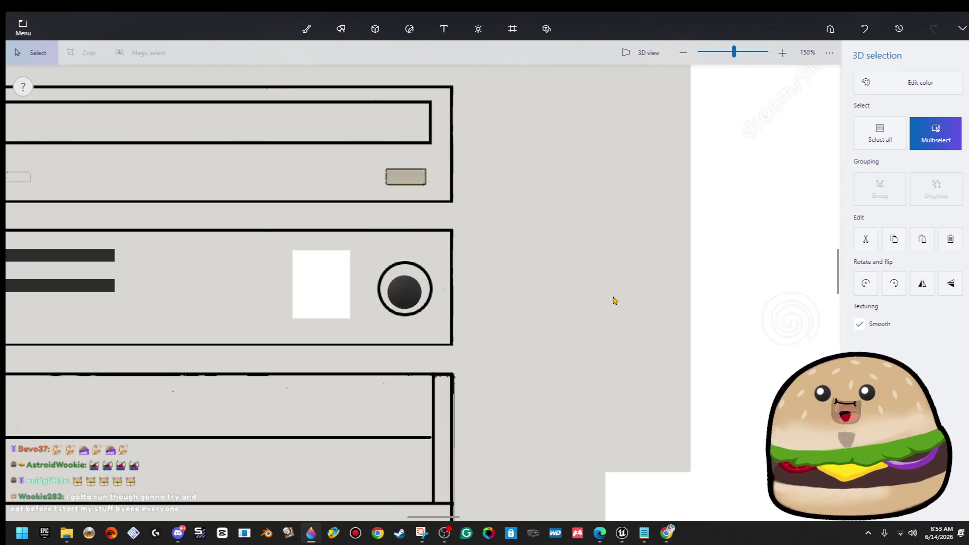
{"action": "key", "text": "Up"}
{"action": "key", "text": "Right"}
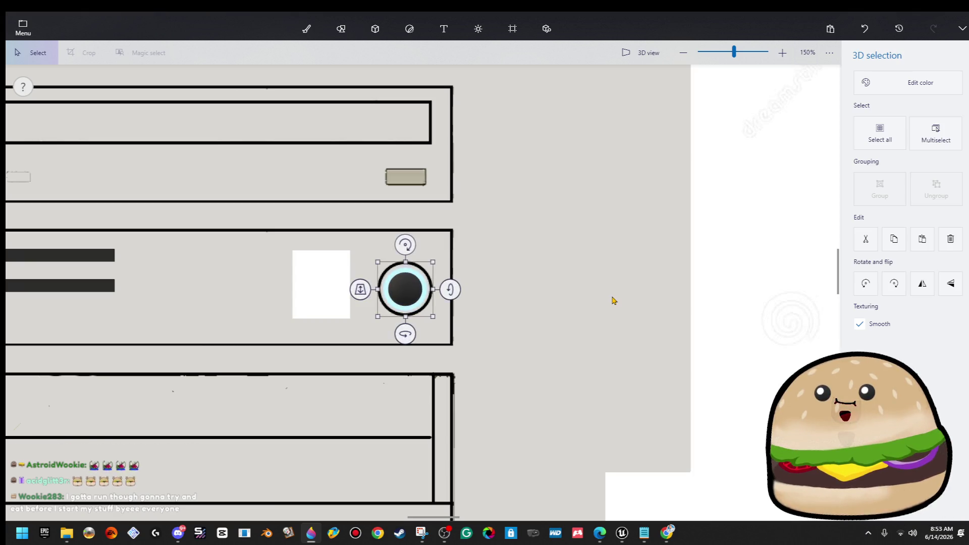
{"action": "key", "text": "ctrl+w"}
Step: Delete the leftover white patch beside the button
{"action": "left_click_drag", "start_coordinate": [275, 240], "coordinate": [358, 327]}
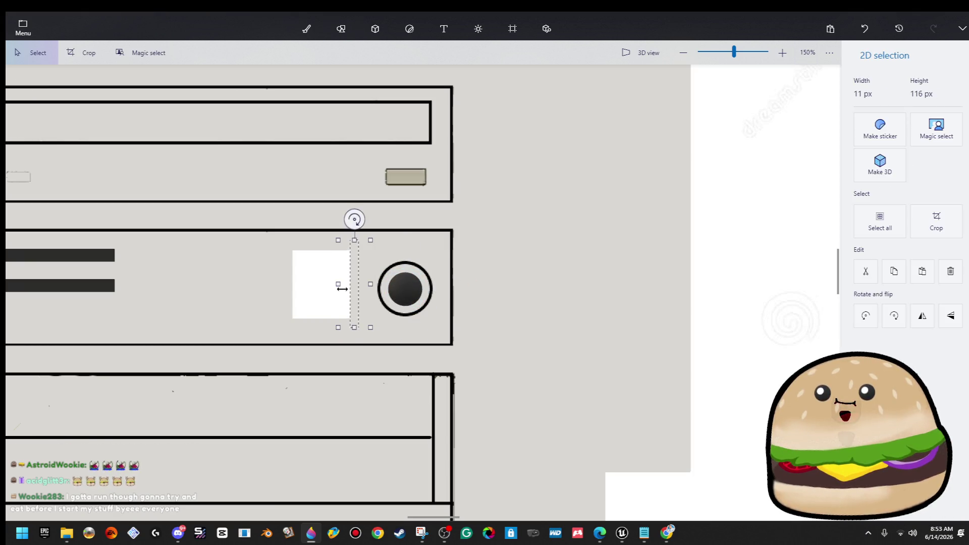
{"action": "key", "text": "Delete"}
{"action": "key", "text": "ctrl+w"}
{"action": "scroll", "coordinate": [602, 216], "scroll_direction": "down", "scroll_amount": 5}
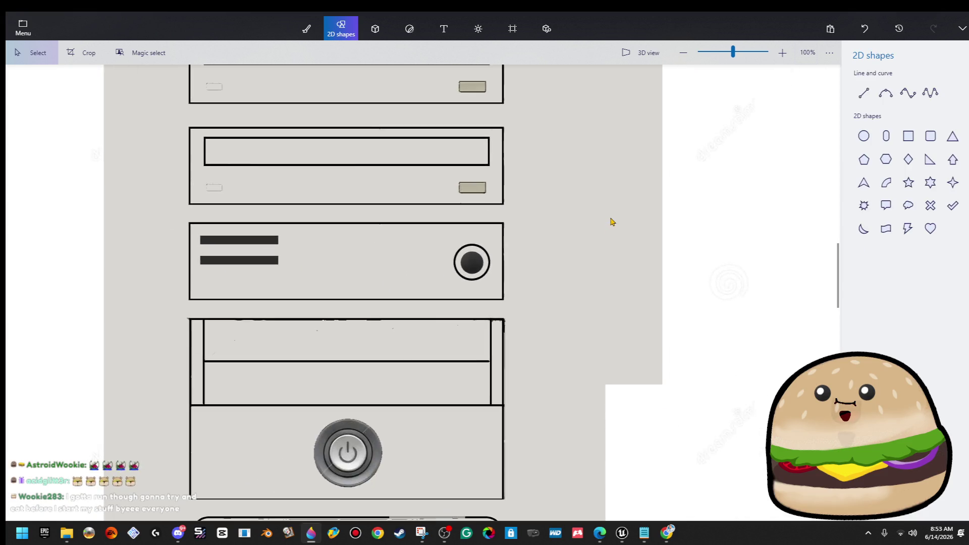
{"action": "scroll", "coordinate": [624, 239], "scroll_direction": "down", "scroll_amount": 2}
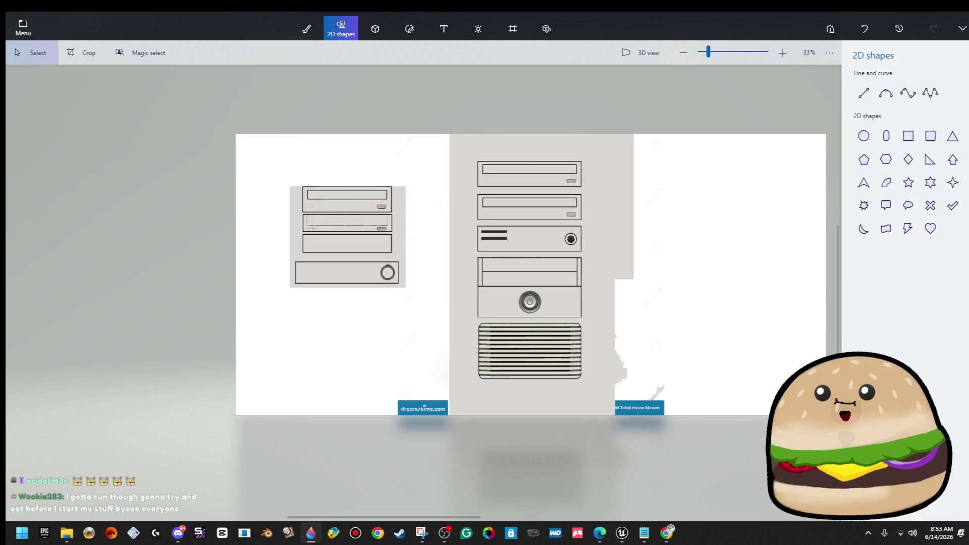
{"action": "key", "text": "alt+Tab"}
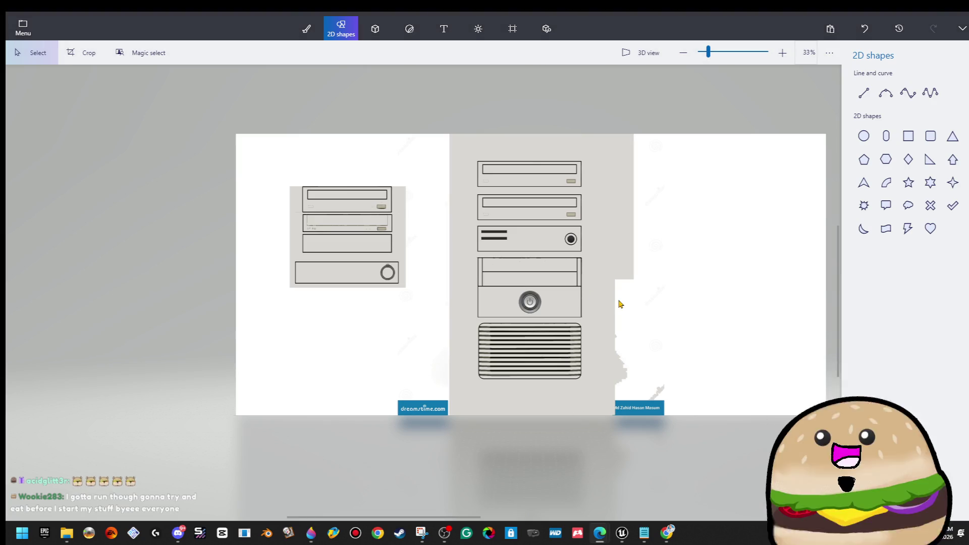
{"action": "scroll", "coordinate": [579, 228], "scroll_direction": "up", "scroll_amount": 5}
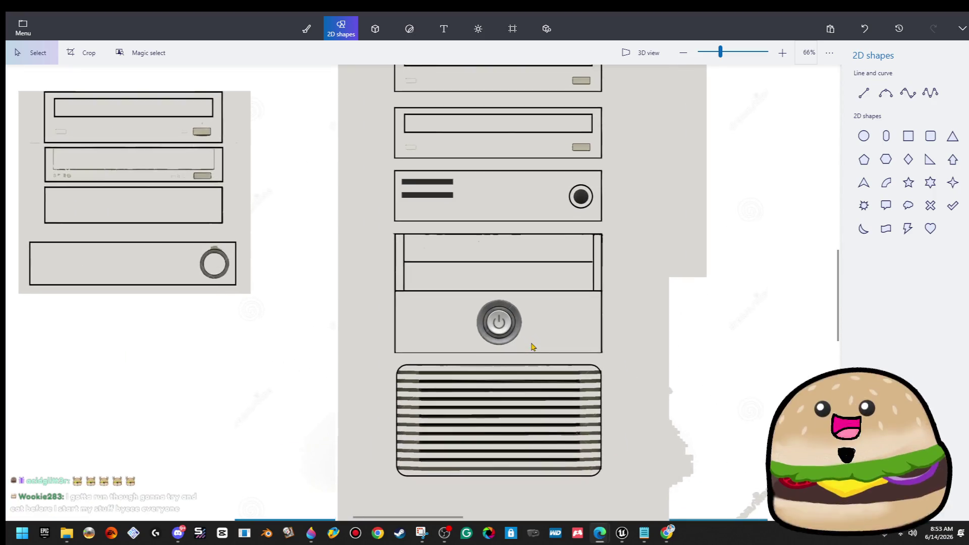
Step: Stretch a strip of plain grey panel over the power button to hide it
{"action": "scroll", "coordinate": [558, 379], "scroll_direction": "down", "scroll_amount": 1}
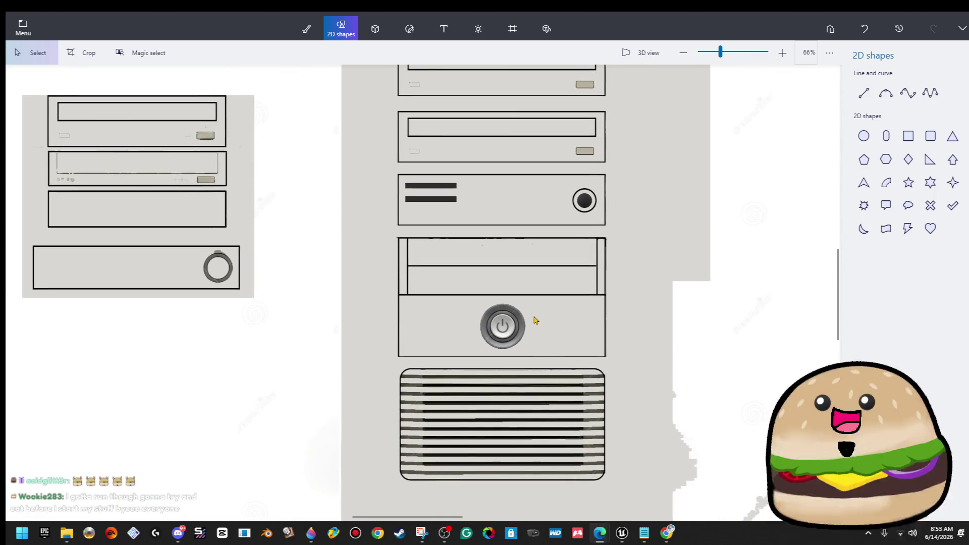
{"action": "mouse_move", "coordinate": [536, 303]}
{"action": "left_mouse_down"}
{"action": "mouse_move", "coordinate": [564, 357]}
{"action": "mouse_move", "coordinate": [457, 316]}
{"action": "left_mouse_up"}
{"action": "left_click", "coordinate": [451, 313]}
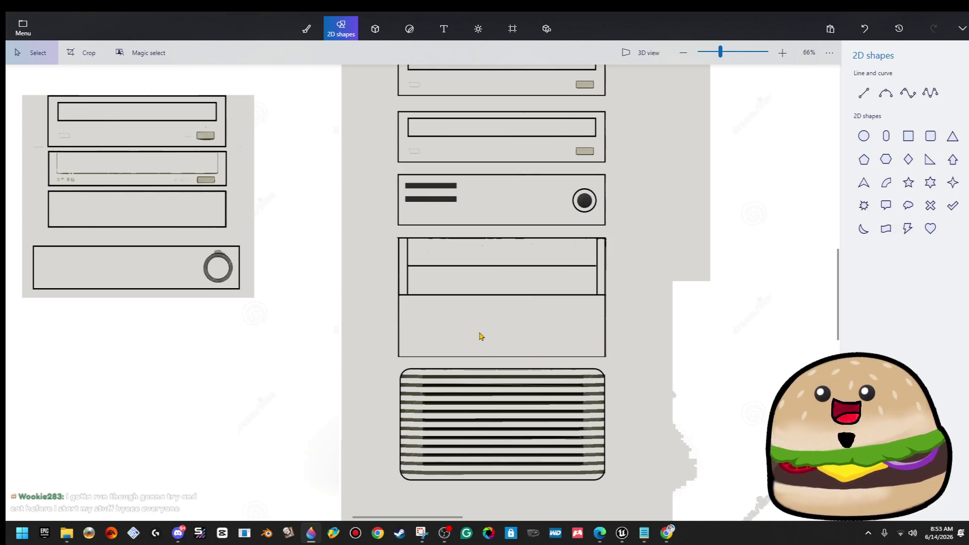
{"action": "scroll", "coordinate": [247, 288], "scroll_direction": "up", "scroll_amount": 10}
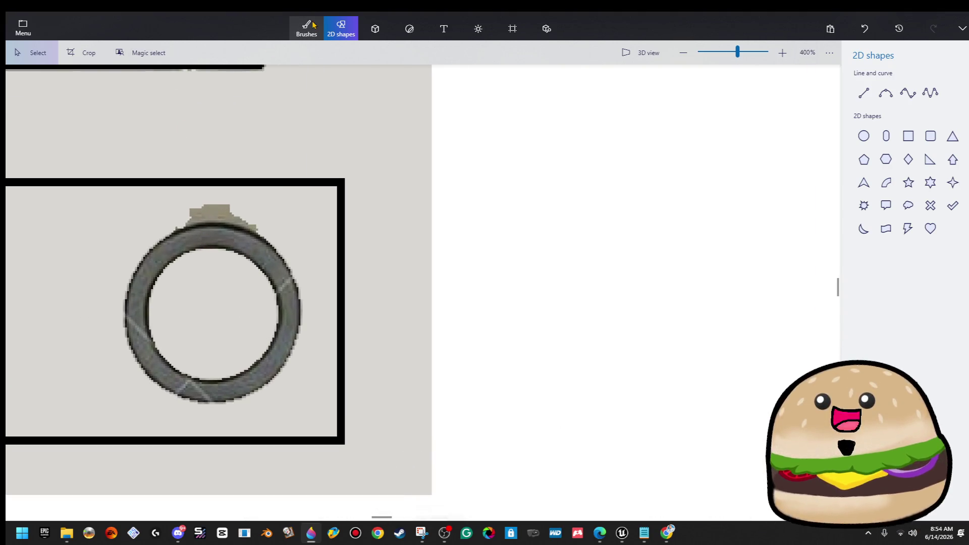
Step: Fill the ring's tab with the eyedropped panel grey, then select the ring
{"action": "left_click", "coordinate": [306, 28]}
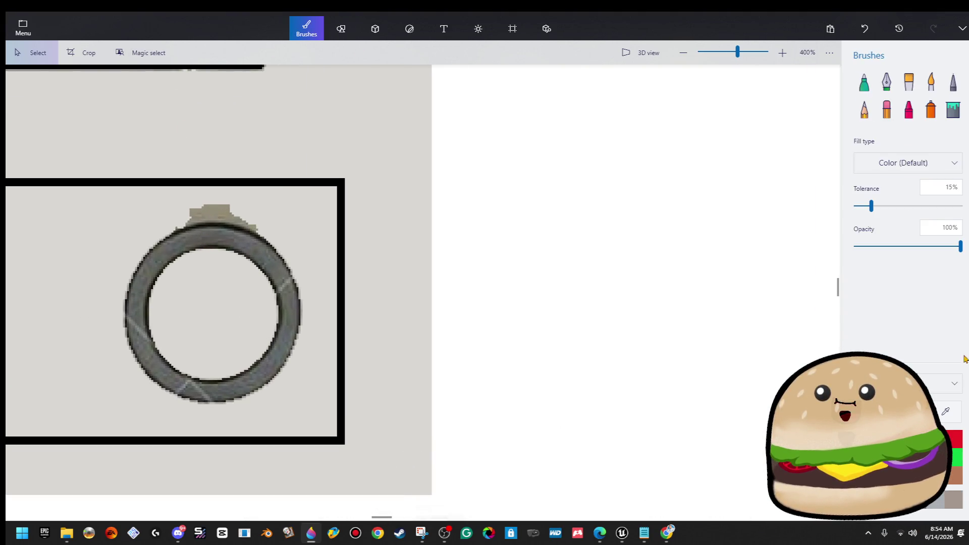
{"action": "left_click", "coordinate": [947, 418]}
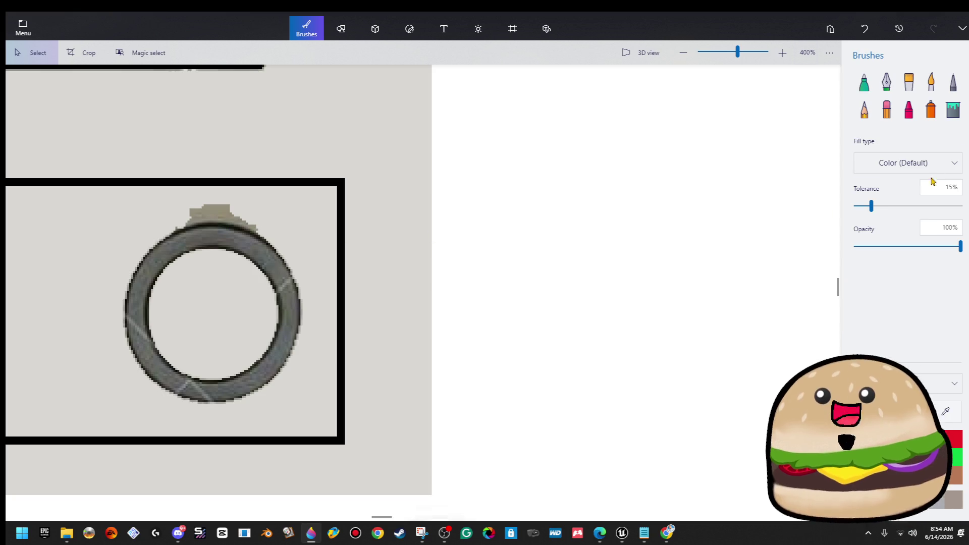
{"action": "left_click", "coordinate": [954, 110]}
{"action": "left_click", "coordinate": [207, 211]}
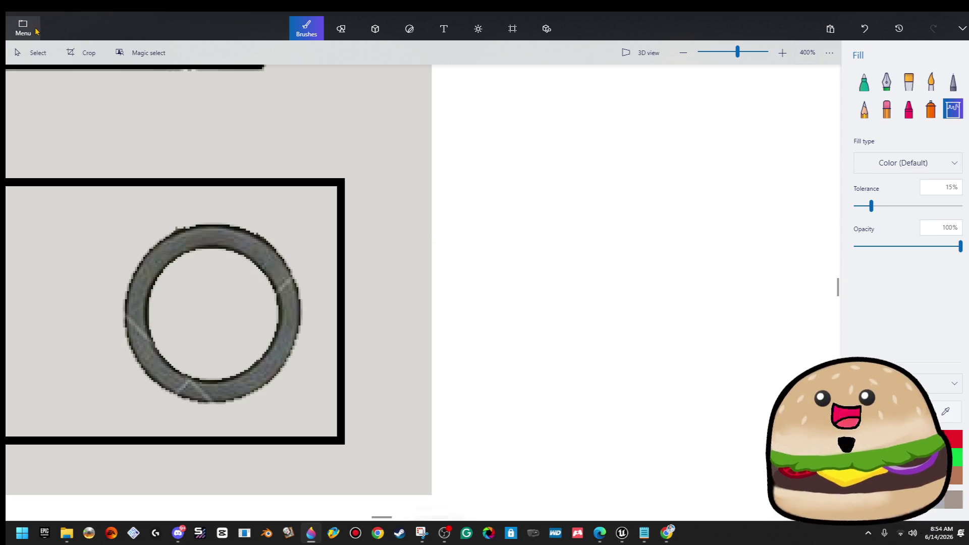
{"action": "left_click", "coordinate": [23, 53]}
{"action": "mouse_move", "coordinate": [99, 207]}
{"action": "left_mouse_down"}
{"action": "mouse_move", "coordinate": [339, 422]}
{"action": "mouse_move", "coordinate": [322, 418]}
{"action": "left_mouse_up"}
{"action": "right_click", "coordinate": [330, 165]}
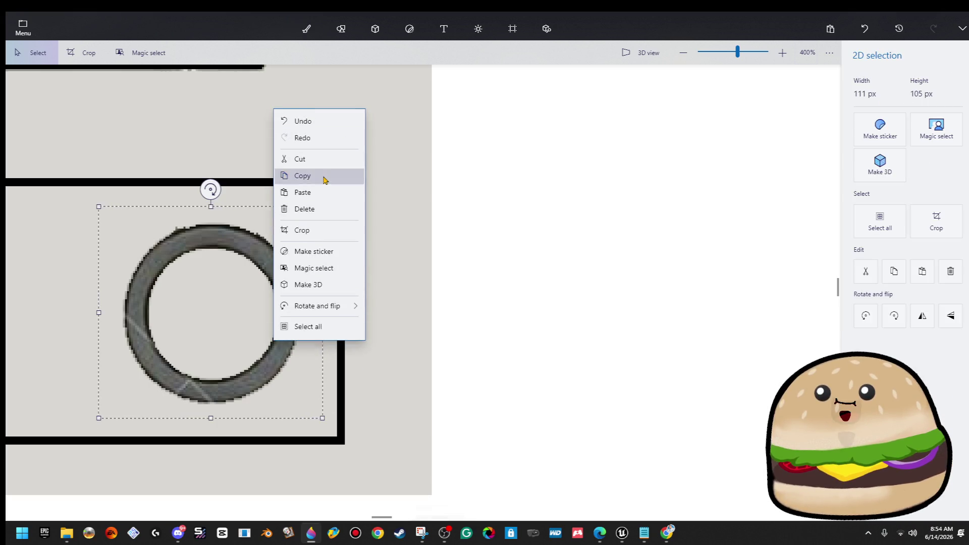
Step: Copy the ring and paste it centred in the lower drive panel
{"action": "left_click", "coordinate": [325, 176]}
{"action": "scroll", "coordinate": [657, 316], "scroll_direction": "down", "scroll_amount": 5}
{"action": "scroll", "coordinate": [169, 277], "scroll_direction": "right", "scroll_amount": 10}
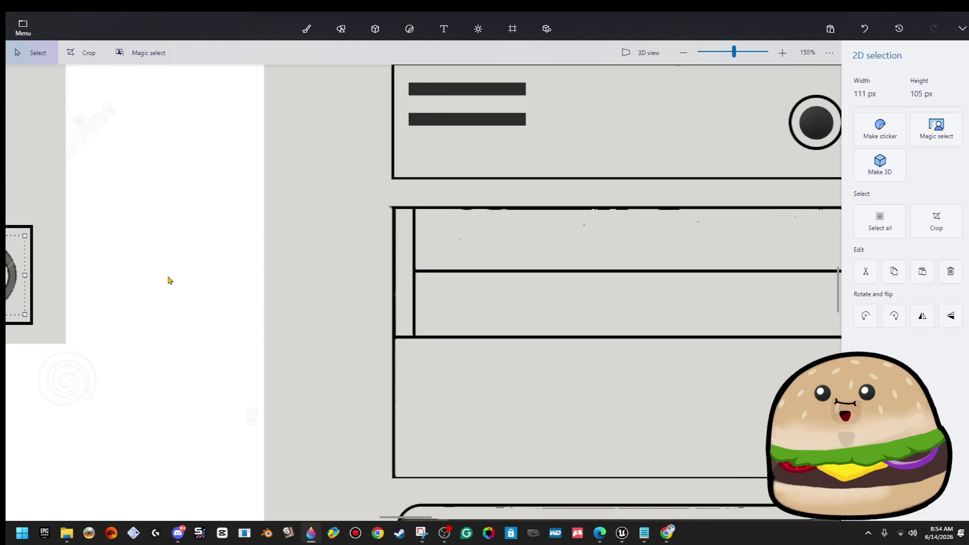
{"action": "key", "text": "b"}
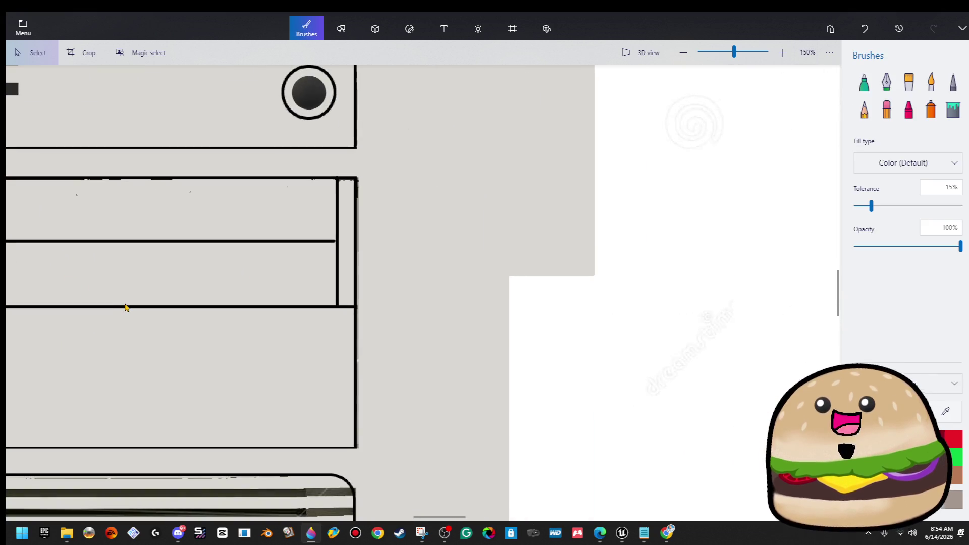
{"action": "key", "text": "ctrl+v"}
{"action": "scroll", "coordinate": [333, 273], "scroll_direction": "down", "scroll_amount": 3}
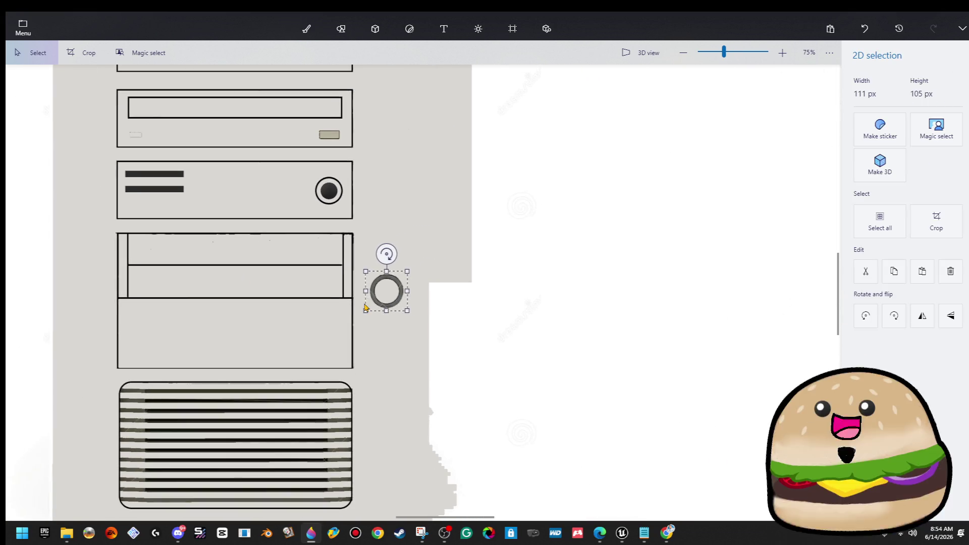
{"action": "left_click_drag", "start_coordinate": [380, 299], "coordinate": [228, 341]}
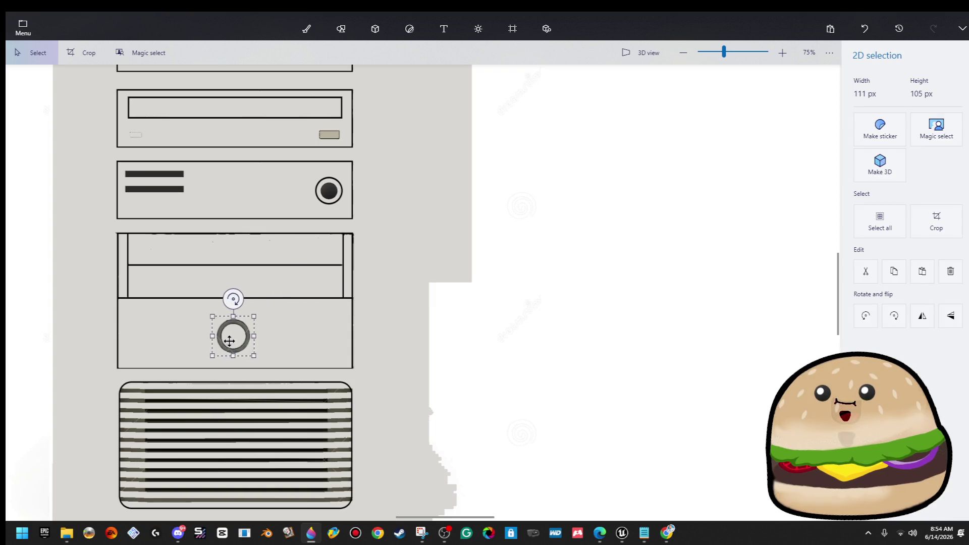
{"action": "left_click", "coordinate": [440, 303]}
Step: Select the pasted ring and enlarge it slightly from its corner
{"action": "scroll", "coordinate": [313, 277], "scroll_direction": "down", "scroll_amount": 4}
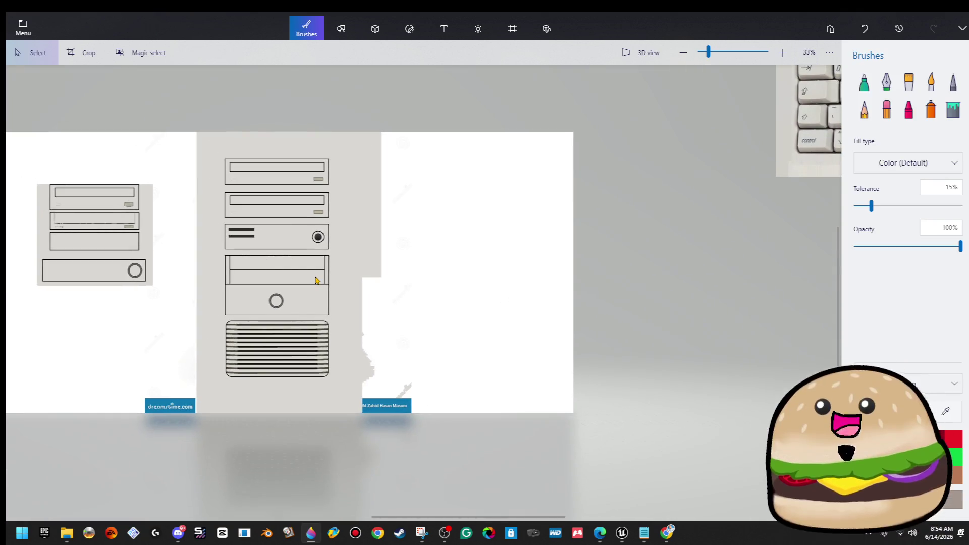
{"action": "scroll", "coordinate": [221, 303], "scroll_direction": "up", "scroll_amount": 5}
{"action": "left_click_drag", "start_coordinate": [321, 269], "coordinate": [382, 331]}
{"action": "mouse_move", "coordinate": [381, 271]}
{"action": "left_mouse_down"}
{"action": "mouse_move", "coordinate": [390, 259]}
{"action": "mouse_move", "coordinate": [397, 265]}
{"action": "left_mouse_up"}
{"action": "left_click", "coordinate": [425, 268]}
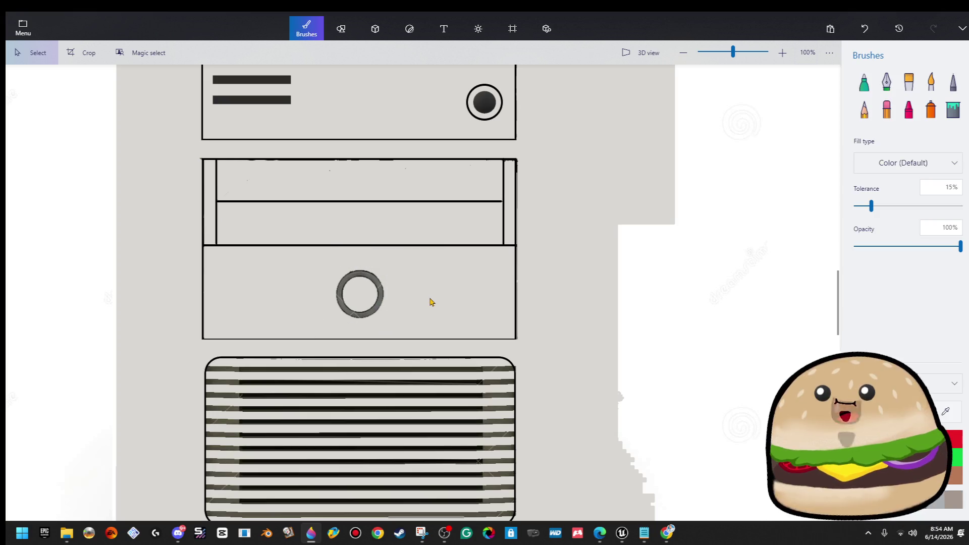
{"action": "scroll", "coordinate": [404, 304], "scroll_direction": "up", "scroll_amount": 3}
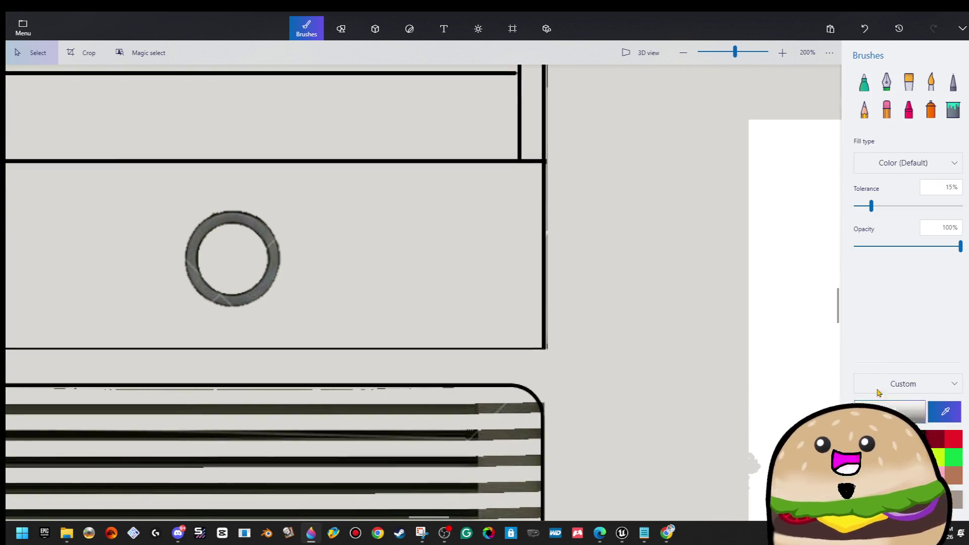
Step: Bucket-fill the ring repeatedly until it is flat grey
{"action": "scroll", "coordinate": [245, 243], "scroll_direction": "up", "scroll_amount": 2}
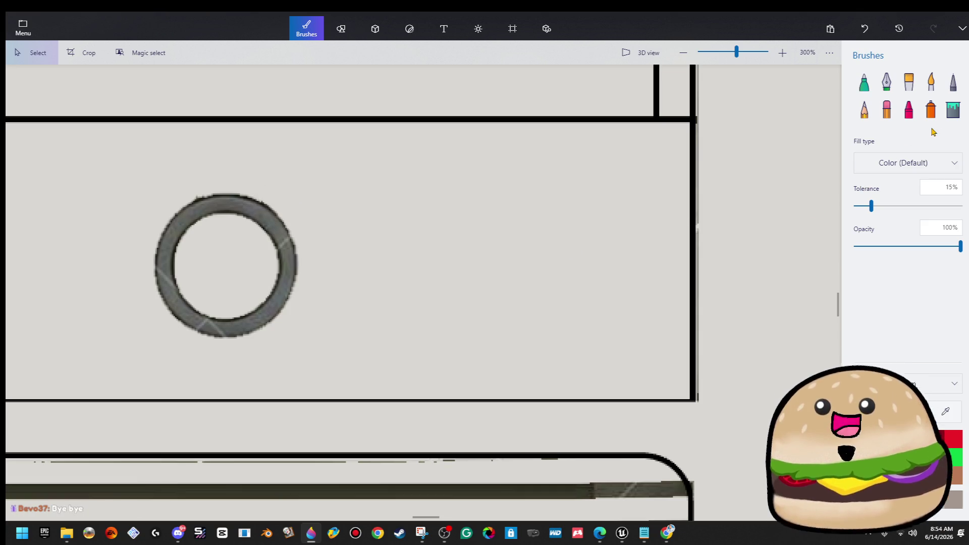
{"action": "left_click", "coordinate": [277, 235]}
{"action": "left_click", "coordinate": [278, 236]}
{"action": "left_click", "coordinate": [277, 236]}
{"action": "left_click", "coordinate": [277, 236]}
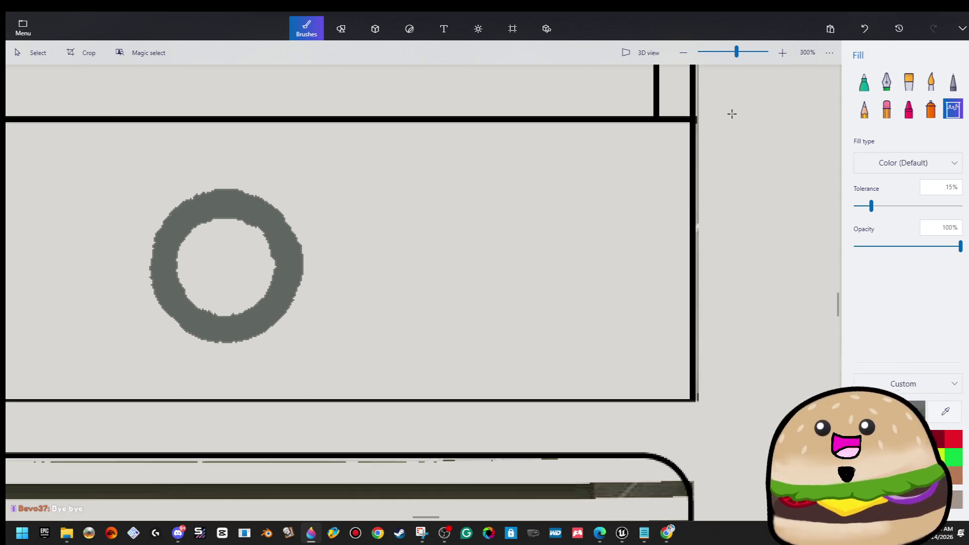
Step: Draw black circle outlines along the ring's inner and outer edges
{"action": "left_click", "coordinate": [341, 28]}
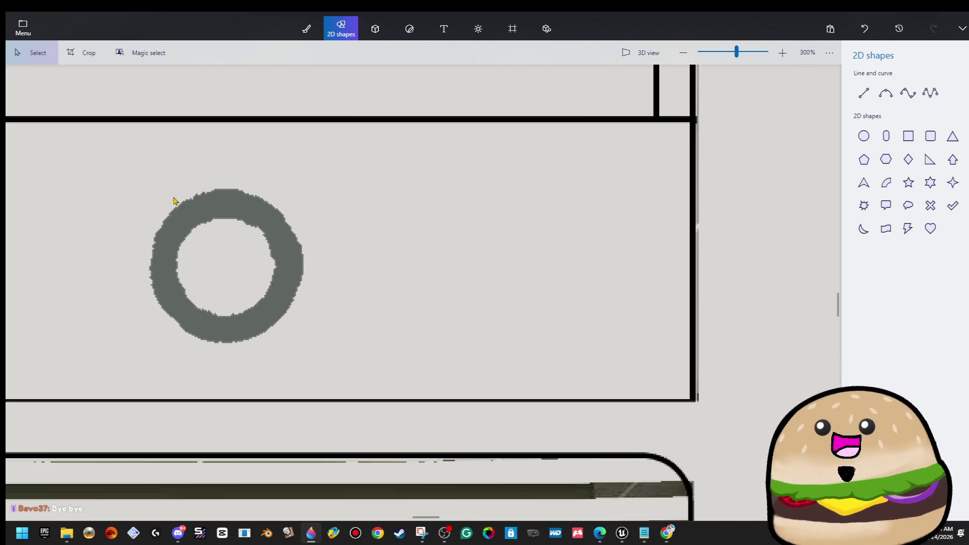
{"action": "left_click", "coordinate": [863, 139]}
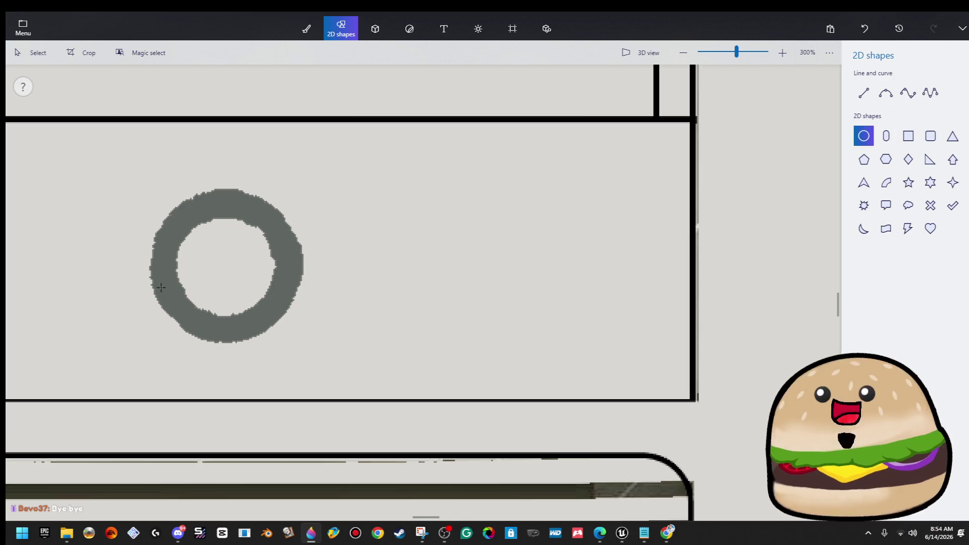
{"action": "mouse_move", "coordinate": [172, 213]}
{"action": "left_mouse_down"}
{"action": "mouse_move", "coordinate": [218, 276]}
{"action": "mouse_move", "coordinate": [277, 310]}
{"action": "left_mouse_up"}
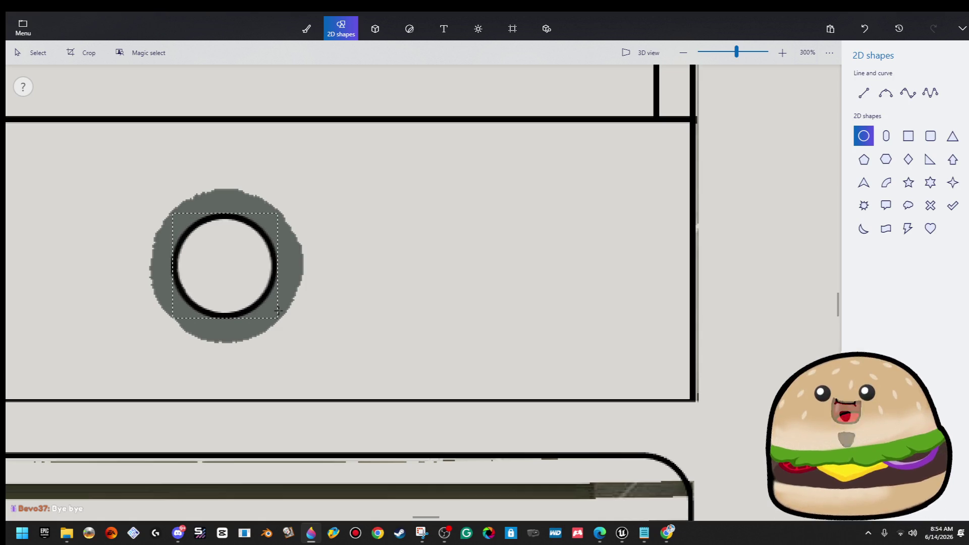
{"action": "left_click", "coordinate": [391, 248]}
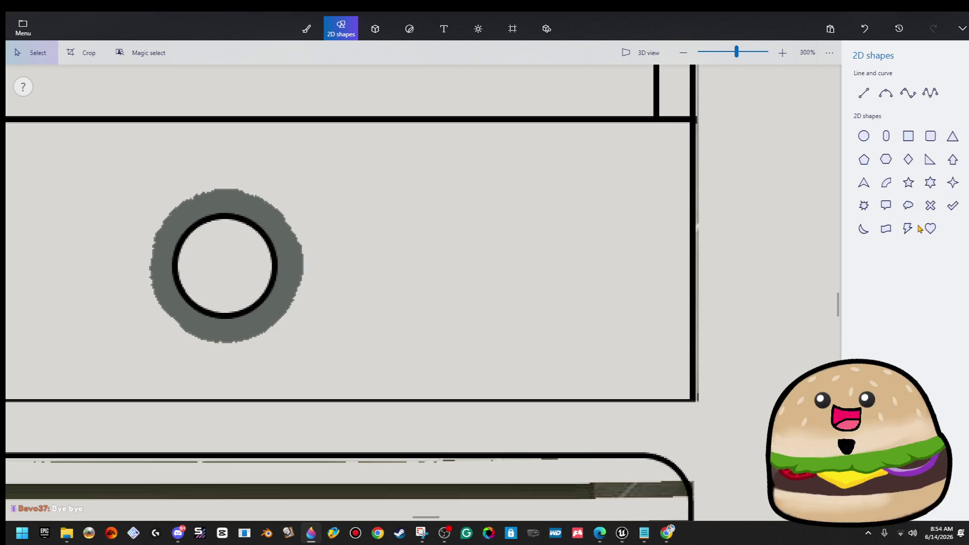
{"action": "left_click", "coordinate": [872, 140]}
{"action": "mouse_move", "coordinate": [151, 345]}
{"action": "left_mouse_down"}
{"action": "mouse_move", "coordinate": [283, 217]}
{"action": "mouse_move", "coordinate": [309, 228]}
{"action": "left_mouse_up"}
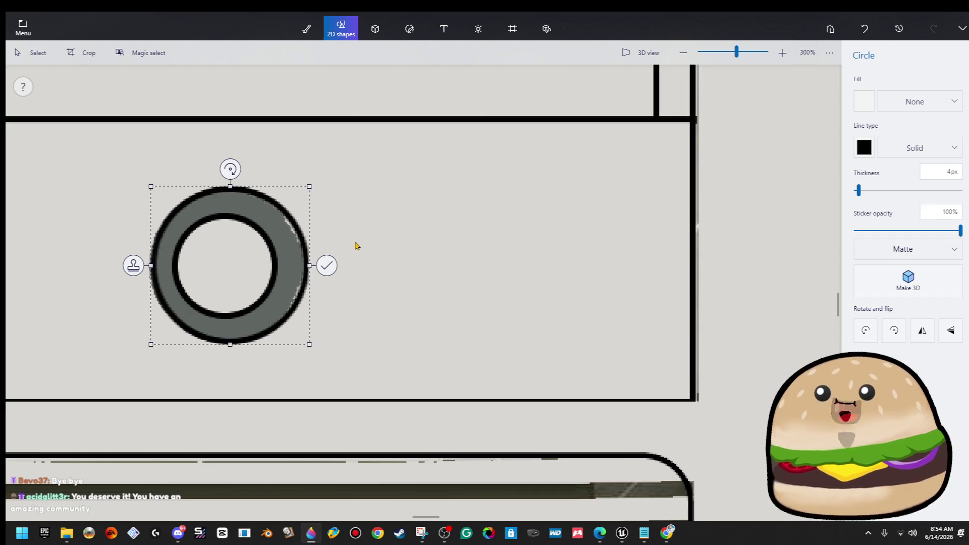
{"action": "left_click", "coordinate": [411, 243]}
Step: Set the bucket fill colour to pale beige cac9c5 in the colour editor
{"action": "scroll", "coordinate": [411, 244], "scroll_direction": "down", "scroll_amount": 5}
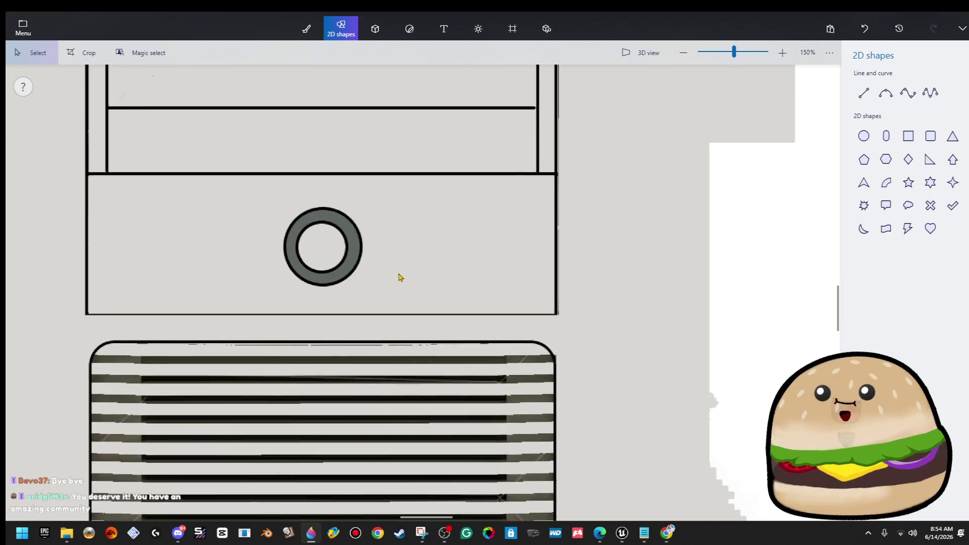
{"action": "scroll", "coordinate": [400, 277], "scroll_direction": "up", "scroll_amount": 2}
{"action": "left_click", "coordinate": [307, 29]}
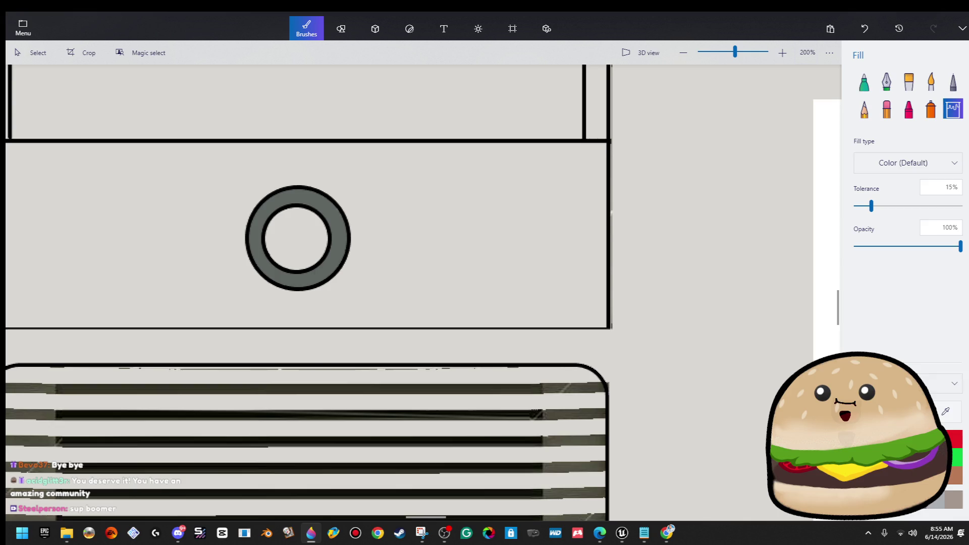
{"action": "left_click", "coordinate": [913, 410]}
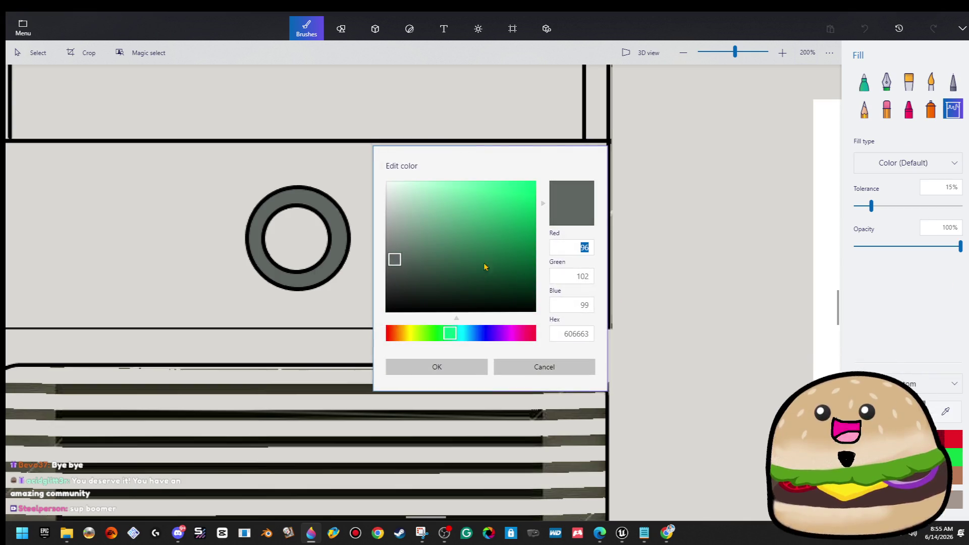
{"action": "left_click_drag", "start_coordinate": [396, 248], "coordinate": [385, 241]}
{"action": "left_click_drag", "start_coordinate": [418, 332], "coordinate": [415, 336]}
{"action": "left_click_drag", "start_coordinate": [387, 218], "coordinate": [402, 221]}
{"action": "left_click", "coordinate": [433, 366]}
{"action": "scroll", "coordinate": [409, 270], "scroll_direction": "down", "scroll_amount": 10}
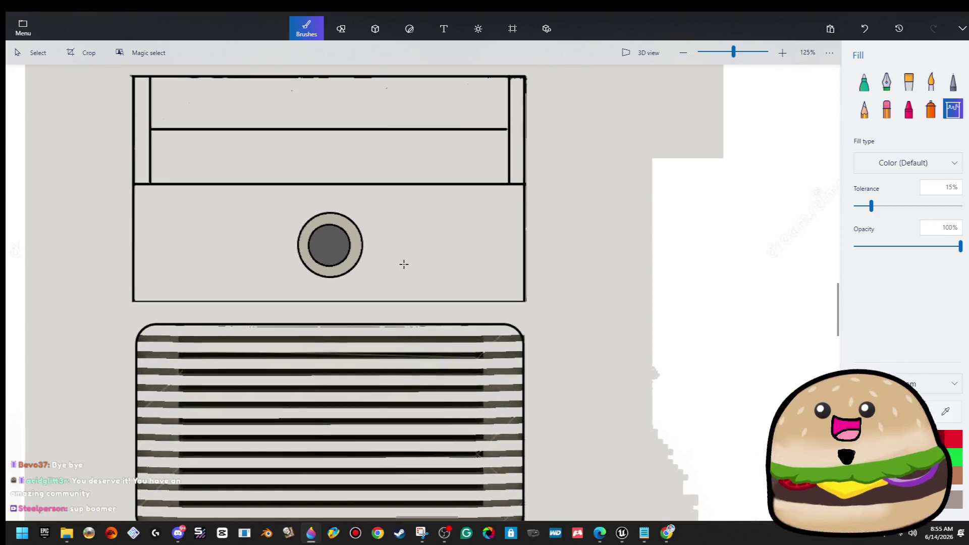
{"action": "scroll", "coordinate": [429, 275], "scroll_direction": "up", "scroll_amount": 5}
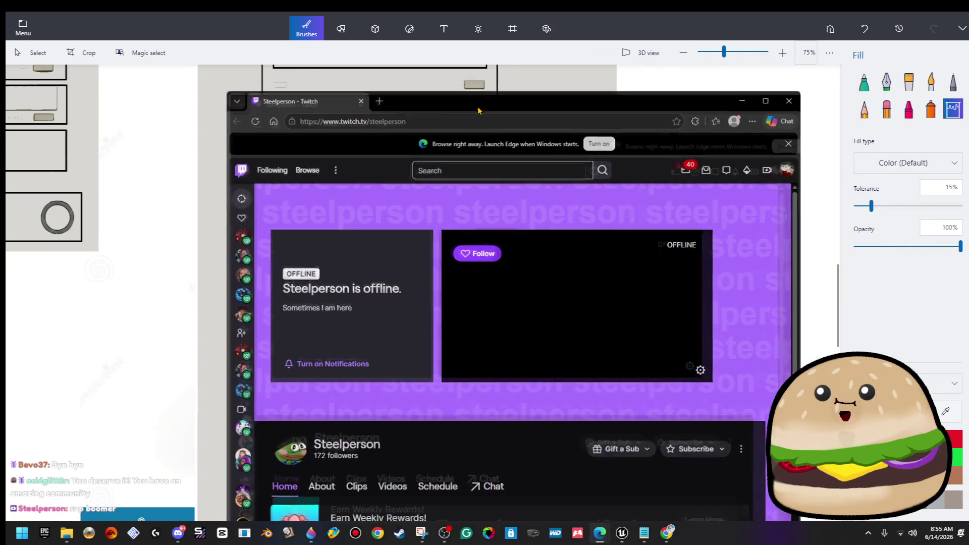
Step: Bring up the Twitch channel and view its About and Clips pages
{"action": "double_click", "coordinate": [310, 101]}
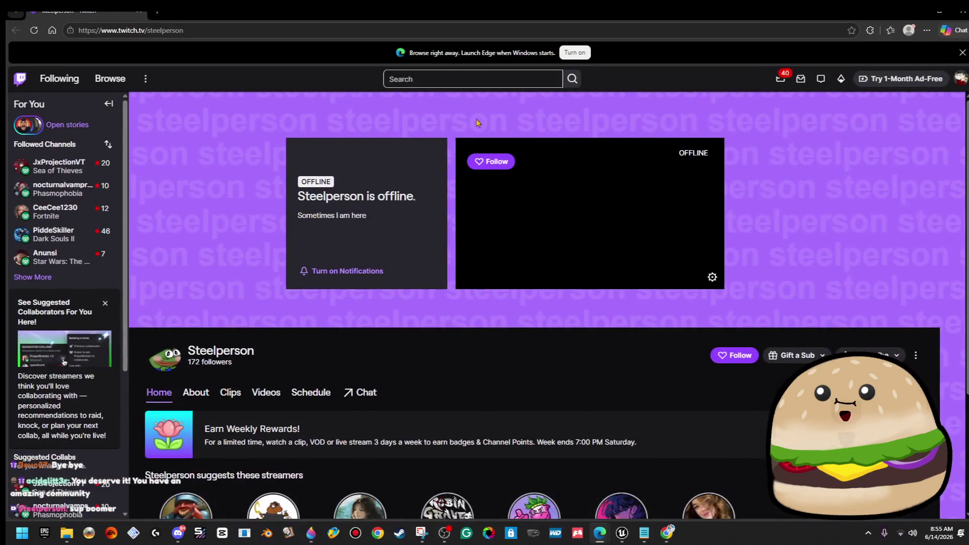
{"action": "scroll", "coordinate": [439, 338], "scroll_direction": "down", "scroll_amount": 3}
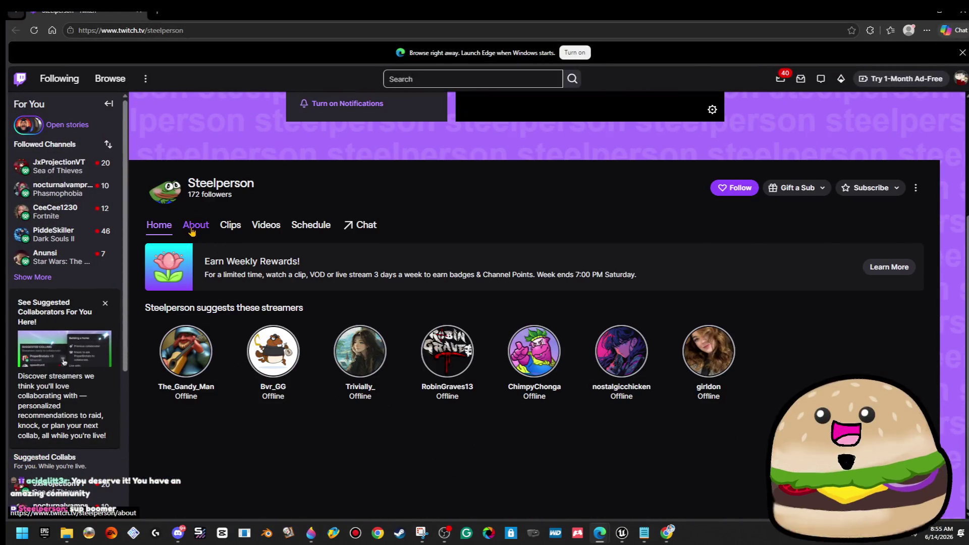
{"action": "left_click", "coordinate": [195, 225]}
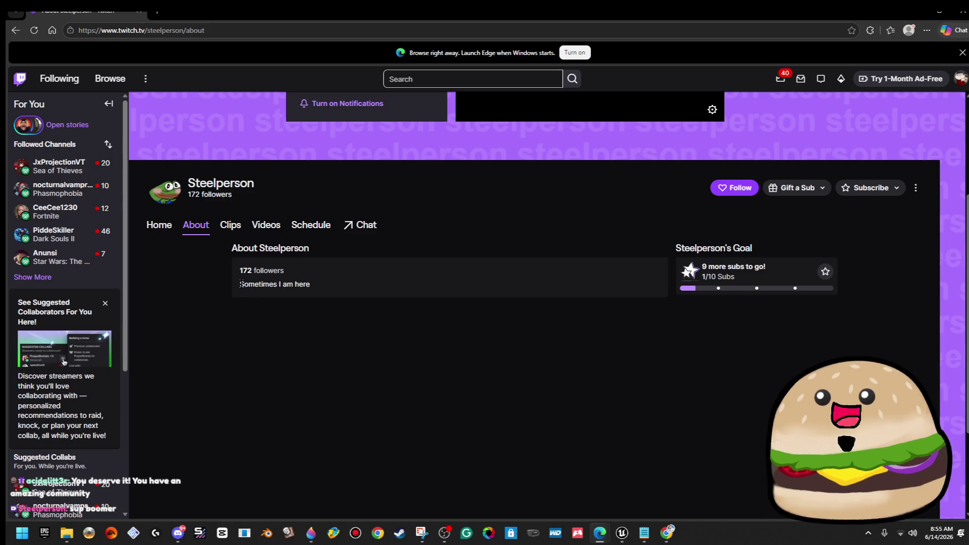
{"action": "left_click_drag", "start_coordinate": [240, 284], "coordinate": [310, 284]}
{"action": "left_click", "coordinate": [231, 225]}
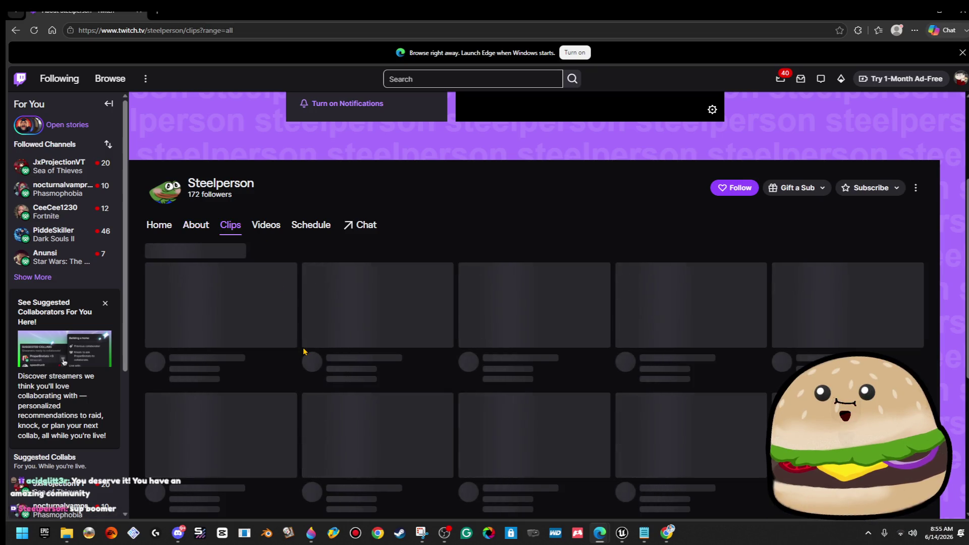
{"action": "scroll", "coordinate": [598, 411], "scroll_direction": "down", "scroll_amount": 1}
{"action": "scroll", "coordinate": [598, 411], "scroll_direction": "down", "scroll_amount": 5}
{"action": "scroll", "coordinate": [264, 279], "scroll_direction": "up", "scroll_amount": 7}
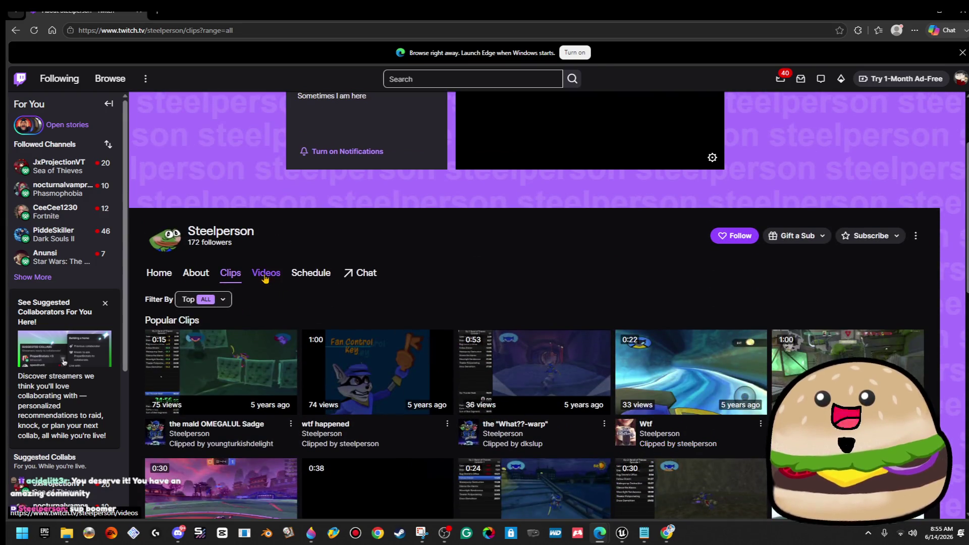
Step: View the channel's Videos and Schedule pages, then go back to Home
{"action": "left_click", "coordinate": [265, 275]}
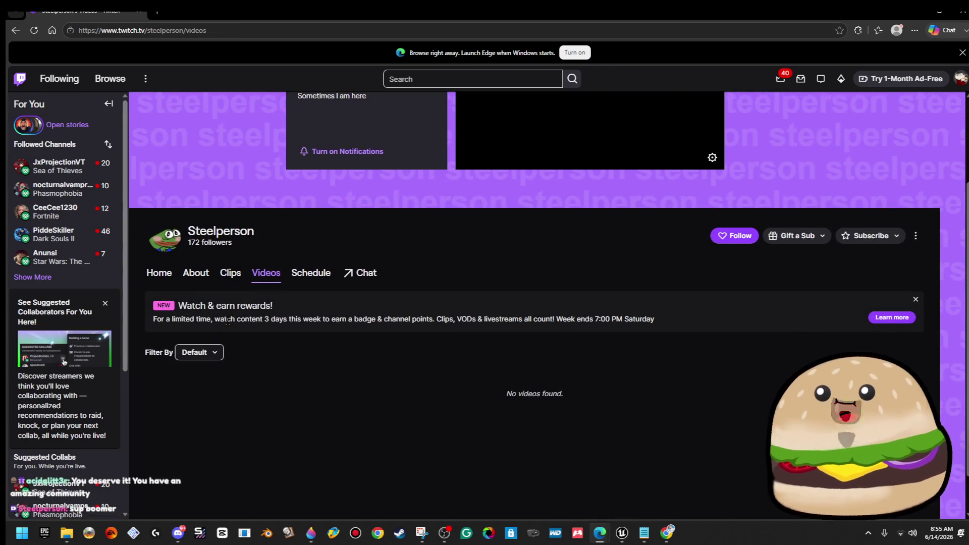
{"action": "left_click_drag", "start_coordinate": [231, 364], "coordinate": [241, 319]}
{"action": "left_click", "coordinate": [309, 274]}
{"action": "left_click", "coordinate": [196, 273]}
{"action": "left_click", "coordinate": [159, 278]}
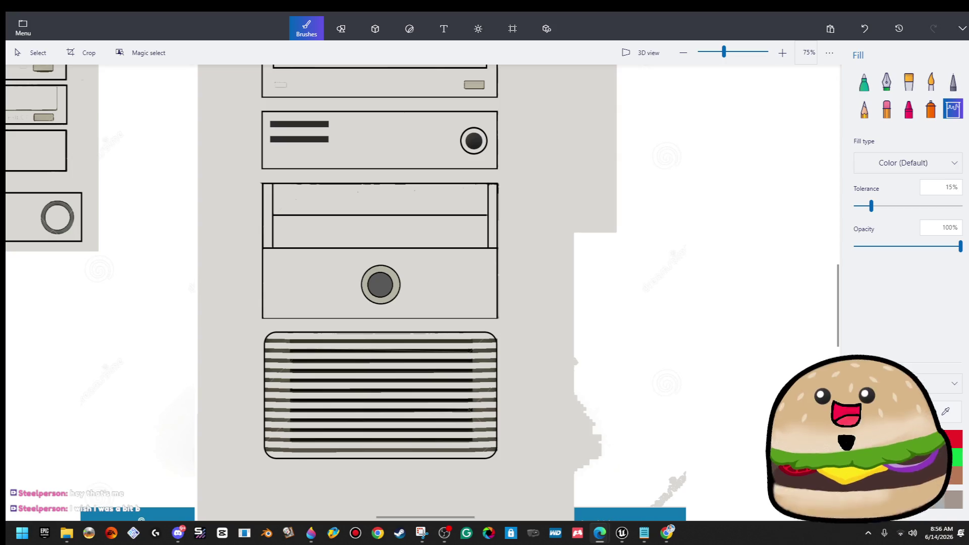
Step: Zoom out to 50% to see the whole tower, switch to Select, then Alt+Tab
{"action": "scroll", "coordinate": [426, 140], "scroll_direction": "up", "scroll_amount": 3}
{"action": "scroll", "coordinate": [631, 404], "scroll_direction": "down", "scroll_amount": 4}
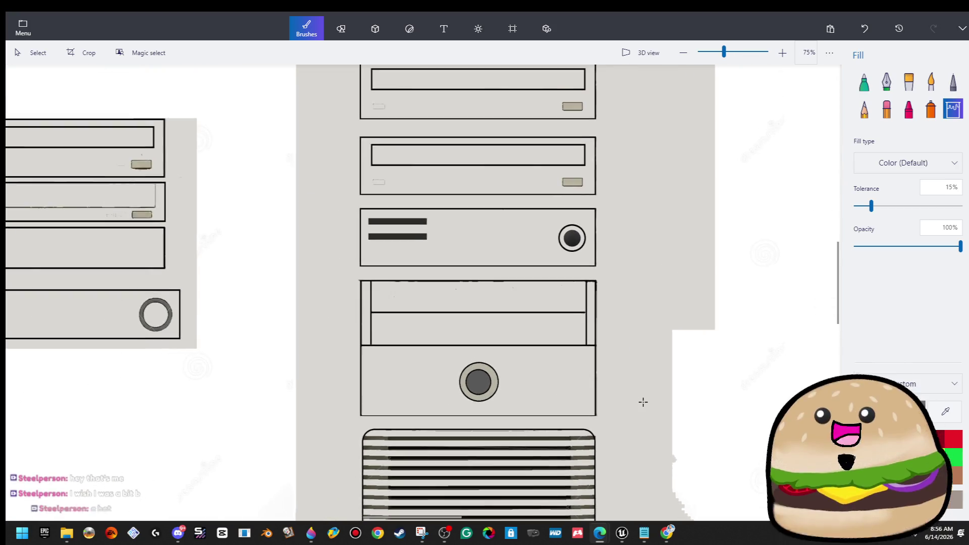
{"action": "scroll", "coordinate": [623, 387], "scroll_direction": "down", "scroll_amount": 3}
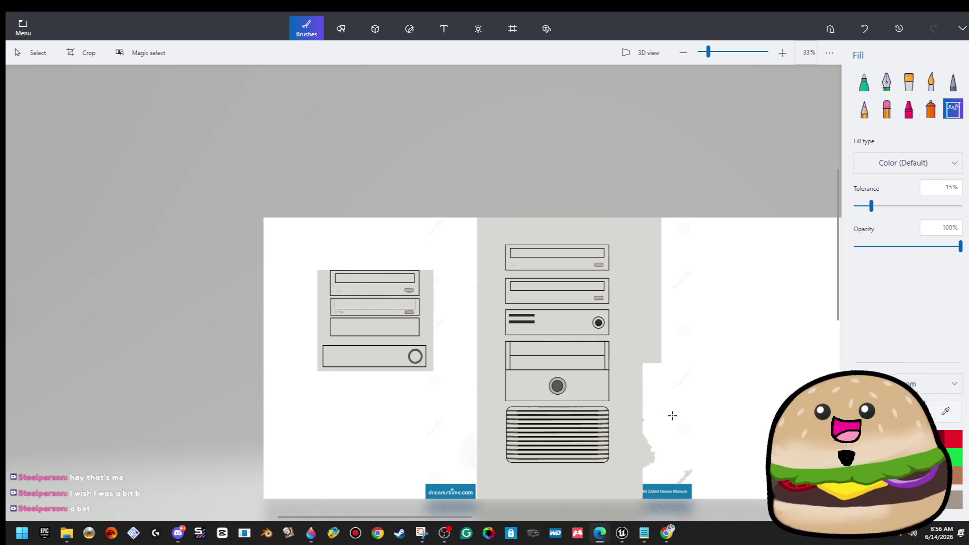
{"action": "scroll", "coordinate": [672, 415], "scroll_direction": "up", "scroll_amount": 1}
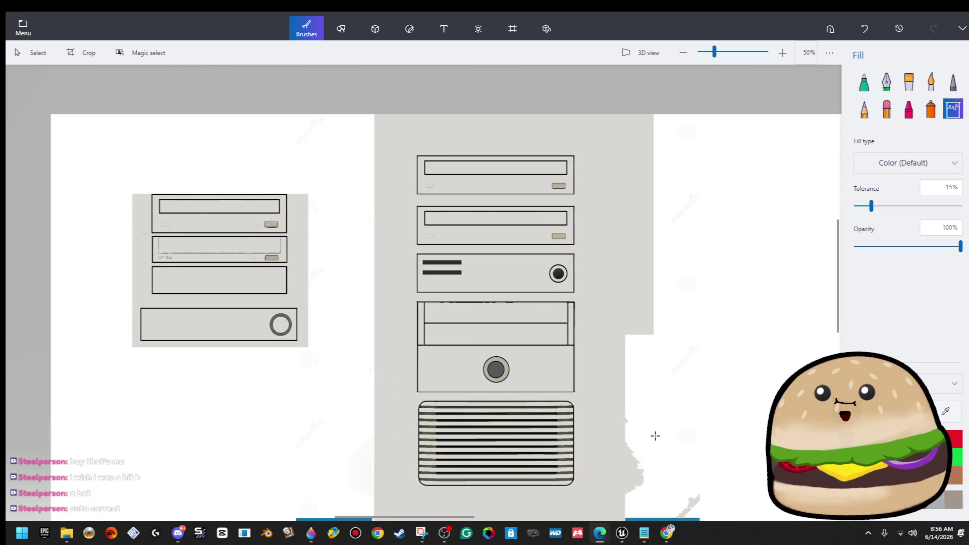
{"action": "scroll", "coordinate": [657, 444], "scroll_direction": "up", "scroll_amount": 1}
{"action": "scroll", "coordinate": [658, 447], "scroll_direction": "down", "scroll_amount": 1}
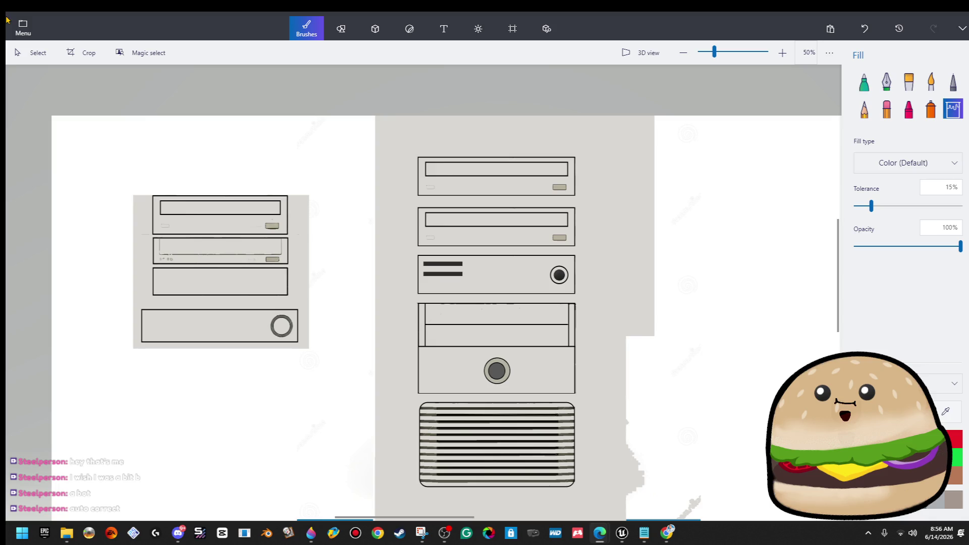
{"action": "left_click", "coordinate": [43, 61]}
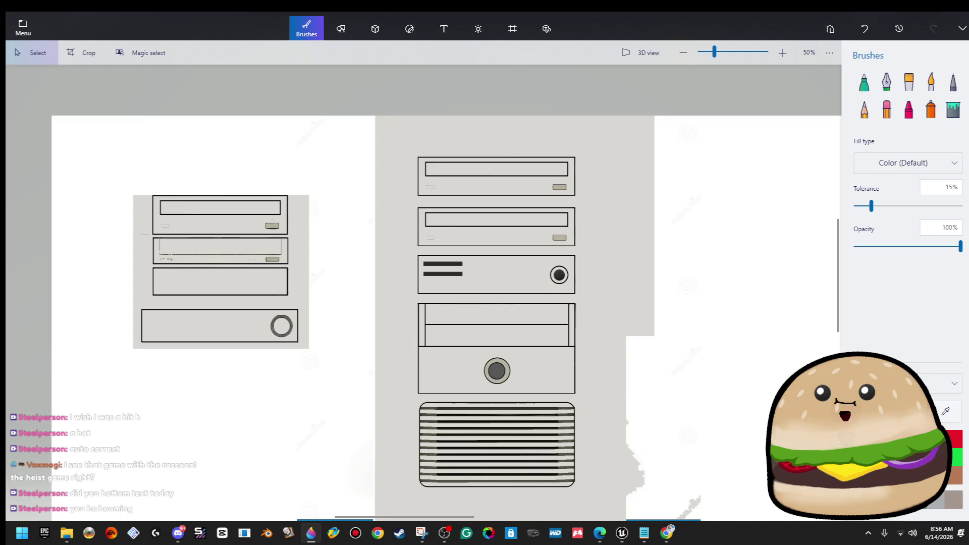
{"action": "key", "text": "alt+Tab"}
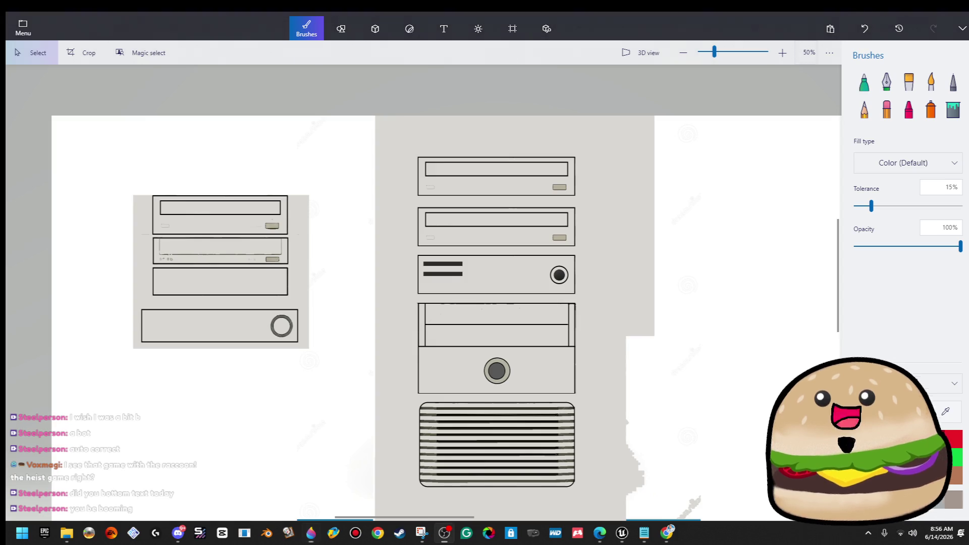
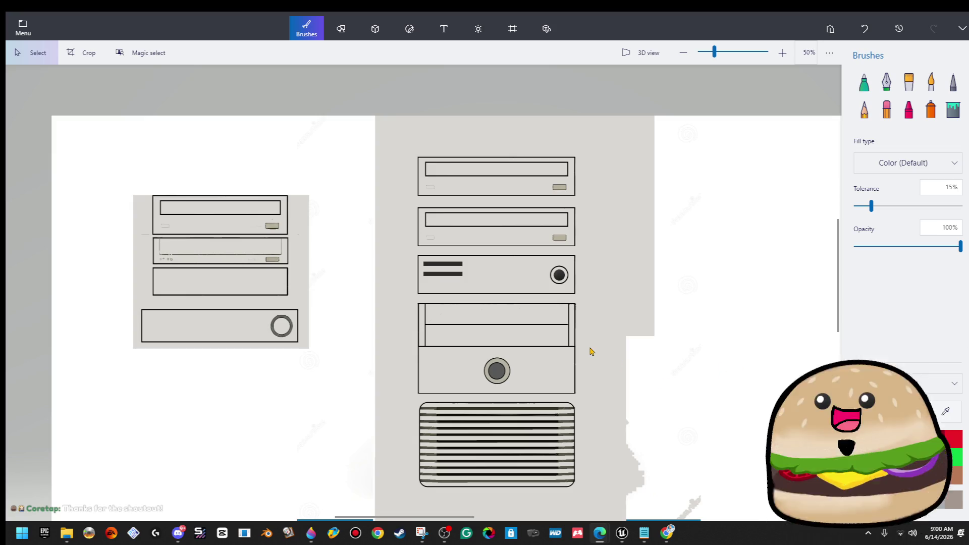
Step: Draw a circle inside the power button's dark grey centre and nudge it up and left
{"action": "scroll", "coordinate": [591, 351], "scroll_direction": "down", "scroll_amount": 2}
{"action": "scroll", "coordinate": [591, 351], "scroll_direction": "up", "scroll_amount": 4}
{"action": "scroll", "coordinate": [592, 351], "scroll_direction": "down", "scroll_amount": 2}
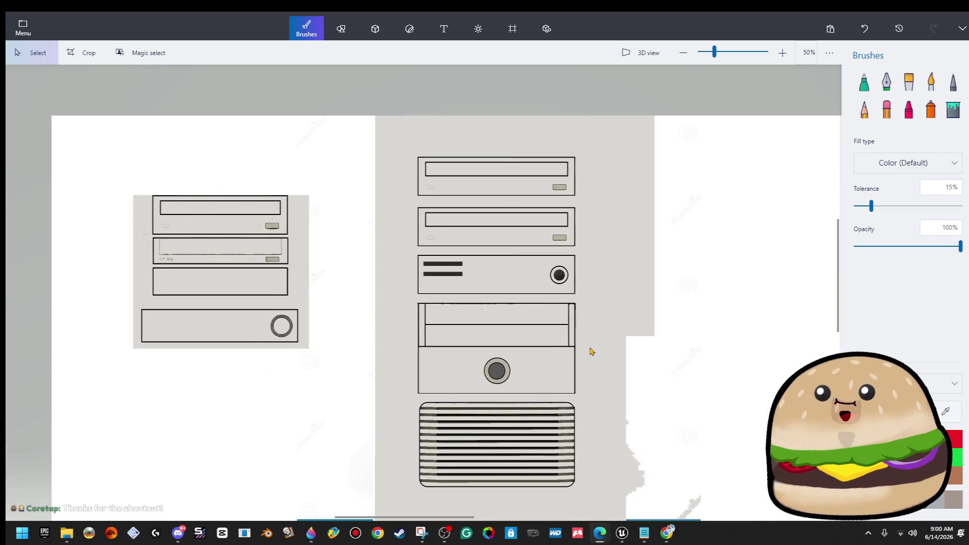
{"action": "scroll", "coordinate": [546, 281], "scroll_direction": "up", "scroll_amount": 2}
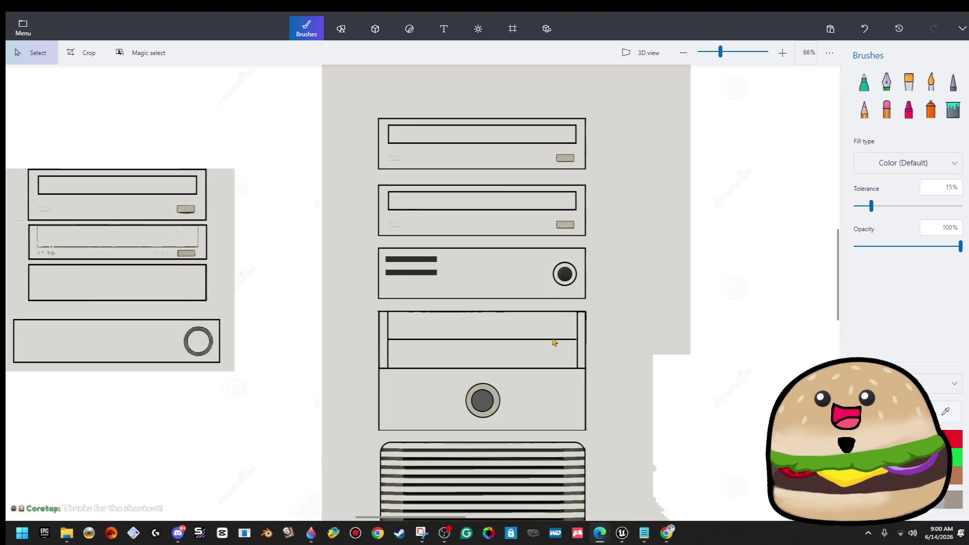
{"action": "scroll", "coordinate": [554, 335], "scroll_direction": "up", "scroll_amount": 2}
{"action": "scroll", "coordinate": [487, 426], "scroll_direction": "up", "scroll_amount": 2}
{"action": "scroll", "coordinate": [490, 412], "scroll_direction": "up", "scroll_amount": 2}
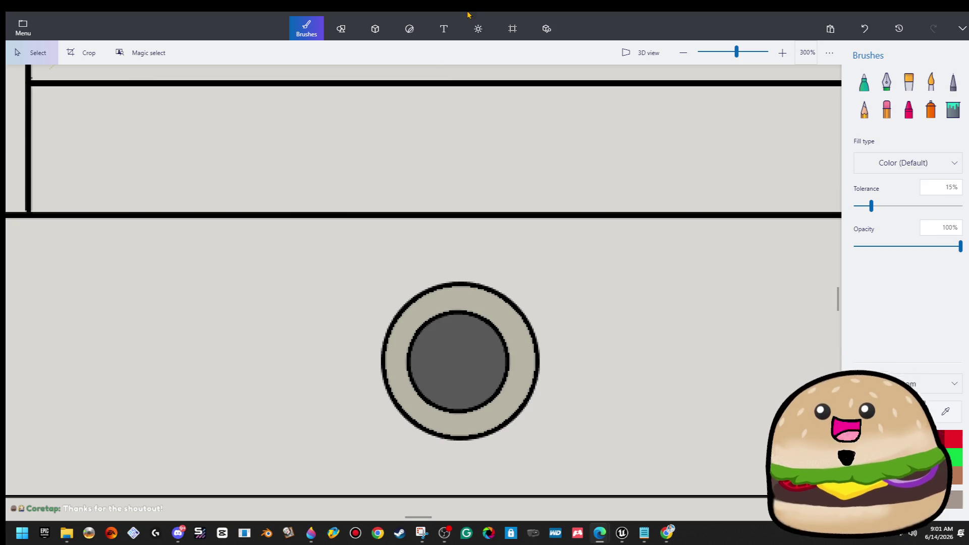
{"action": "left_click", "coordinate": [349, 29]}
{"action": "left_click", "coordinate": [863, 136]}
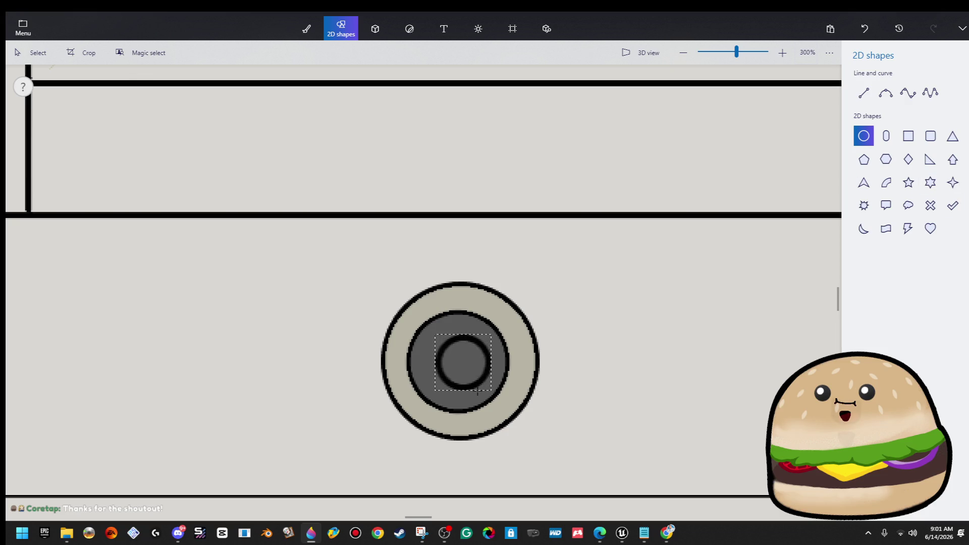
{"action": "left_click_drag", "start_coordinate": [490, 406], "coordinate": [490, 407]}
{"action": "mouse_move", "coordinate": [473, 356]}
{"action": "left_mouse_down"}
{"action": "mouse_move", "coordinate": [465, 352]}
{"action": "mouse_move", "coordinate": [497, 322]}
{"action": "left_mouse_up"}
Step: Try styles on the circle: no fill, then light grey fill, with a solid white outline
{"action": "left_click", "coordinate": [917, 151]}
{"action": "left_click", "coordinate": [891, 128]}
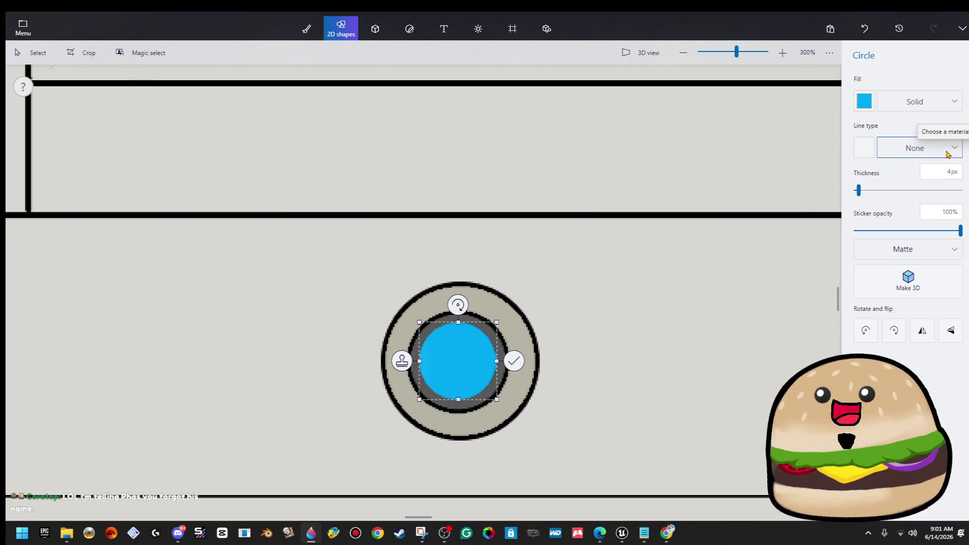
{"action": "left_click", "coordinate": [914, 104]}
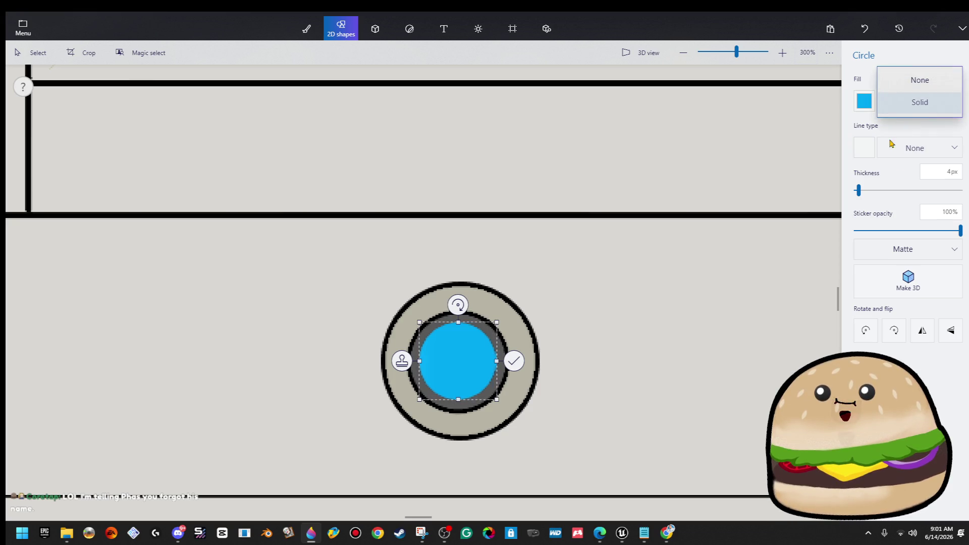
{"action": "left_click", "coordinate": [912, 83]}
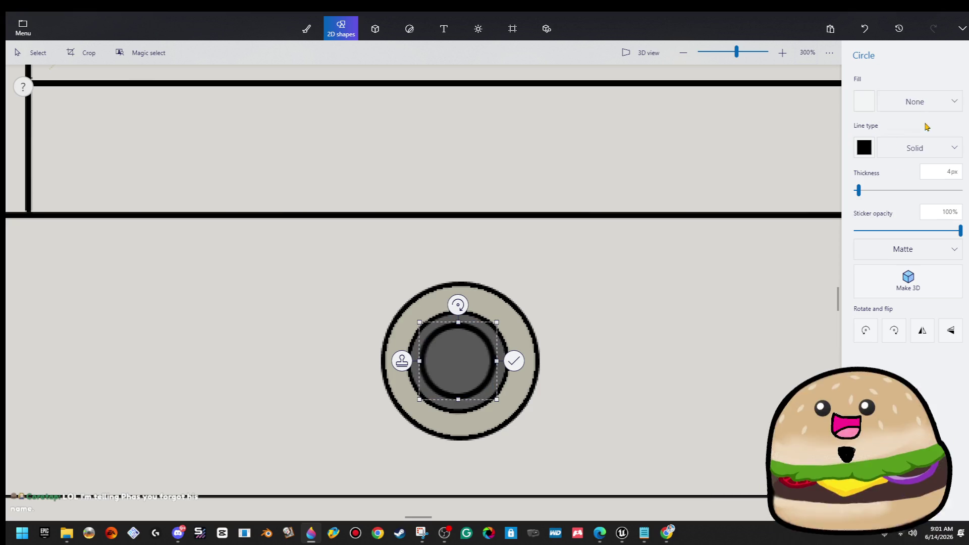
{"action": "left_click", "coordinate": [870, 101]}
{"action": "left_click", "coordinate": [837, 141]}
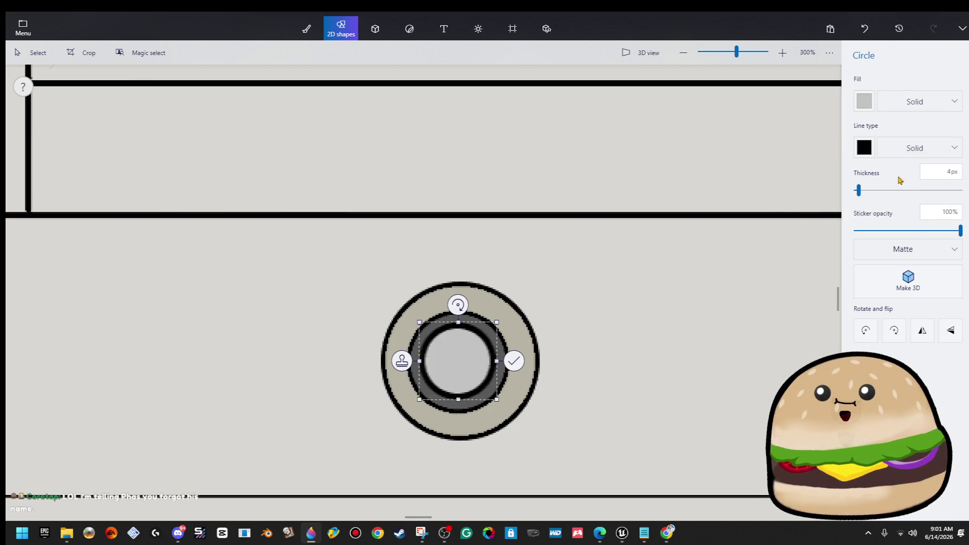
{"action": "left_click", "coordinate": [917, 149]}
{"action": "left_click", "coordinate": [914, 148]}
{"action": "left_click", "coordinate": [865, 148]}
{"action": "left_click", "coordinate": [816, 182]}
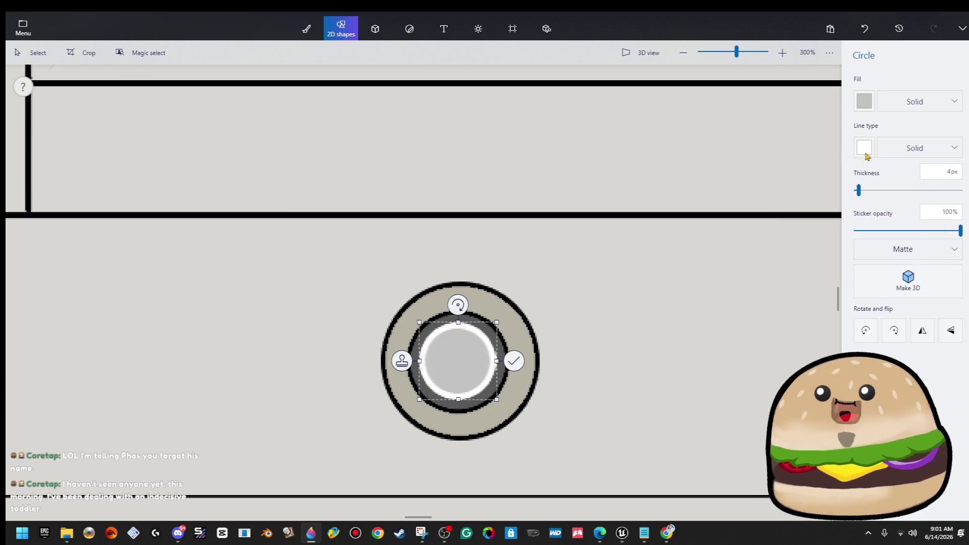
Step: Remove the fill, make the solid outline light grey, shift the ring down and commit it
{"action": "left_click", "coordinate": [920, 112]}
{"action": "left_click", "coordinate": [921, 92]}
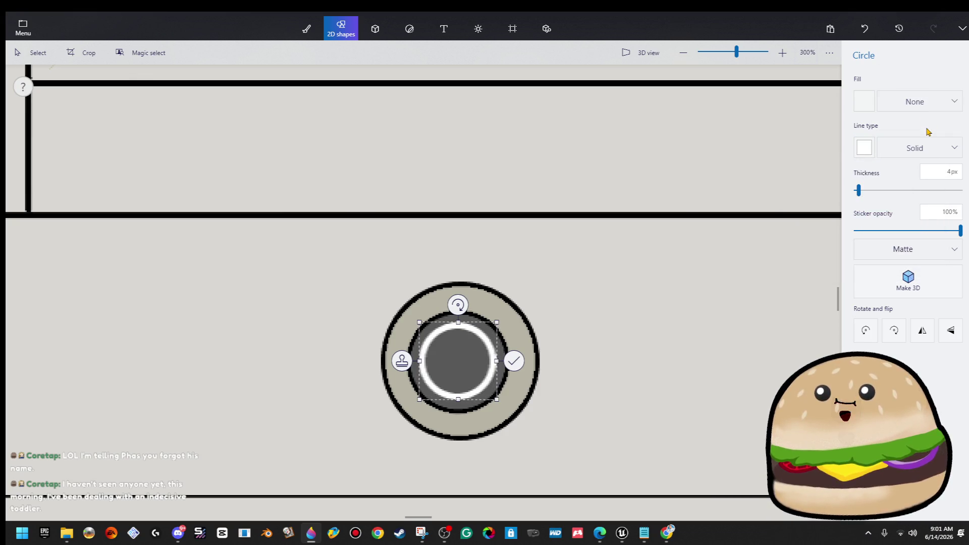
{"action": "left_click", "coordinate": [923, 149]}
{"action": "left_click", "coordinate": [921, 147]}
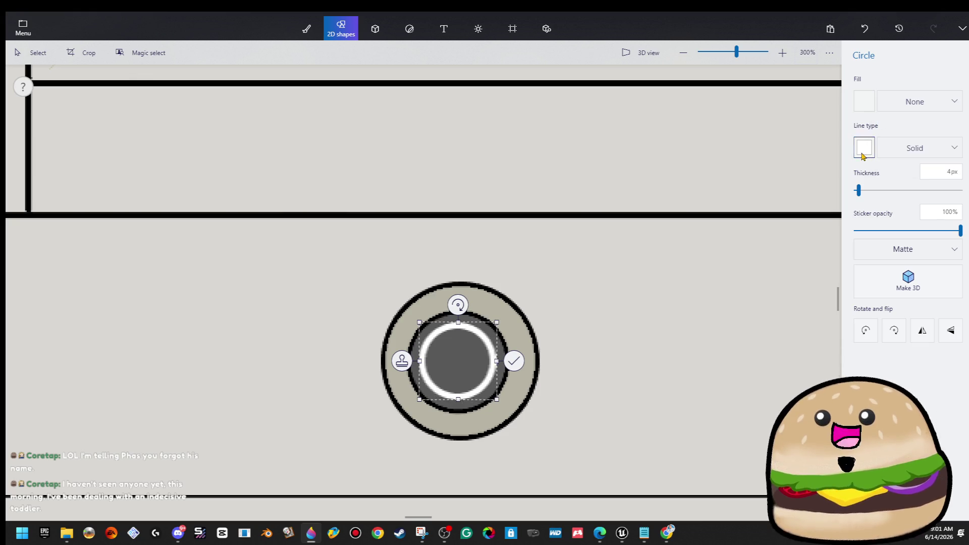
{"action": "left_click", "coordinate": [865, 148]}
{"action": "left_click", "coordinate": [830, 182]}
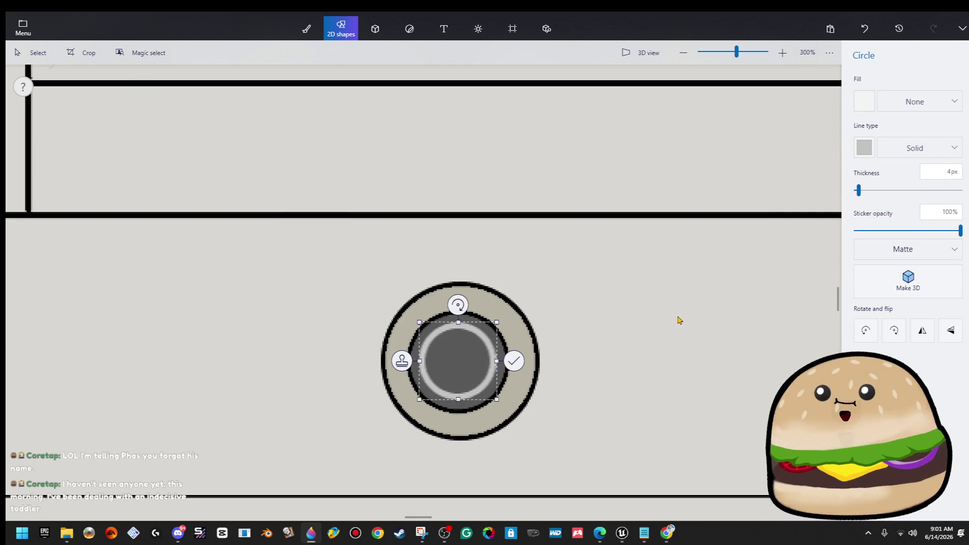
{"action": "left_click_drag", "start_coordinate": [481, 363], "coordinate": [481, 365]}
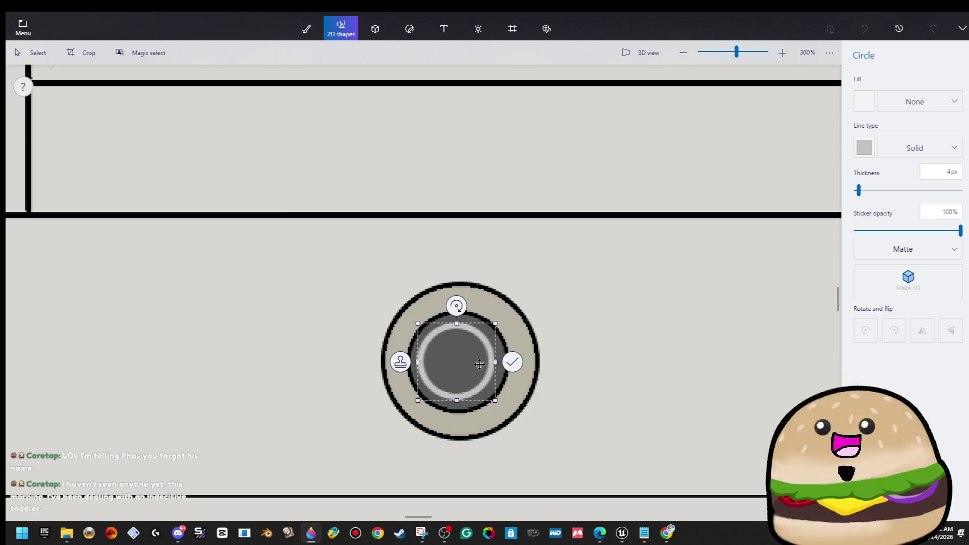
{"action": "left_click", "coordinate": [686, 298]}
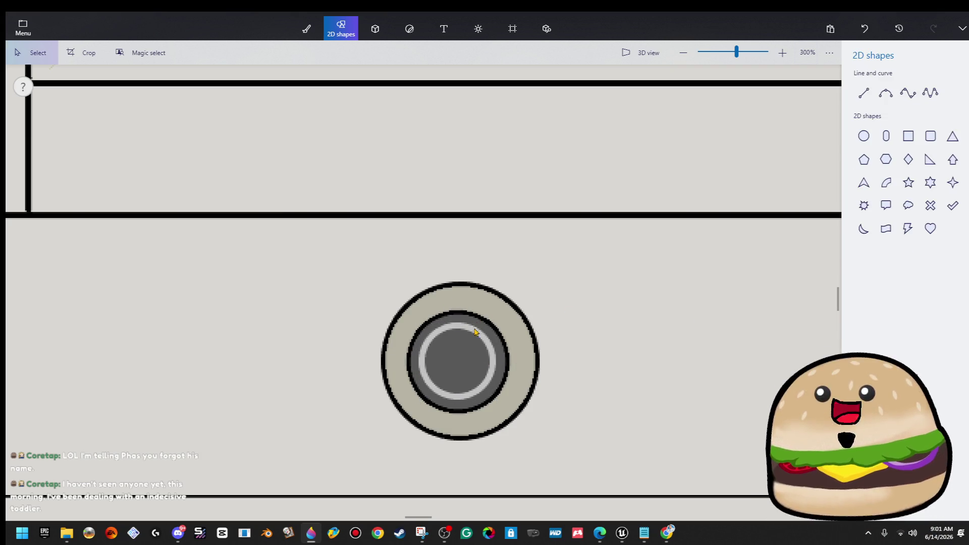
Step: Undo a stray shape, then paint dark grey over part of the light ring with the marker
{"action": "scroll", "coordinate": [479, 346], "scroll_direction": "up", "scroll_amount": 5}
{"action": "scroll", "coordinate": [478, 347], "scroll_direction": "up", "scroll_amount": 2}
{"action": "scroll", "coordinate": [444, 357], "scroll_direction": "down", "scroll_amount": 2}
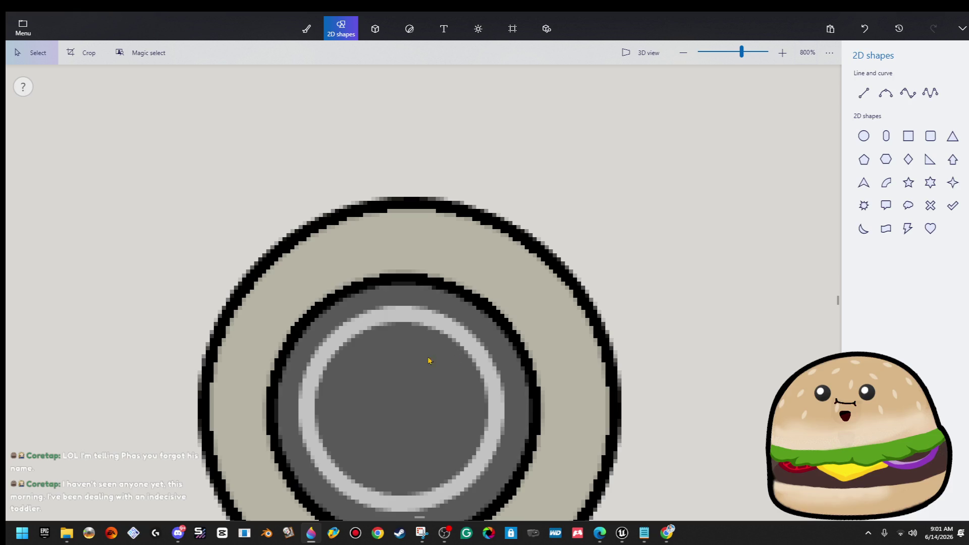
{"action": "left_click_drag", "start_coordinate": [393, 365], "coordinate": [424, 389]}
{"action": "key", "text": "ctrl+z"}
{"action": "left_click", "coordinate": [908, 92]}
{"action": "left_click", "coordinate": [307, 29]}
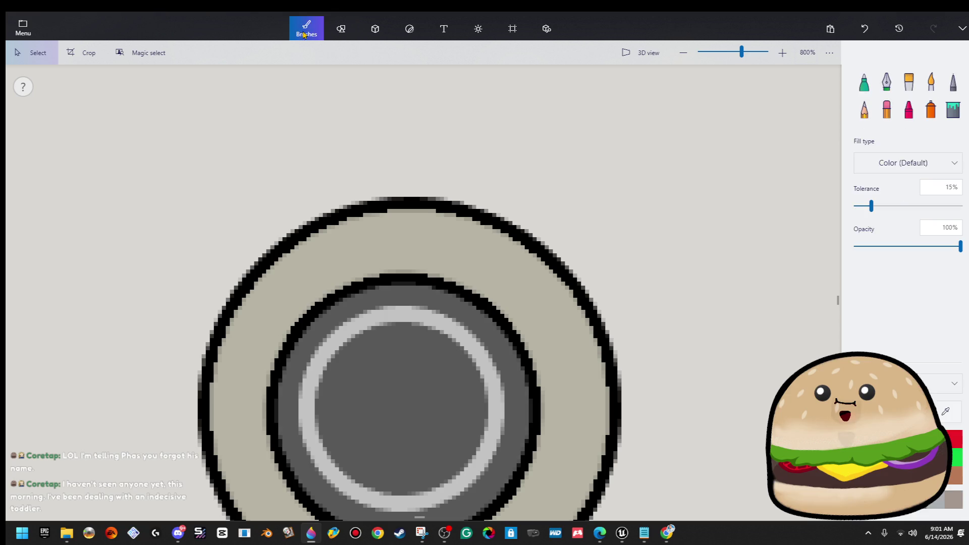
{"action": "left_click", "coordinate": [865, 82]}
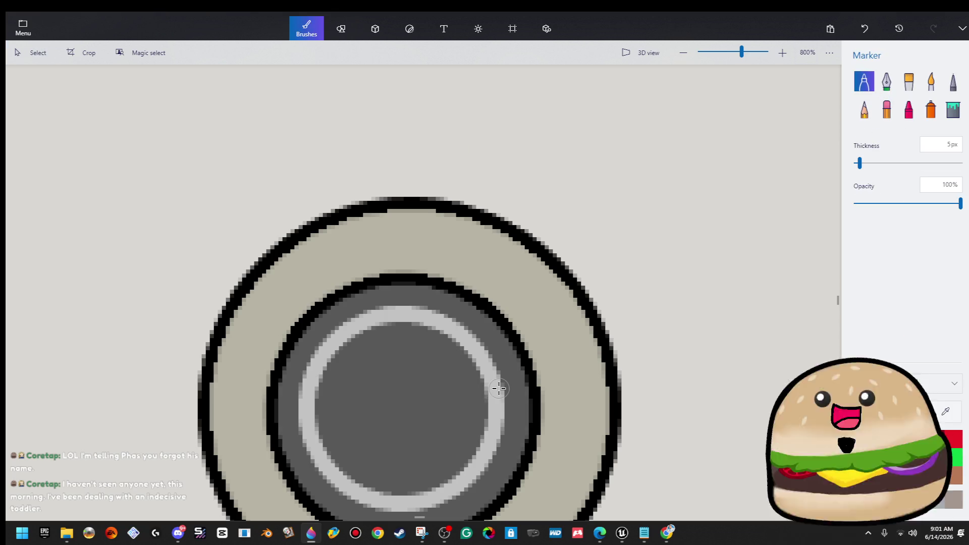
{"action": "mouse_move", "coordinate": [494, 399]}
{"action": "left_mouse_down"}
{"action": "mouse_move", "coordinate": [494, 372]}
{"action": "mouse_move", "coordinate": [474, 353]}
{"action": "left_mouse_up"}
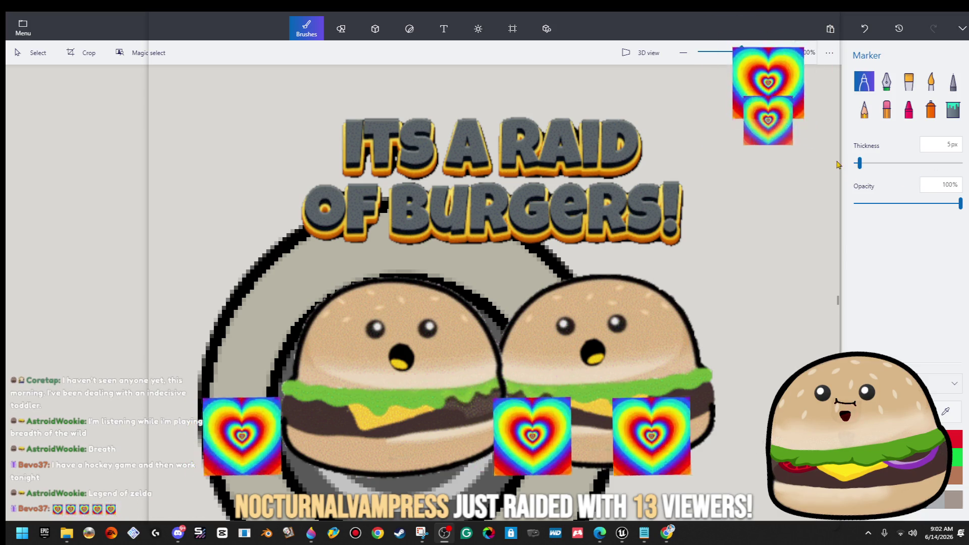
Step: Raise the marker thickness to 7px and reposition the Twitch stream window
{"action": "left_click", "coordinate": [862, 164]}
{"action": "left_click", "coordinate": [863, 164]}
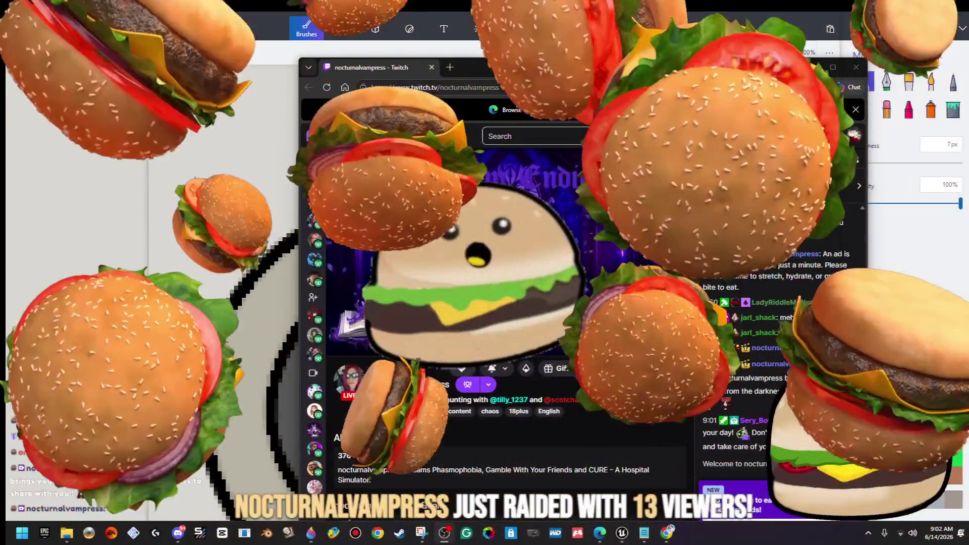
{"action": "mouse_move", "coordinate": [652, 78]}
{"action": "left_mouse_down"}
{"action": "mouse_move", "coordinate": [656, 133]}
{"action": "mouse_move", "coordinate": [608, 123]}
{"action": "mouse_move", "coordinate": [569, 75]}
{"action": "mouse_move", "coordinate": [707, 47]}
{"action": "mouse_move", "coordinate": [506, 20]}
{"action": "mouse_move", "coordinate": [566, 174]}
{"action": "mouse_move", "coordinate": [629, 104]}
{"action": "mouse_move", "coordinate": [649, 66]}
{"action": "left_mouse_up"}
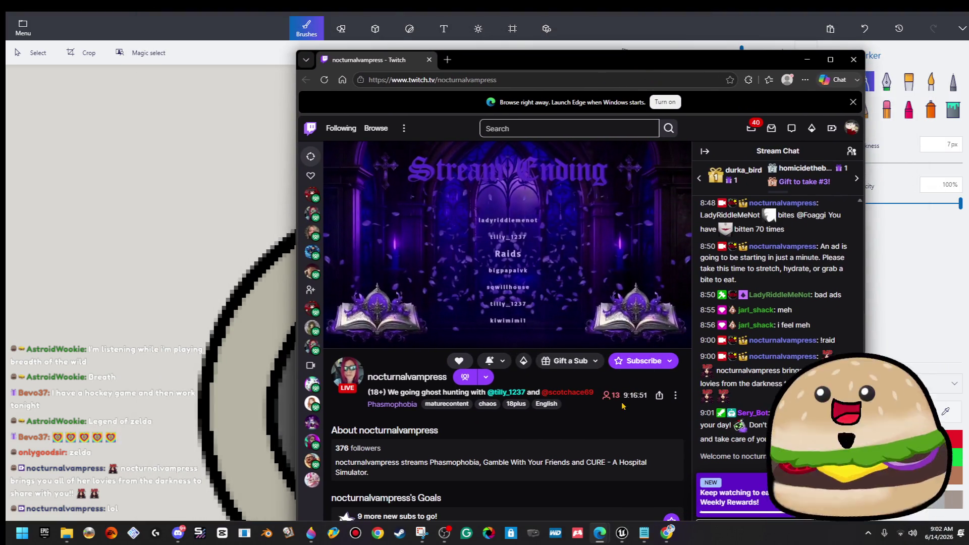
Step: Close the Twitch browser window so the Paint 3D drawing is visible again
{"action": "left_click_drag", "start_coordinate": [623, 402], "coordinate": [652, 410]}
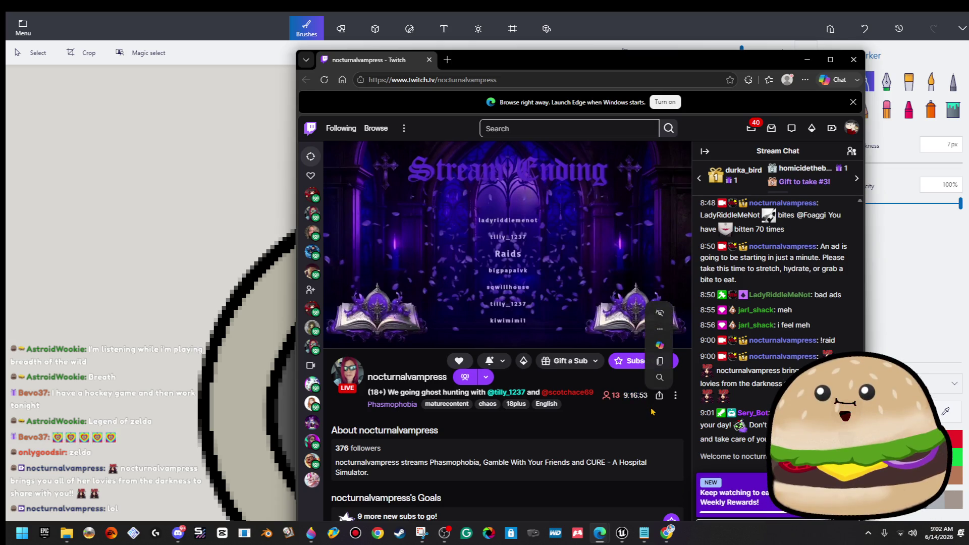
{"action": "left_click", "coordinate": [430, 60]}
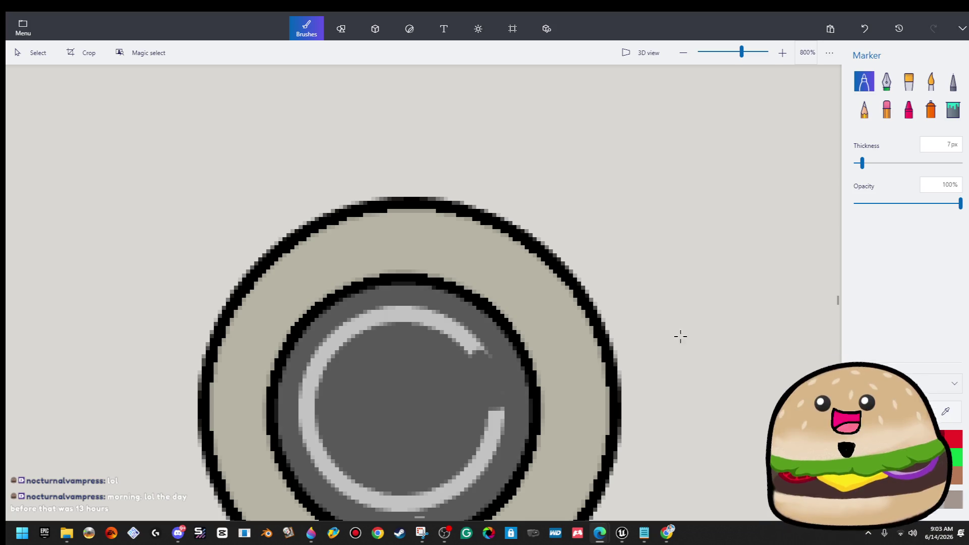
Step: Paint out light specks on the ring and place a tall 3D box in its gap as the power line
{"action": "mouse_move", "coordinate": [483, 357]}
{"action": "left_mouse_down"}
{"action": "mouse_move", "coordinate": [444, 325]}
{"action": "mouse_move", "coordinate": [388, 322]}
{"action": "mouse_move", "coordinate": [325, 346]}
{"action": "mouse_move", "coordinate": [303, 390]}
{"action": "mouse_move", "coordinate": [346, 390]}
{"action": "left_mouse_up"}
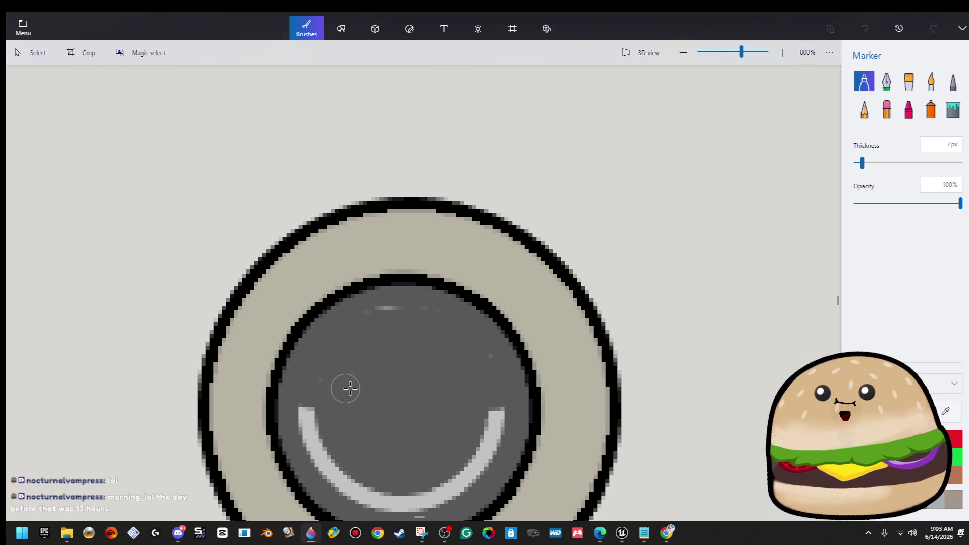
{"action": "mouse_move", "coordinate": [465, 381]}
{"action": "left_mouse_down"}
{"action": "mouse_move", "coordinate": [485, 364]}
{"action": "mouse_move", "coordinate": [448, 331]}
{"action": "mouse_move", "coordinate": [400, 314]}
{"action": "mouse_move", "coordinate": [365, 323]}
{"action": "left_mouse_up"}
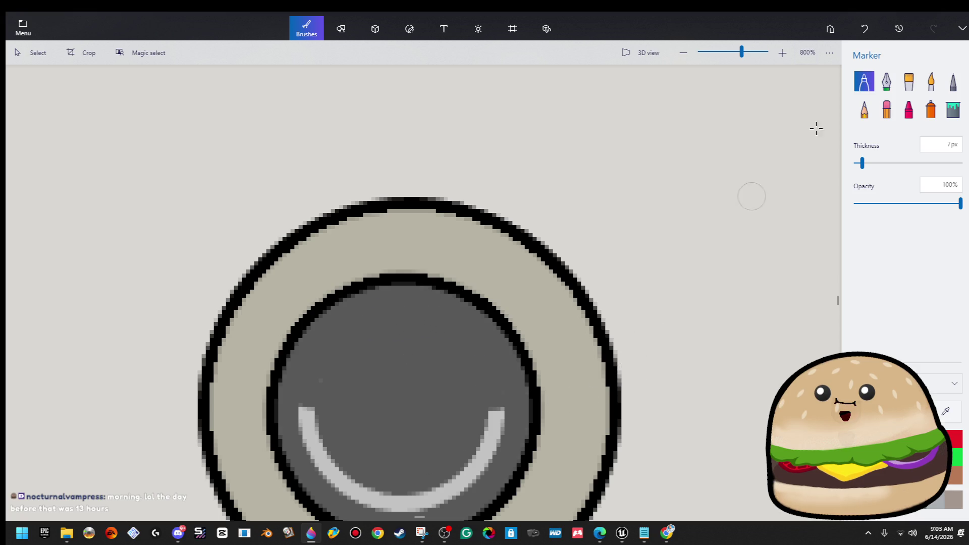
{"action": "left_click", "coordinate": [375, 28]}
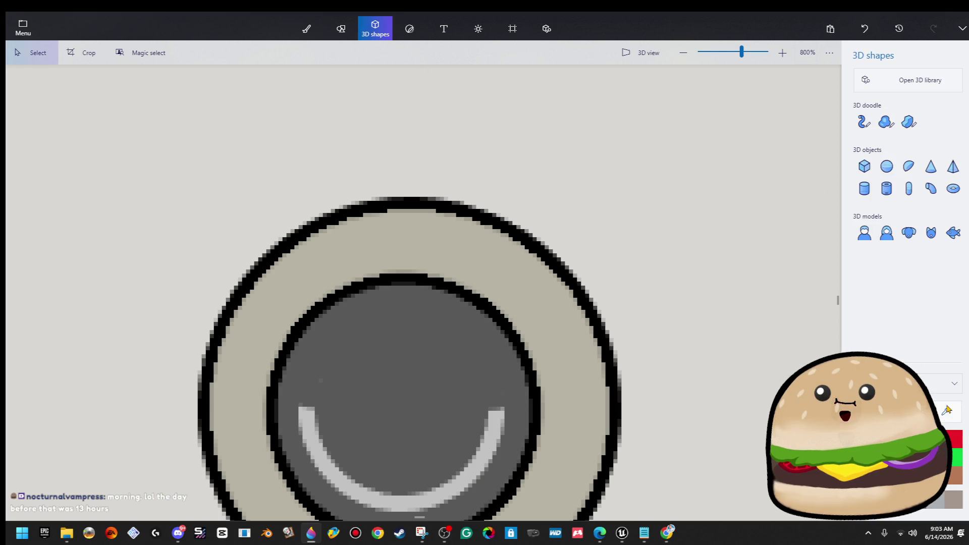
{"action": "left_click", "coordinate": [489, 417]}
{"action": "left_click", "coordinate": [865, 166]}
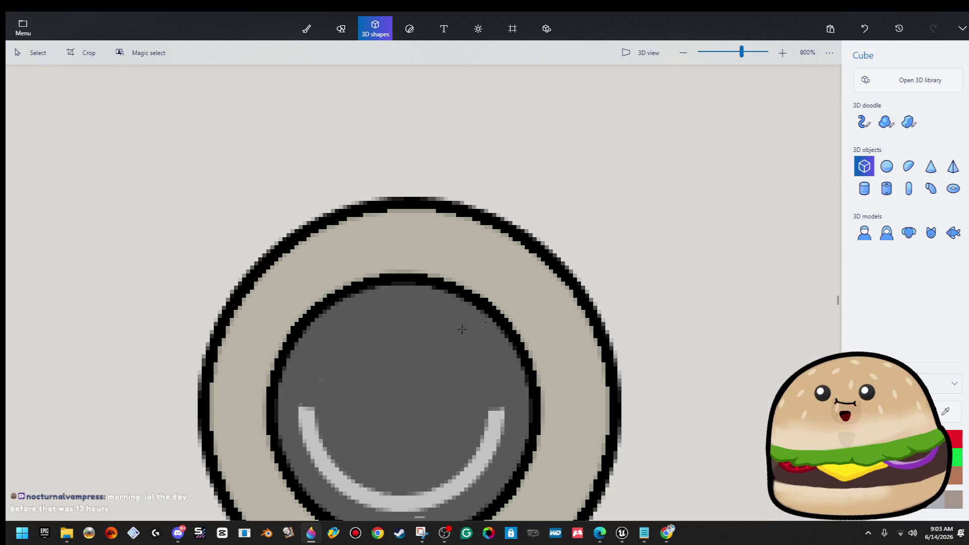
{"action": "mouse_move", "coordinate": [394, 415]}
{"action": "left_mouse_down"}
{"action": "mouse_move", "coordinate": [426, 318]}
{"action": "mouse_move", "coordinate": [419, 303]}
{"action": "mouse_move", "coordinate": [411, 309]}
{"action": "left_mouse_up"}
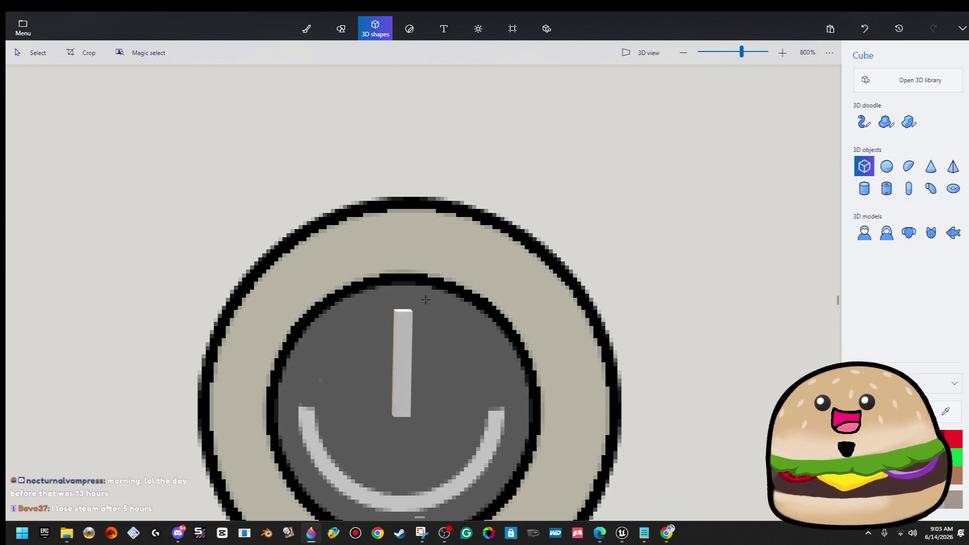
{"action": "scroll", "coordinate": [410, 309], "scroll_direction": "down", "scroll_amount": 2}
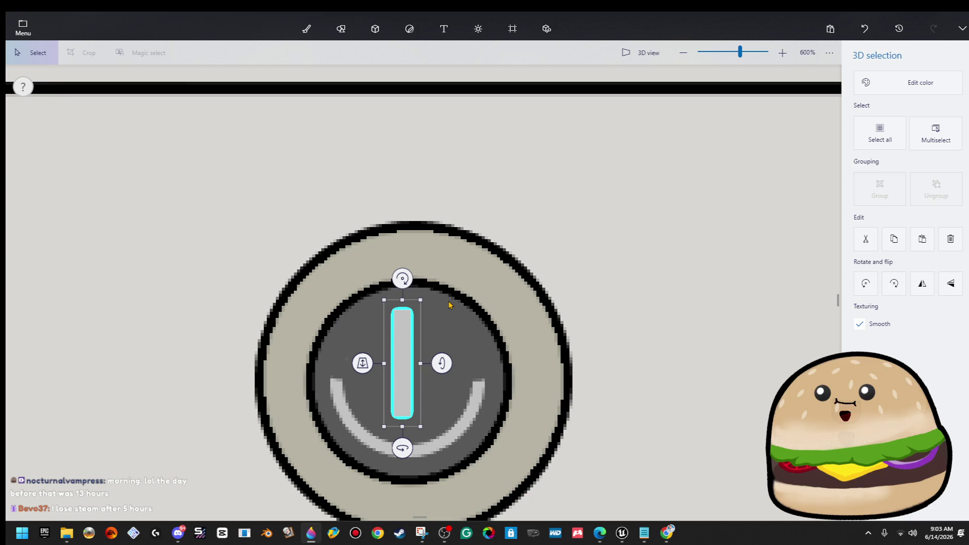
{"action": "mouse_move", "coordinate": [407, 378]}
{"action": "left_mouse_down"}
{"action": "mouse_move", "coordinate": [414, 370]}
{"action": "mouse_move", "coordinate": [428, 394]}
{"action": "left_mouse_up"}
{"action": "left_click", "coordinate": [426, 411]}
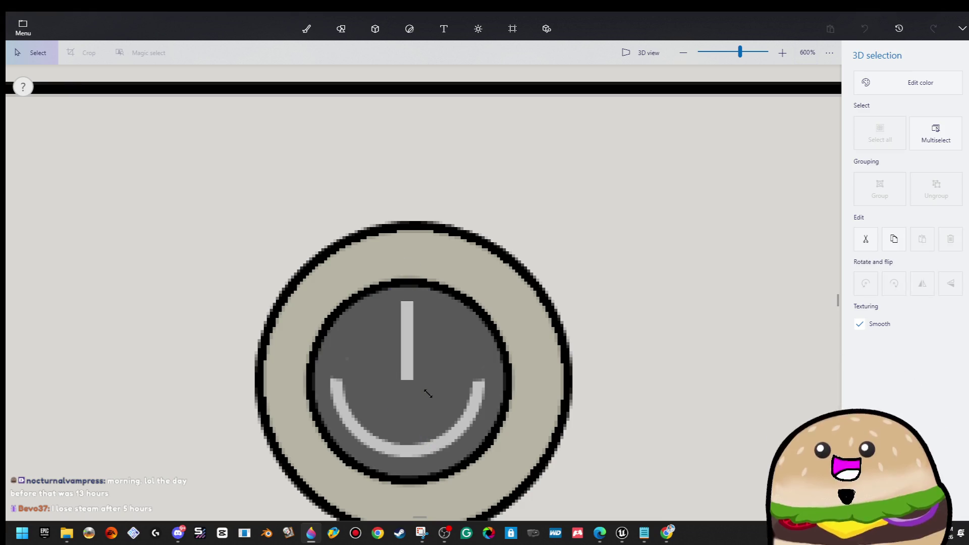
Step: Shorten the vertical line from its bottom and stretch the arc's ends upward
{"action": "left_click", "coordinate": [584, 249]}
{"action": "scroll", "coordinate": [584, 249], "scroll_direction": "down", "scroll_amount": 3}
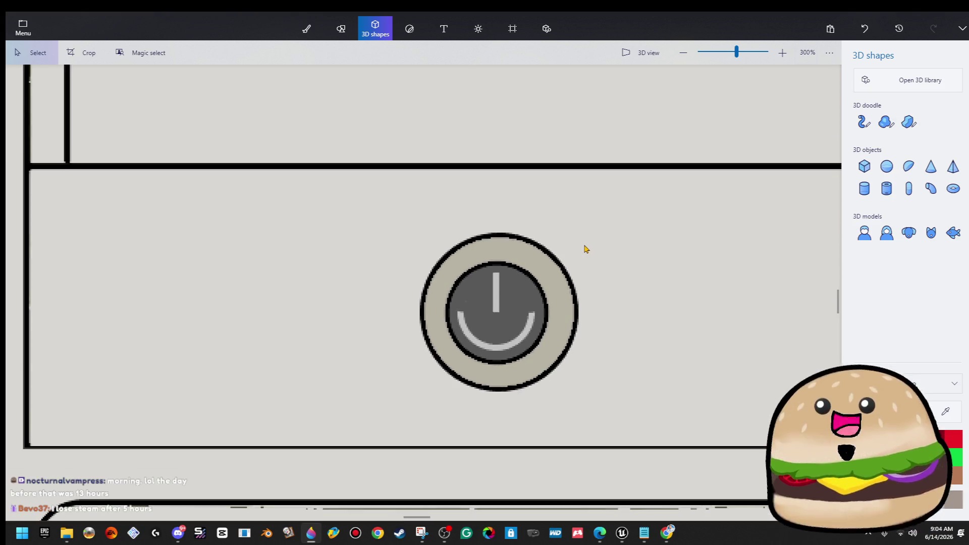
{"action": "scroll", "coordinate": [514, 325], "scroll_direction": "up", "scroll_amount": 5}
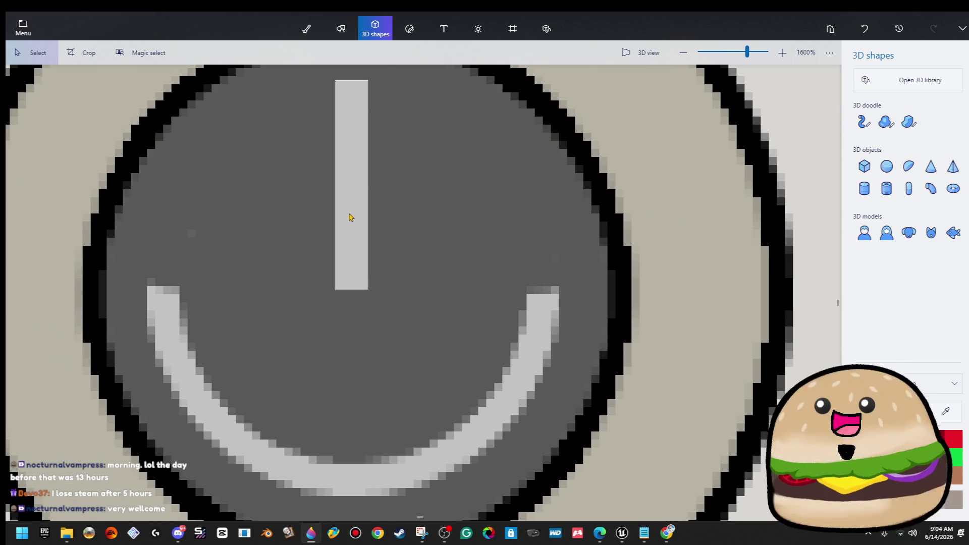
{"action": "left_click", "coordinate": [350, 217]}
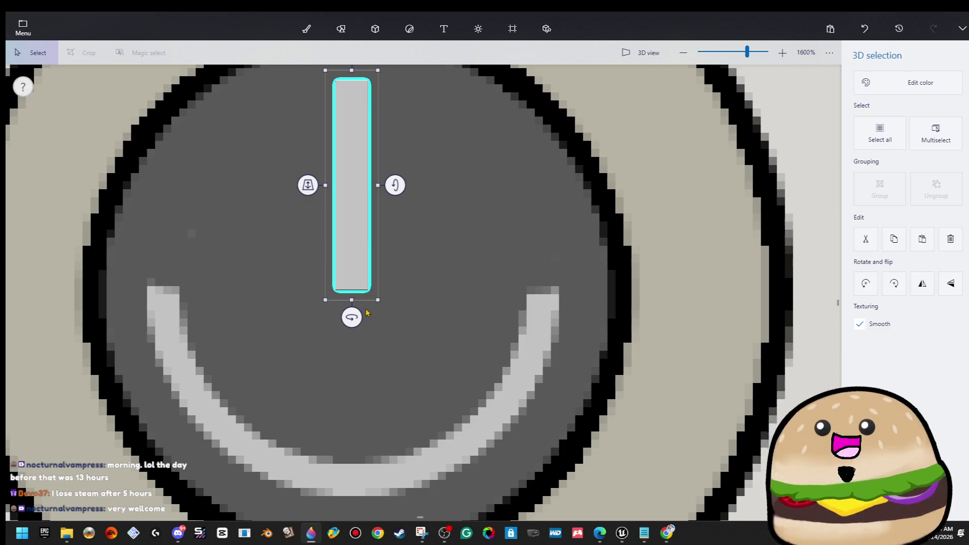
{"action": "left_click_drag", "start_coordinate": [353, 292], "coordinate": [354, 237]}
{"action": "left_click", "coordinate": [191, 288]}
{"action": "mouse_move", "coordinate": [134, 290]}
{"action": "left_mouse_down"}
{"action": "mouse_move", "coordinate": [599, 305]}
{"action": "mouse_move", "coordinate": [565, 320]}
{"action": "mouse_move", "coordinate": [123, 310]}
{"action": "left_mouse_up"}
{"action": "left_click", "coordinate": [565, 312]}
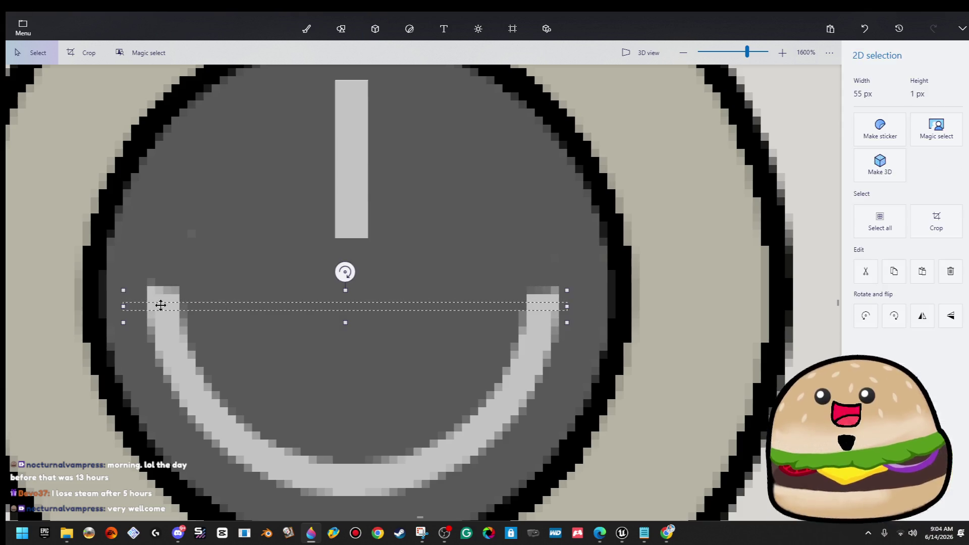
{"action": "left_click_drag", "start_coordinate": [345, 298], "coordinate": [366, 230]}
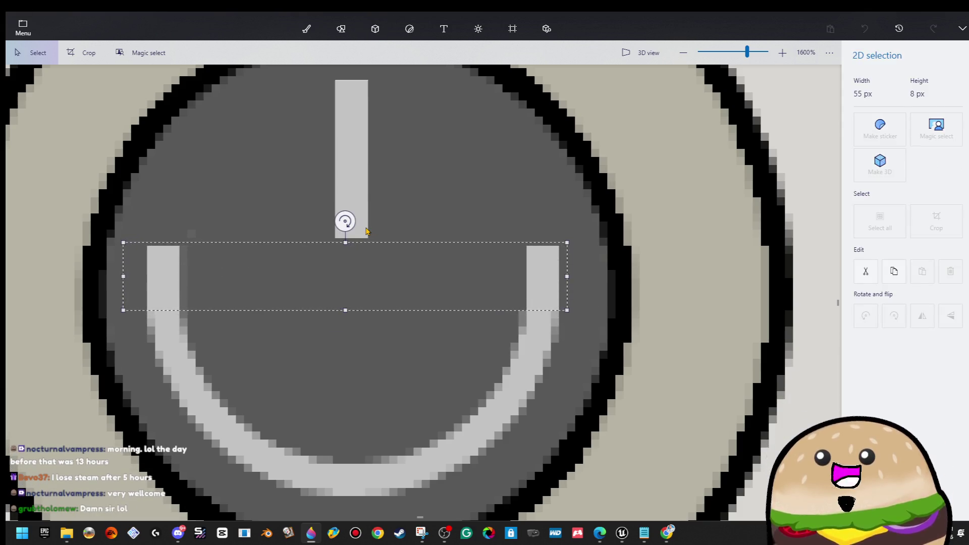
{"action": "left_click", "coordinate": [485, 160]}
Step: Select the vertical power line to check it, then deselect and zoom around the button
{"action": "scroll", "coordinate": [489, 161], "scroll_direction": "down", "scroll_amount": 5}
{"action": "scroll", "coordinate": [489, 161], "scroll_direction": "down", "scroll_amount": 4}
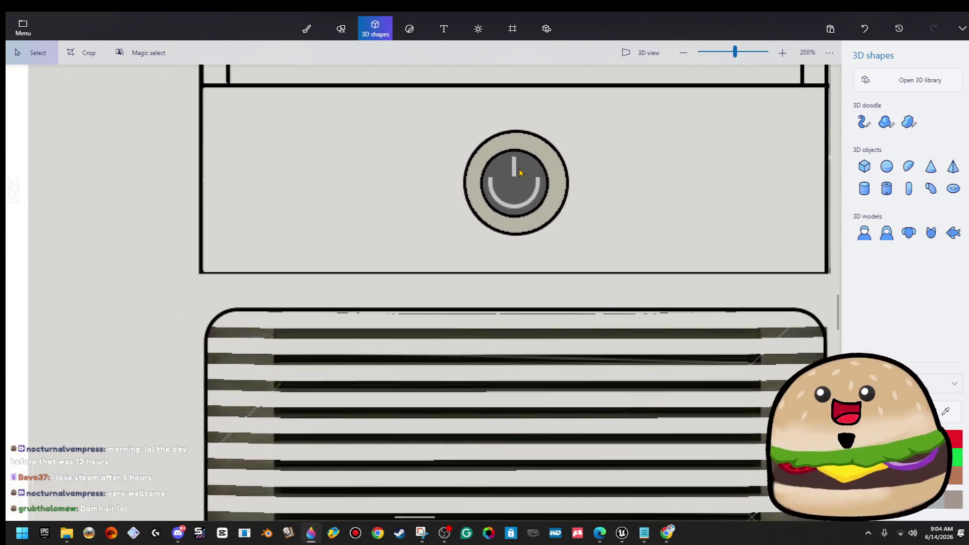
{"action": "scroll", "coordinate": [517, 172], "scroll_direction": "up", "scroll_amount": 2}
{"action": "left_click", "coordinate": [515, 176]}
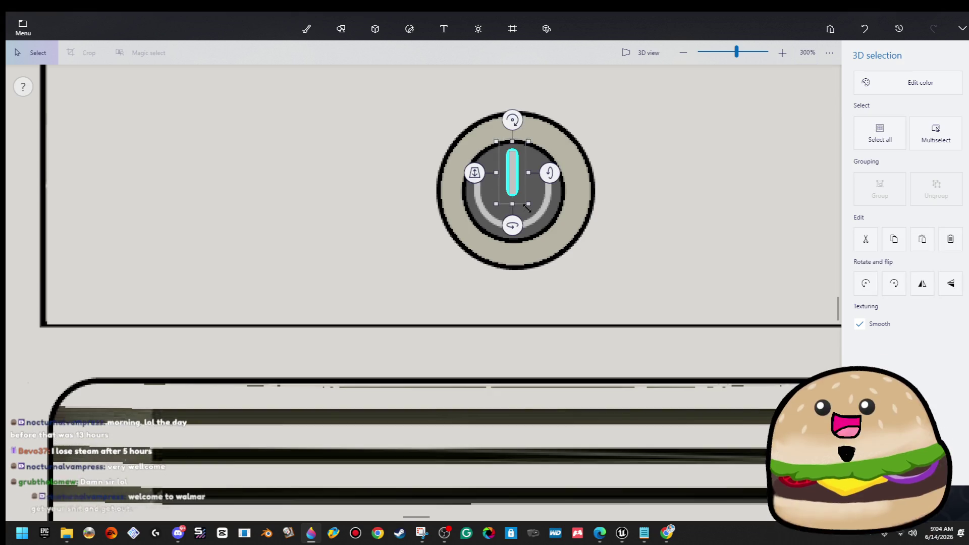
{"action": "left_click", "coordinate": [750, 150]}
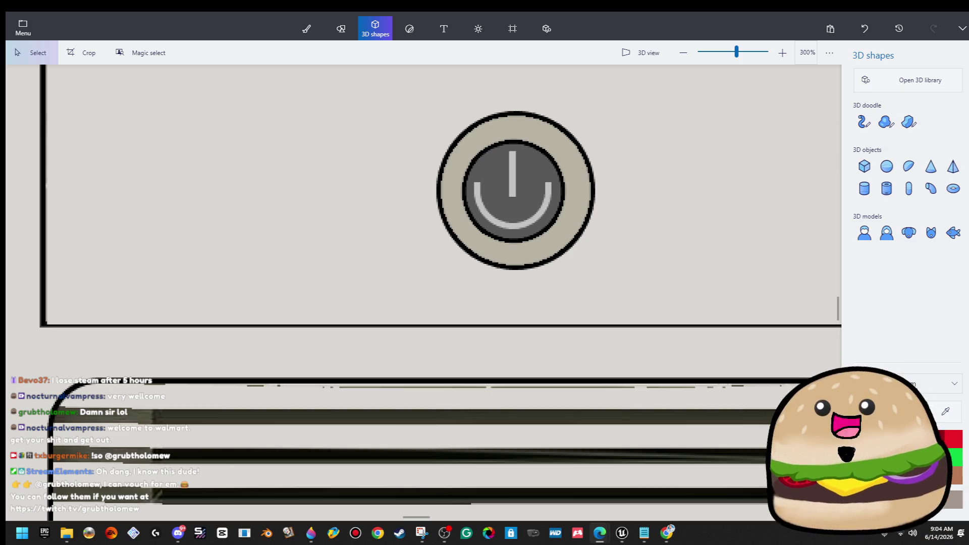
{"action": "scroll", "coordinate": [556, 295], "scroll_direction": "down", "scroll_amount": 5}
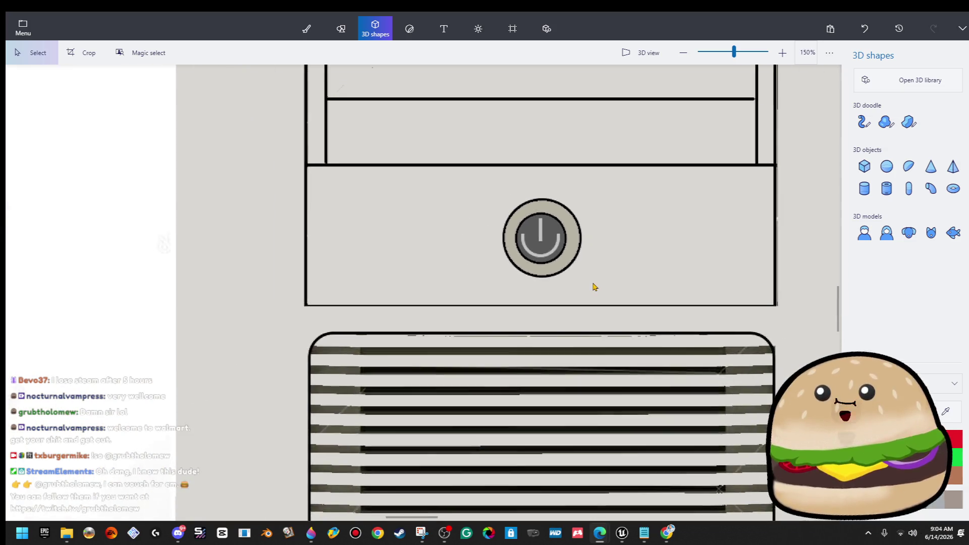
{"action": "scroll", "coordinate": [599, 279], "scroll_direction": "up", "scroll_amount": 3}
{"action": "scroll", "coordinate": [581, 222], "scroll_direction": "down", "scroll_amount": 5}
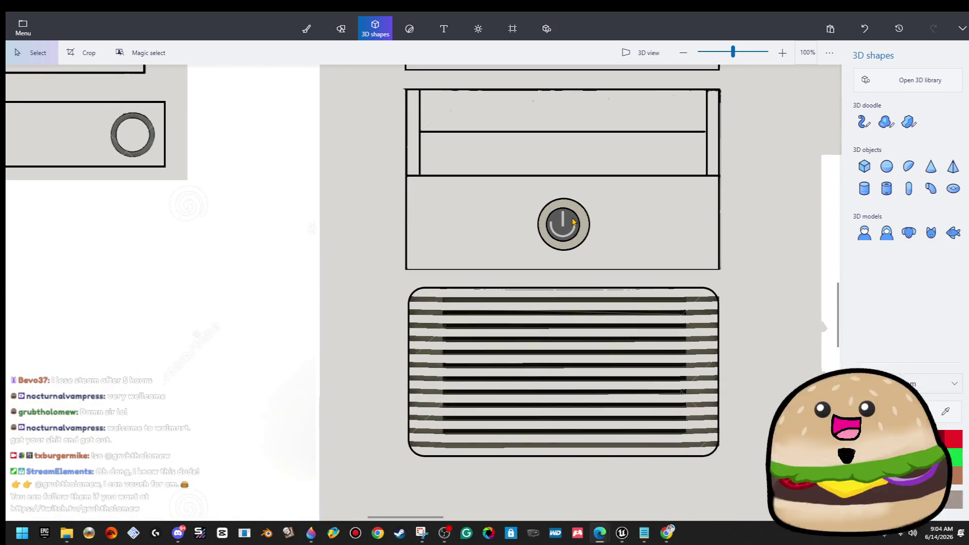
{"action": "scroll", "coordinate": [574, 221], "scroll_direction": "down", "scroll_amount": 10}
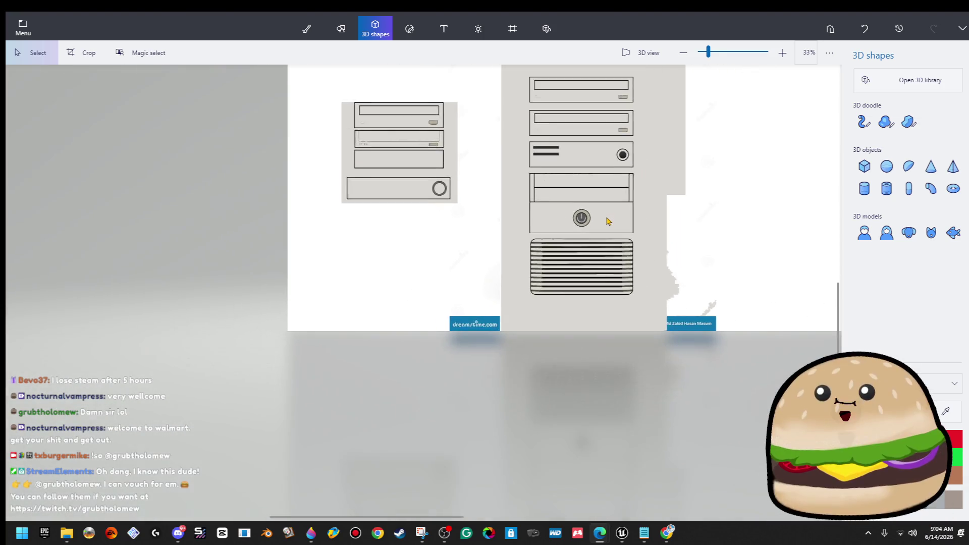
Step: Zoom in on the second drive bay and briefly select its faint indicator box, then cancel
{"action": "scroll", "coordinate": [614, 221], "scroll_direction": "up", "scroll_amount": 5}
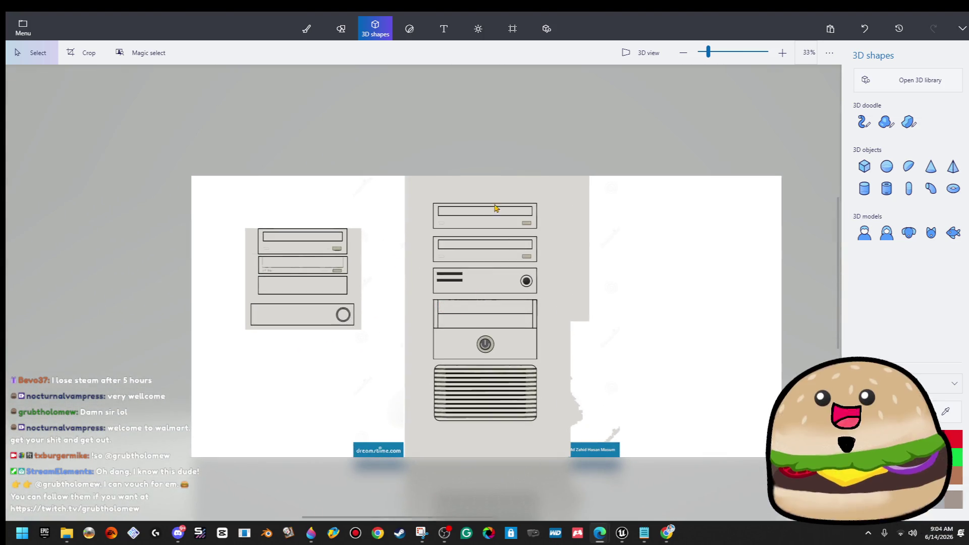
{"action": "scroll", "coordinate": [463, 254], "scroll_direction": "up", "scroll_amount": 3}
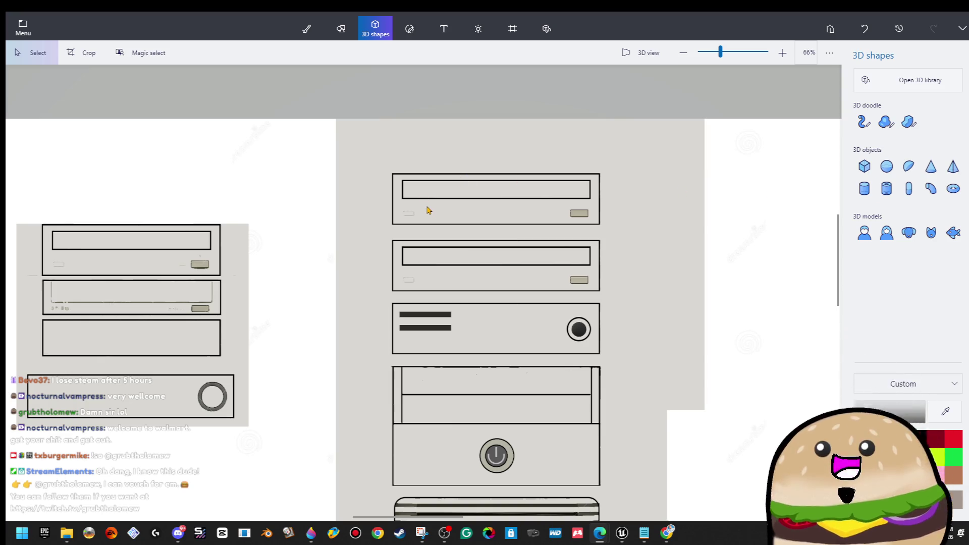
{"action": "scroll", "coordinate": [435, 243], "scroll_direction": "up", "scroll_amount": 5}
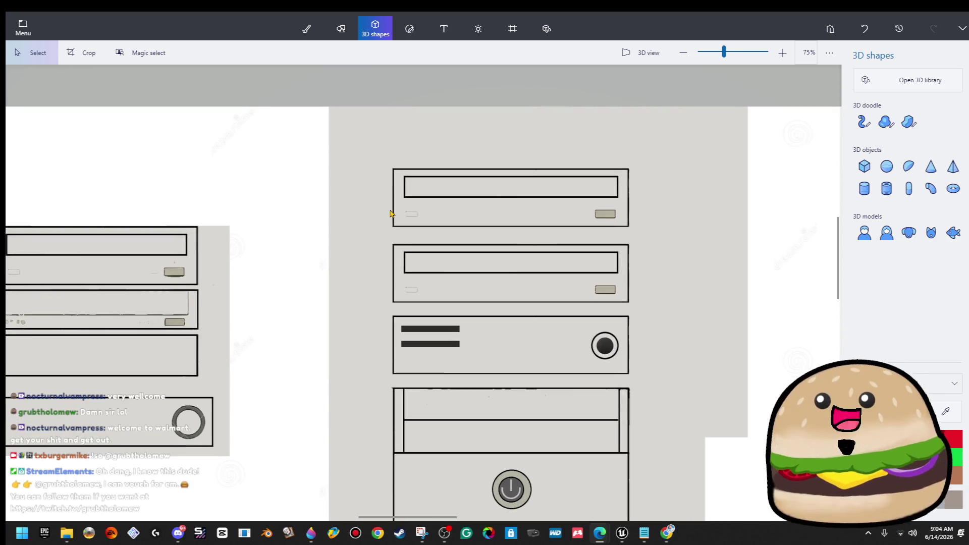
{"action": "mouse_move", "coordinate": [452, 235]}
{"action": "left_mouse_down"}
{"action": "mouse_move", "coordinate": [430, 201]}
{"action": "mouse_move", "coordinate": [387, 201]}
{"action": "left_mouse_up"}
{"action": "key", "text": "Escape"}
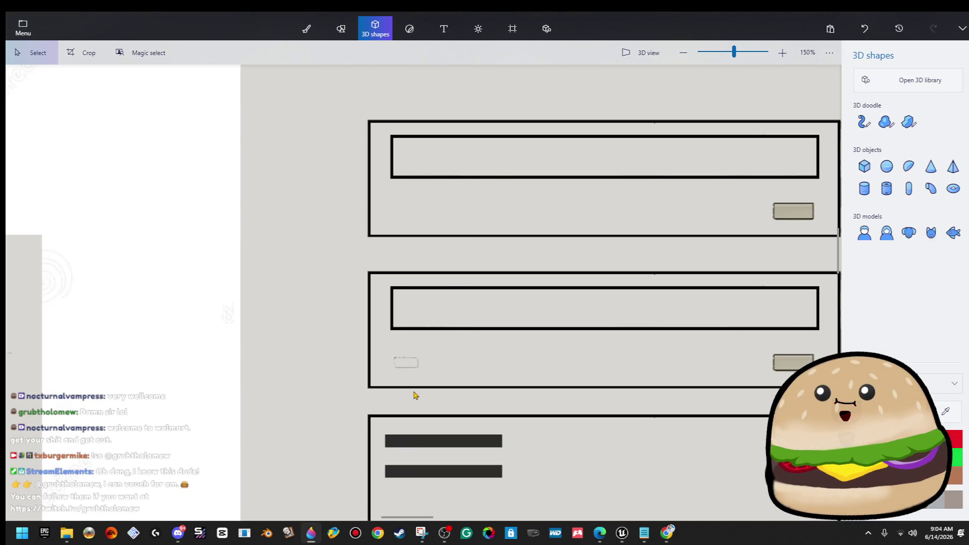
{"action": "scroll", "coordinate": [745, 344], "scroll_direction": "up", "scroll_amount": 2}
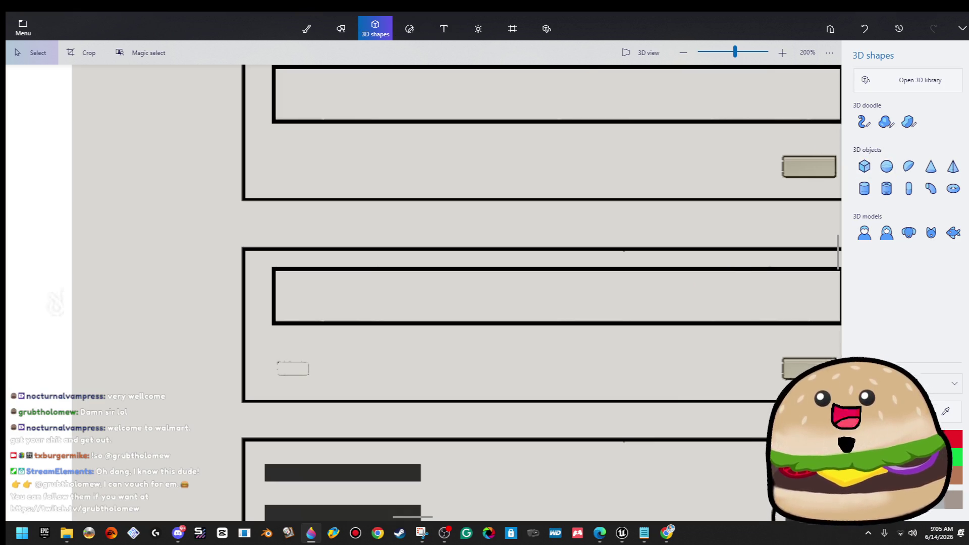
Step: Draw a rectangle over the indicator box with a black outline
{"action": "left_click", "coordinate": [351, 38]}
{"action": "left_click", "coordinate": [908, 136]}
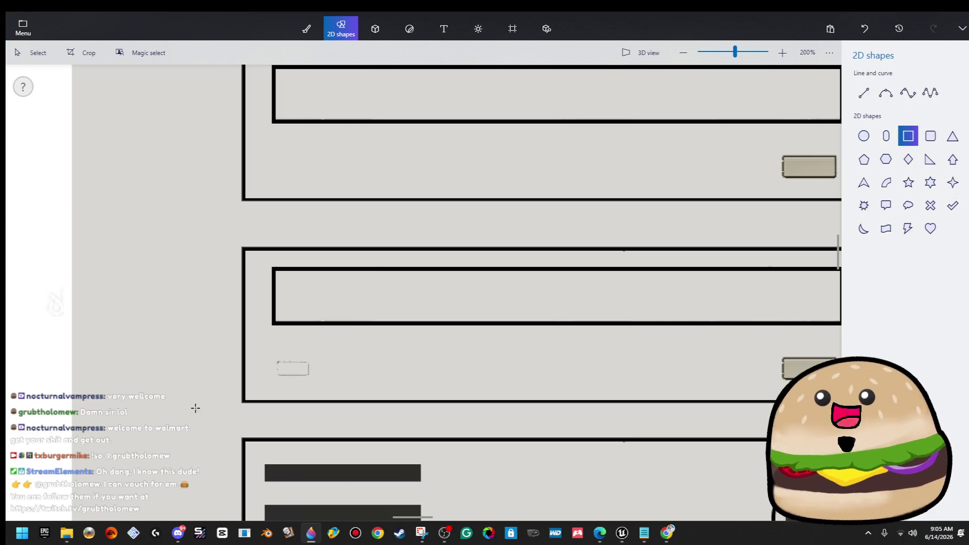
{"action": "scroll", "coordinate": [197, 408], "scroll_direction": "up", "scroll_amount": 2}
{"action": "left_click_drag", "start_coordinate": [313, 339], "coordinate": [365, 368]}
{"action": "left_click", "coordinate": [915, 148]}
{"action": "left_click", "coordinate": [914, 147]}
{"action": "left_click", "coordinate": [870, 148]}
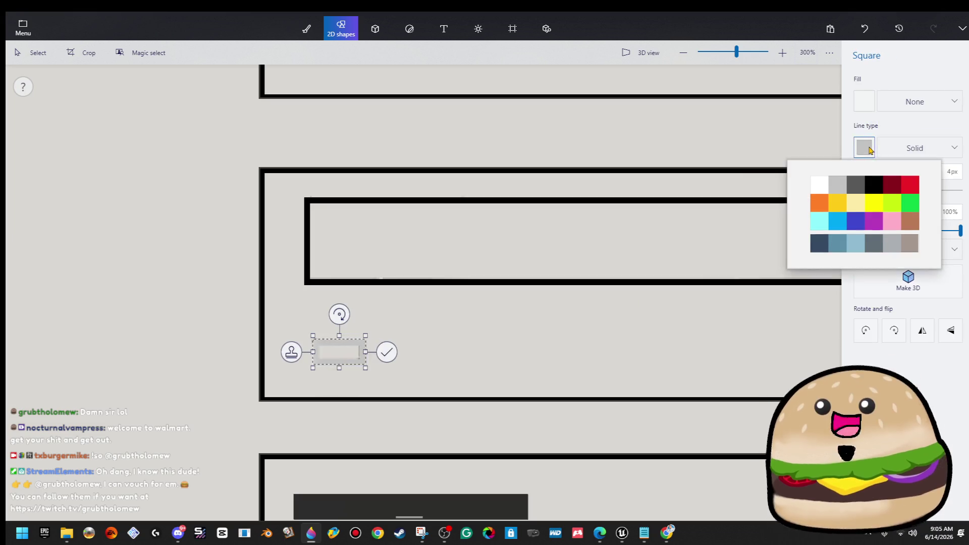
{"action": "left_click", "coordinate": [874, 184]}
Step: Enlarge the rectangle to cover the box, thin its outline to 3px, and commit it
{"action": "left_click_drag", "start_coordinate": [305, 334], "coordinate": [299, 326]}
{"action": "left_click_drag", "start_coordinate": [859, 197], "coordinate": [857, 196]}
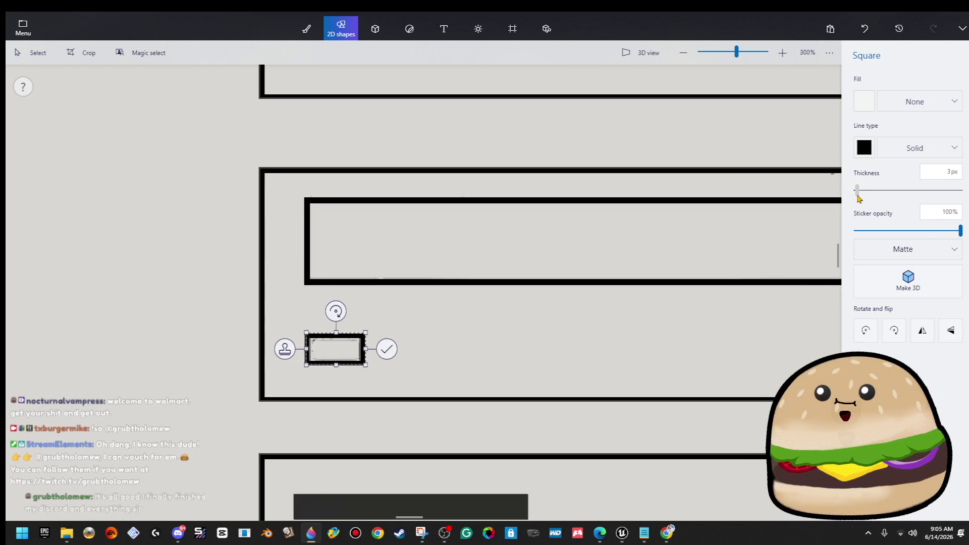
{"action": "left_click", "coordinate": [409, 312]}
{"action": "scroll", "coordinate": [410, 306], "scroll_direction": "down", "scroll_amount": 2}
{"action": "scroll", "coordinate": [429, 306], "scroll_direction": "down", "scroll_amount": 2}
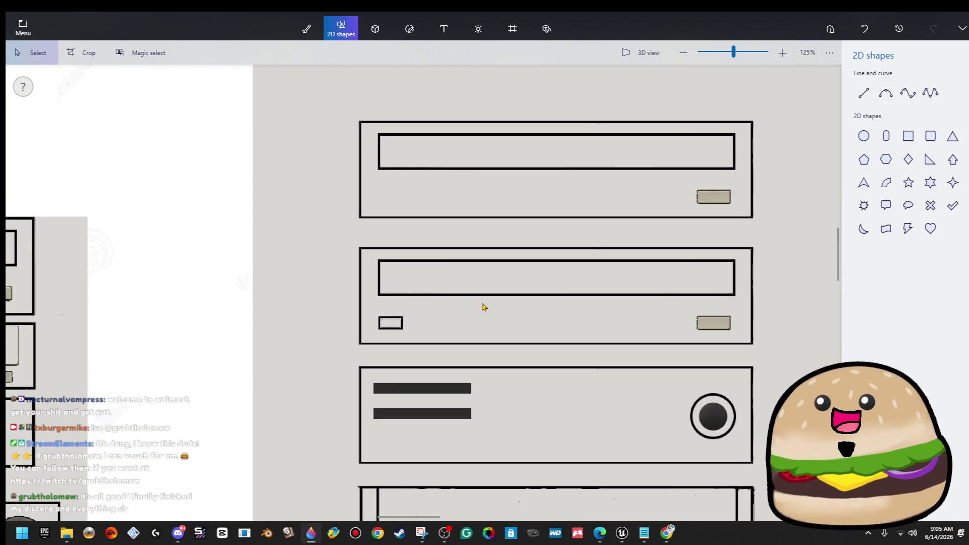
{"action": "scroll", "coordinate": [427, 382], "scroll_direction": "down", "scroll_amount": 1}
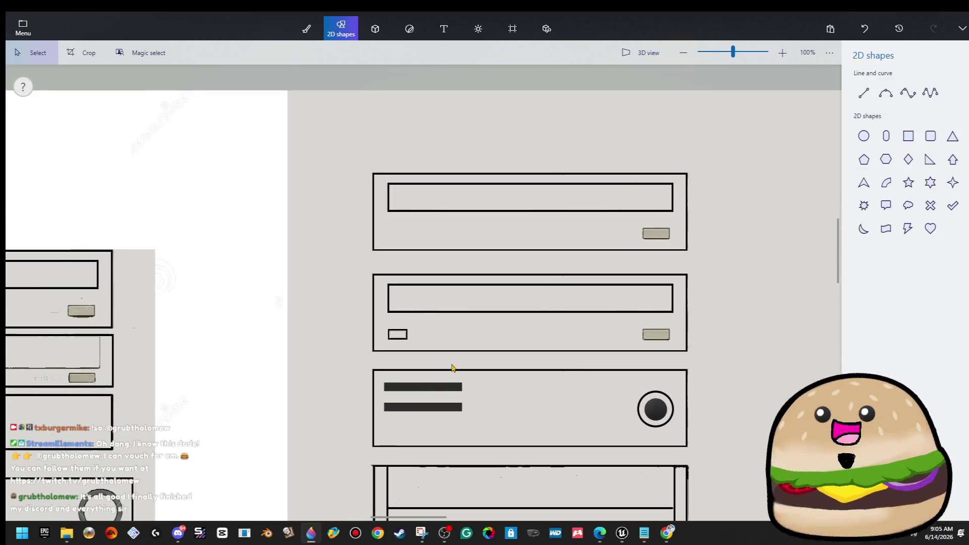
{"action": "scroll", "coordinate": [453, 367], "scroll_direction": "down", "scroll_amount": 1}
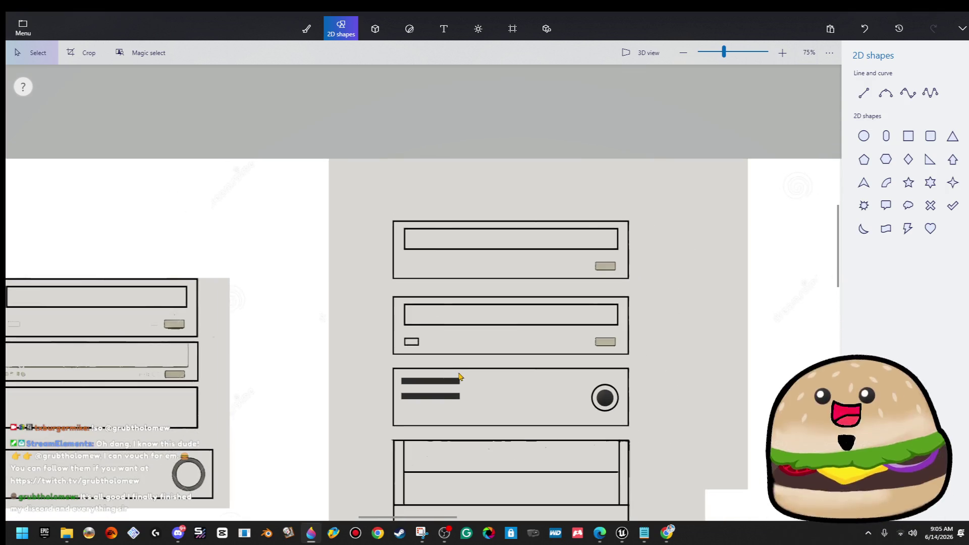
{"action": "scroll", "coordinate": [462, 376], "scroll_direction": "down", "scroll_amount": 3}
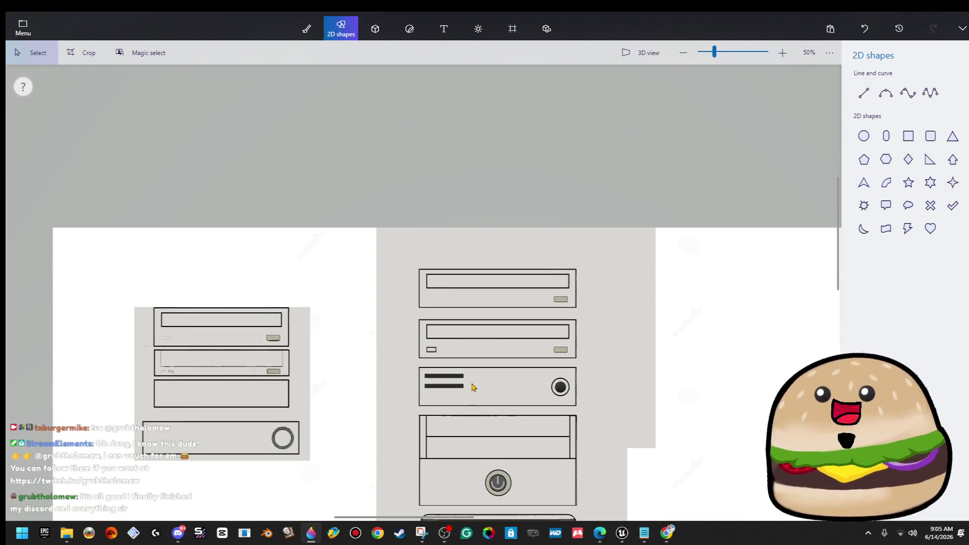
{"action": "scroll", "coordinate": [469, 400], "scroll_direction": "down", "scroll_amount": 2}
{"action": "scroll", "coordinate": [418, 332], "scroll_direction": "up", "scroll_amount": 3}
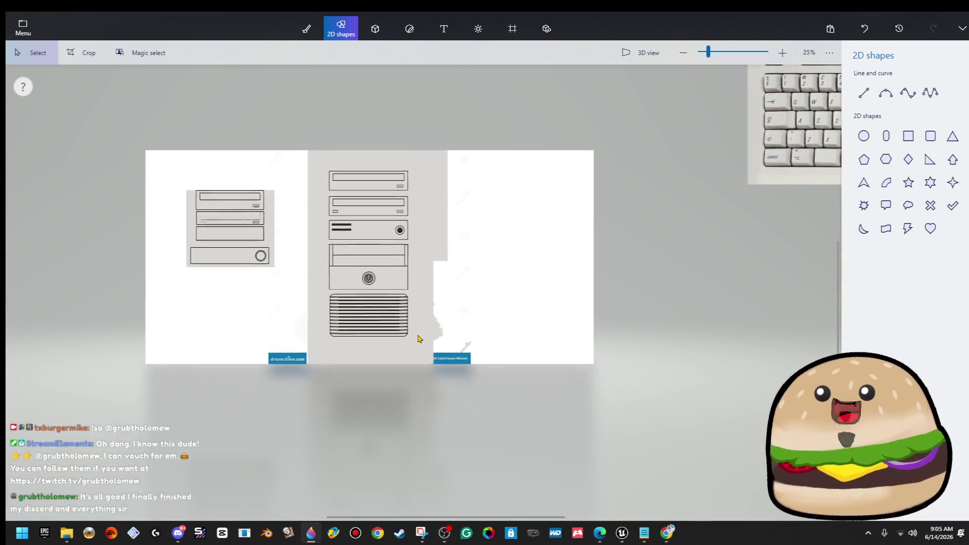
Step: Crop the canvas to 840 × 1538 px around the right-hand PC tower
{"action": "left_click", "coordinate": [513, 29]}
{"action": "mouse_move", "coordinate": [652, 372]}
{"action": "left_mouse_down"}
{"action": "mouse_move", "coordinate": [443, 339]}
{"action": "mouse_move", "coordinate": [427, 360]}
{"action": "left_mouse_up"}
{"action": "mouse_move", "coordinate": [174, 100]}
{"action": "left_mouse_down"}
{"action": "mouse_move", "coordinate": [329, 122]}
{"action": "mouse_move", "coordinate": [402, 114]}
{"action": "left_mouse_up"}
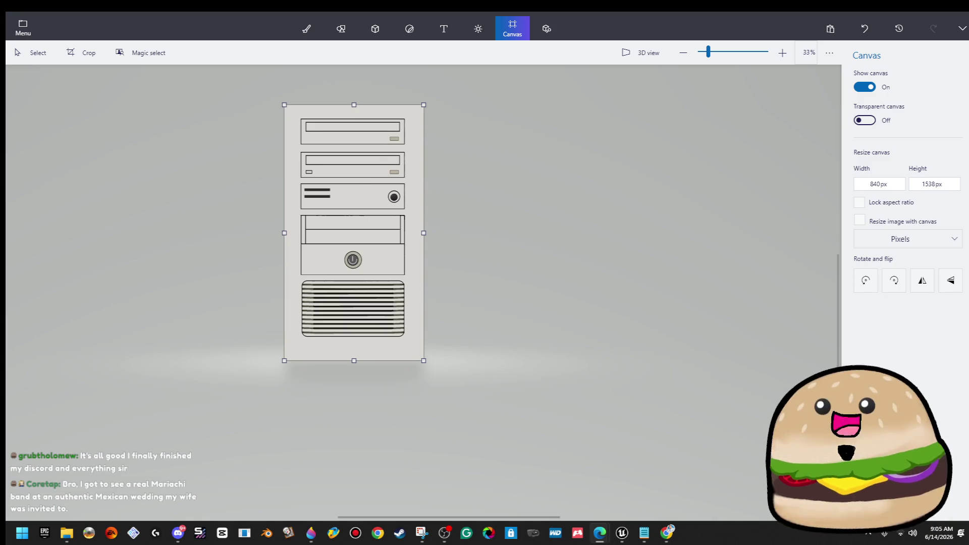
{"action": "scroll", "coordinate": [376, 272], "scroll_direction": "up", "scroll_amount": 5}
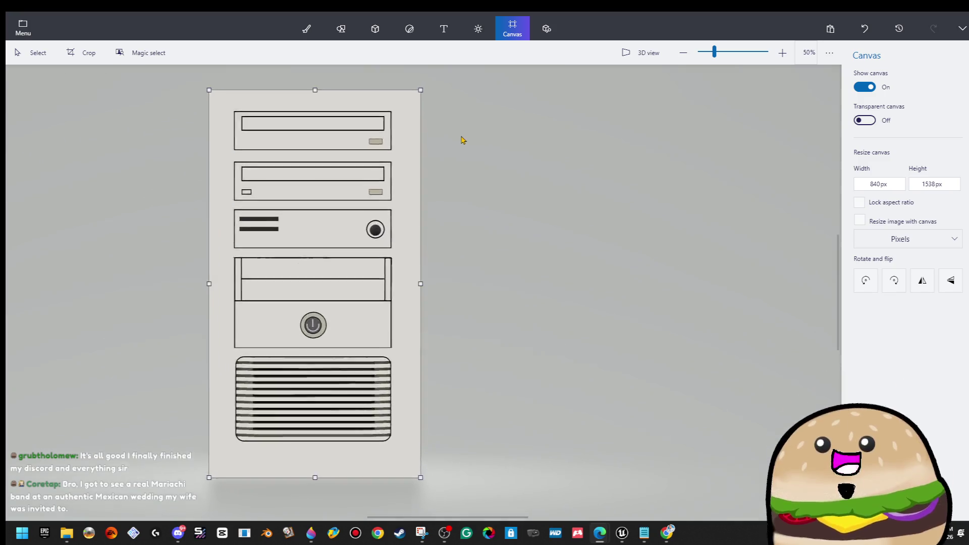
Step: Select and deselect the round knob on the drive bay
{"action": "left_click", "coordinate": [353, 273]}
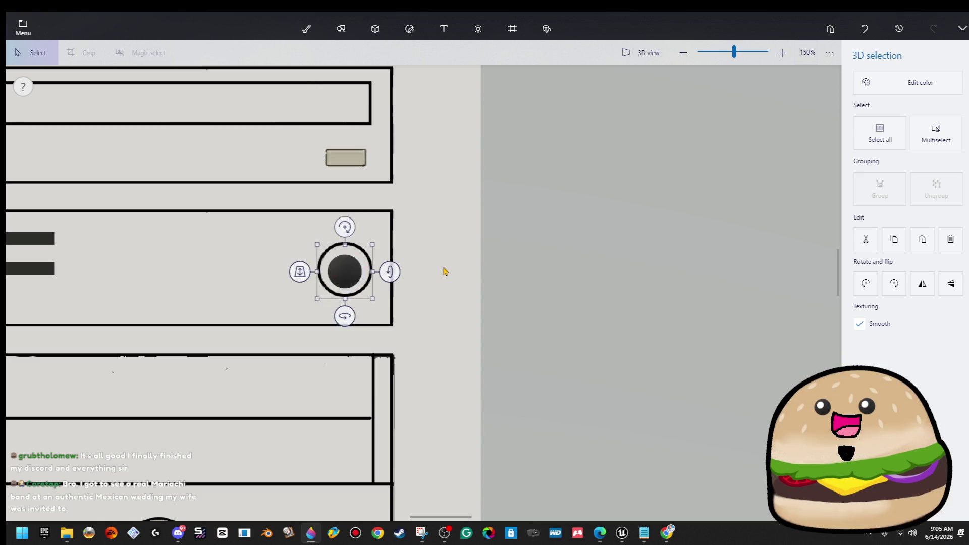
{"action": "left_click", "coordinate": [443, 270]}
{"action": "scroll", "coordinate": [260, 343], "scroll_direction": "down", "scroll_amount": 2}
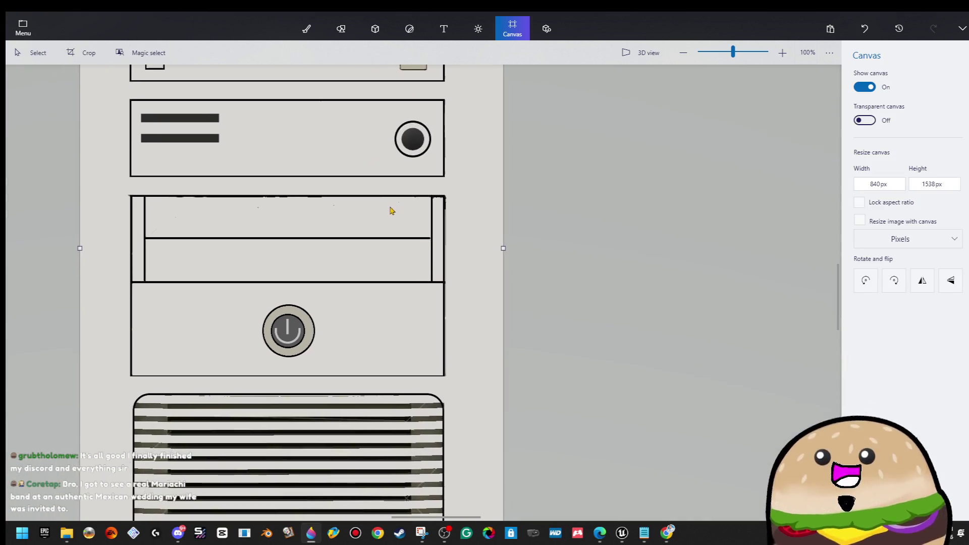
{"action": "scroll", "coordinate": [341, 288], "scroll_direction": "up", "scroll_amount": 1}
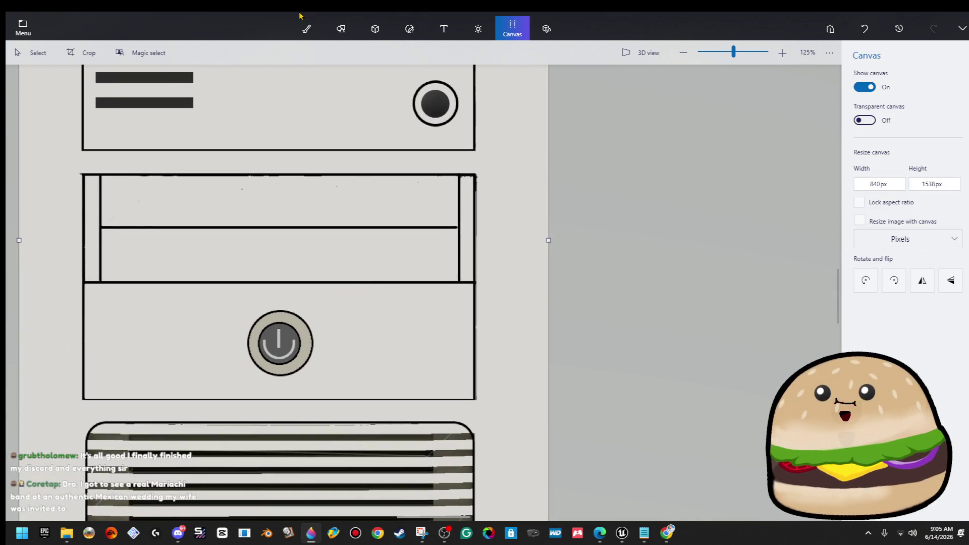
{"action": "left_click", "coordinate": [306, 28]}
{"action": "scroll", "coordinate": [276, 340], "scroll_direction": "up", "scroll_amount": 5}
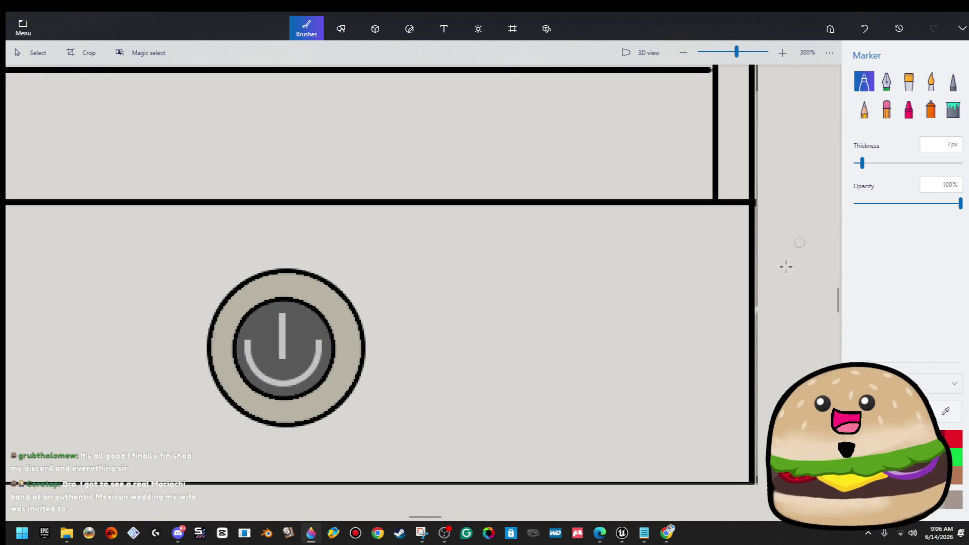
Step: Pick a tan colour and fill the power button's outer ring with it
{"action": "left_click", "coordinate": [898, 412]}
{"action": "left_click", "coordinate": [405, 231]}
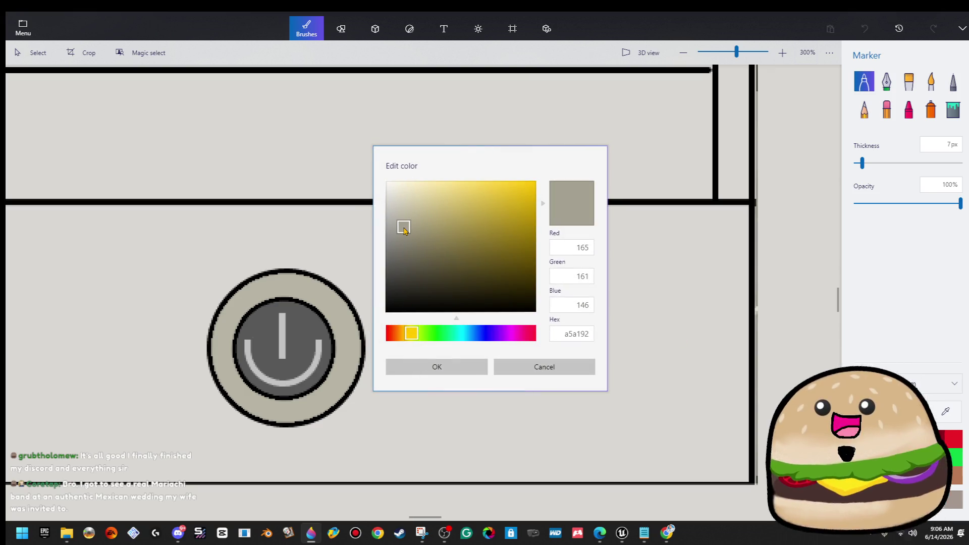
{"action": "left_click", "coordinate": [467, 369]}
{"action": "left_click", "coordinate": [950, 110]}
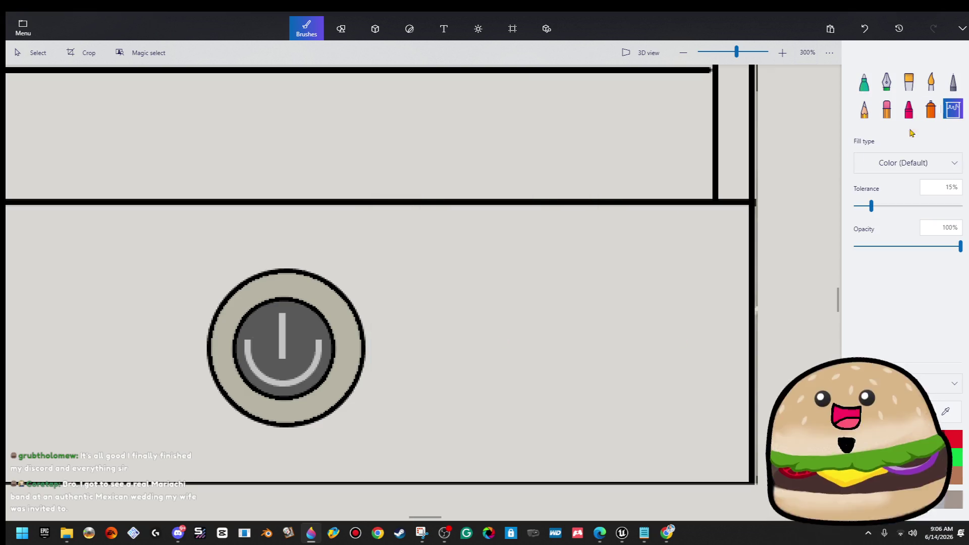
{"action": "left_click", "coordinate": [301, 294]}
{"action": "scroll", "coordinate": [411, 178], "scroll_direction": "down", "scroll_amount": 4}
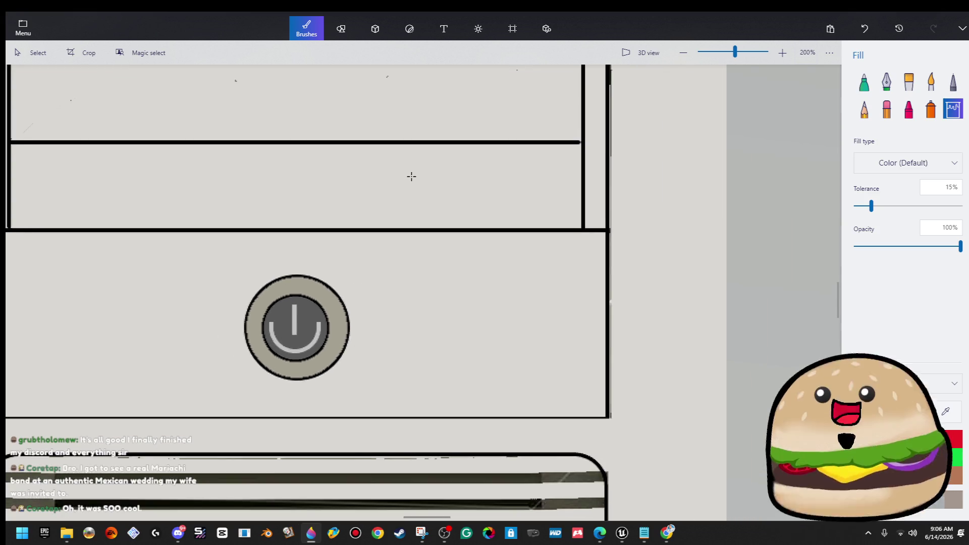
{"action": "scroll", "coordinate": [449, 328], "scroll_direction": "up", "scroll_amount": 1}
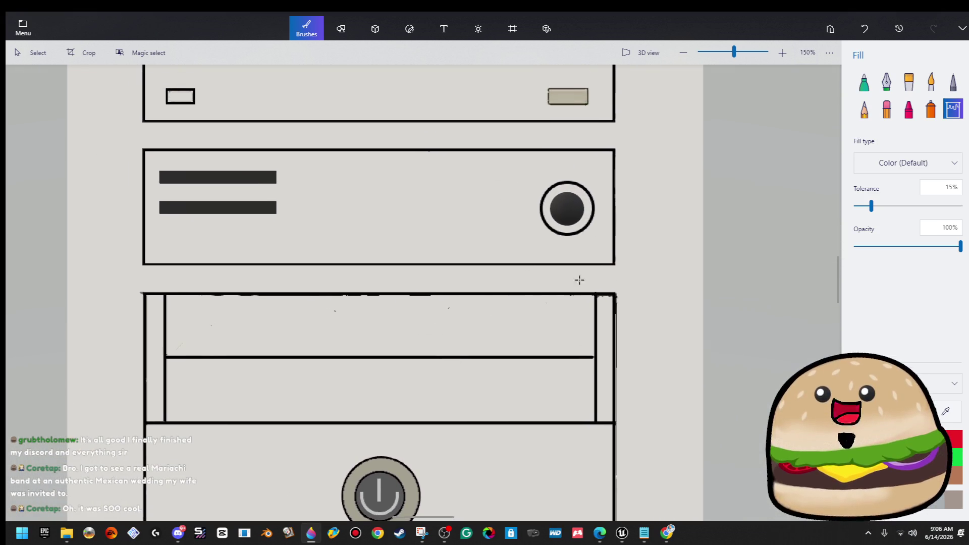
Step: Bucket-fill the knob's ring with grey and the light power arc with tan
{"action": "left_click", "coordinate": [586, 197]}
{"action": "scroll", "coordinate": [616, 217], "scroll_direction": "down", "scroll_amount": 5}
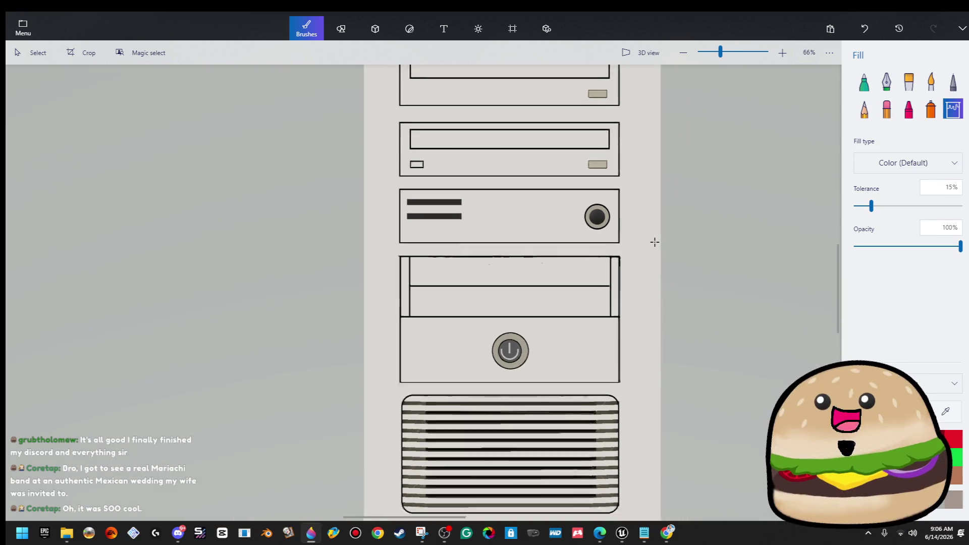
{"action": "scroll", "coordinate": [601, 305], "scroll_direction": "up", "scroll_amount": 10}
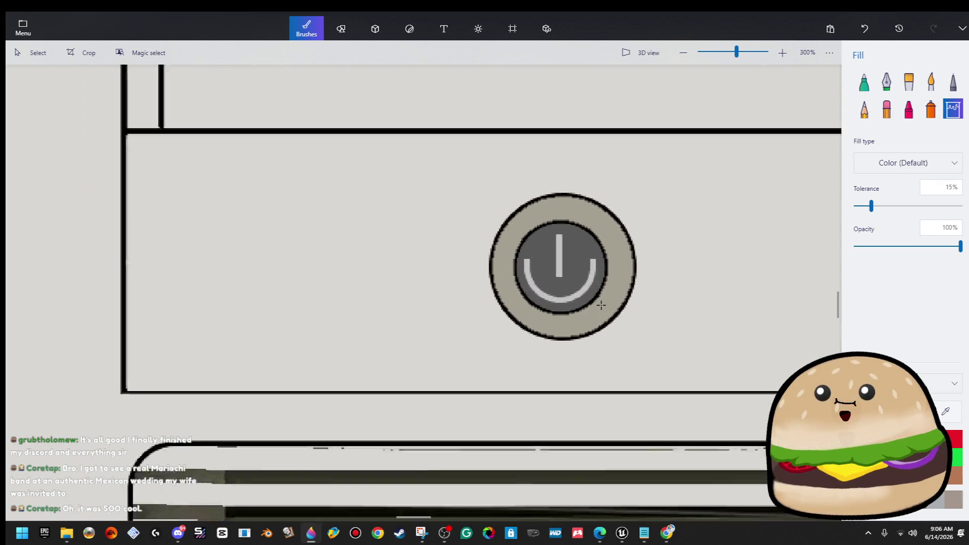
{"action": "scroll", "coordinate": [601, 305], "scroll_direction": "up", "scroll_amount": 3}
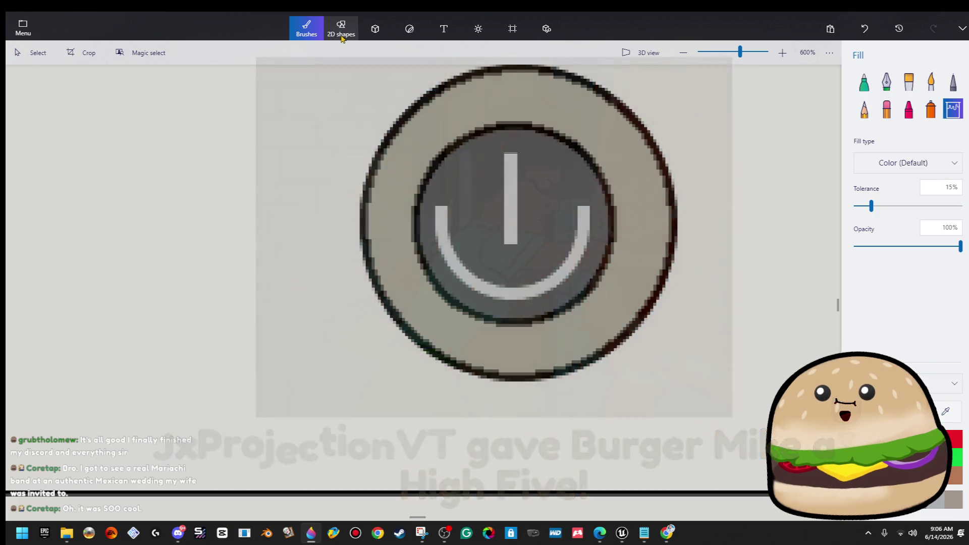
{"action": "left_click", "coordinate": [932, 108]}
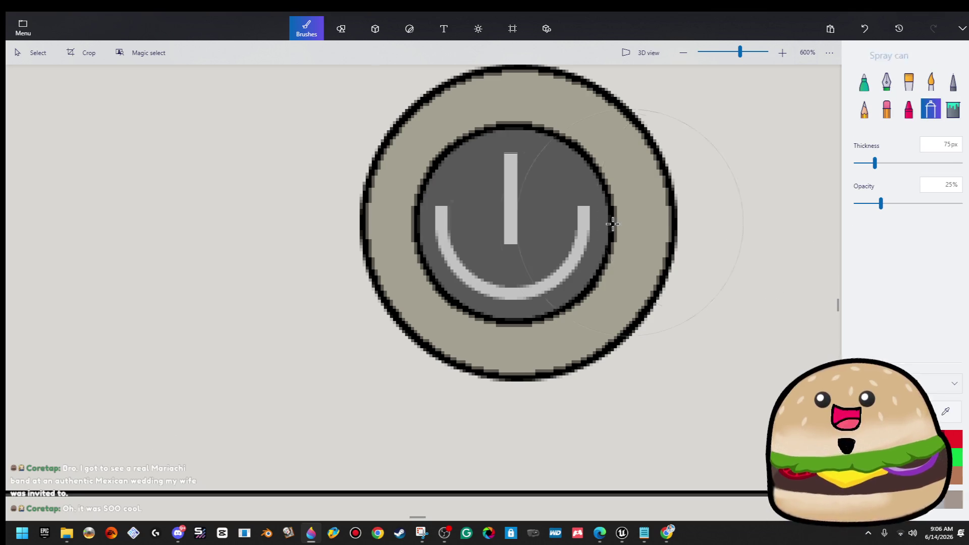
{"action": "left_click", "coordinate": [953, 111]}
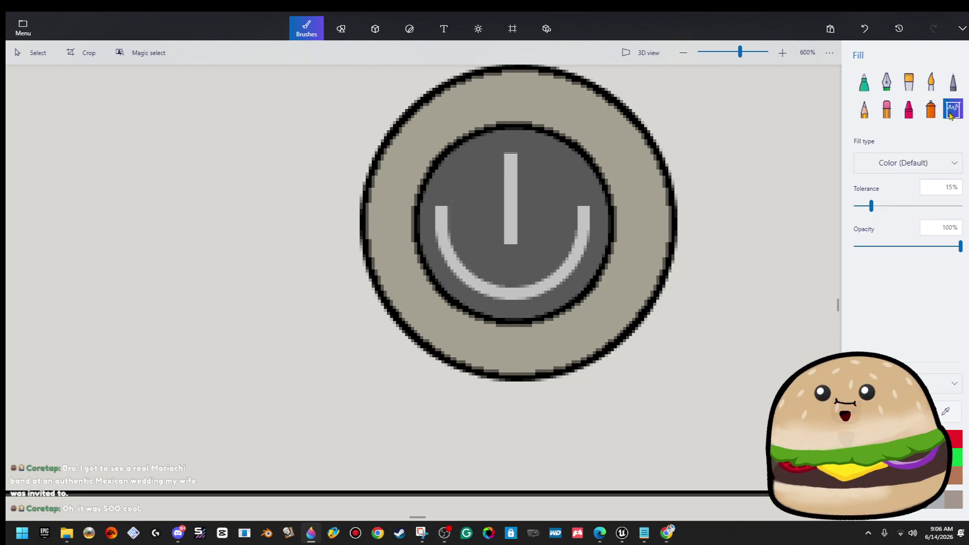
{"action": "left_click", "coordinate": [570, 264]}
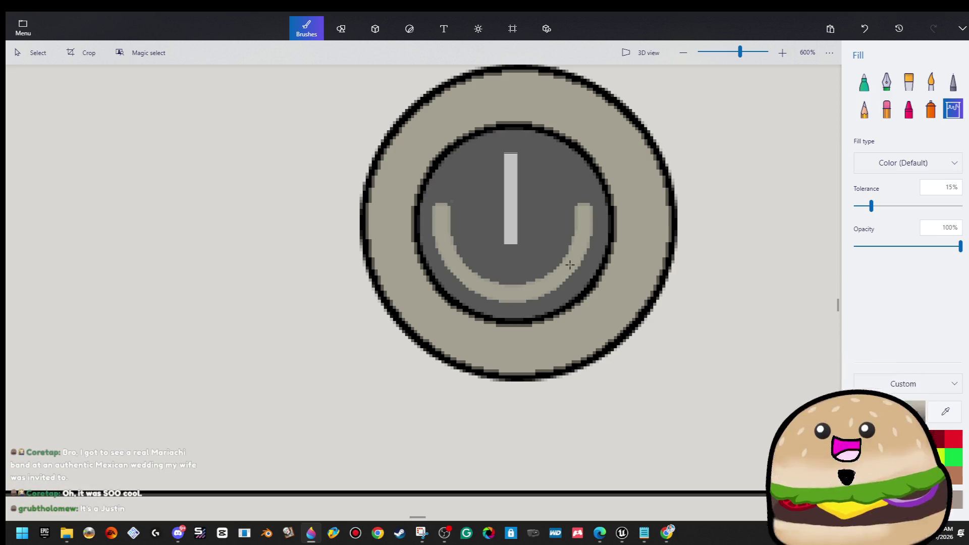
Step: Eyedrop the inner disc's dark grey and fill the power arc and vertical bar with it
{"action": "left_click", "coordinate": [955, 421]}
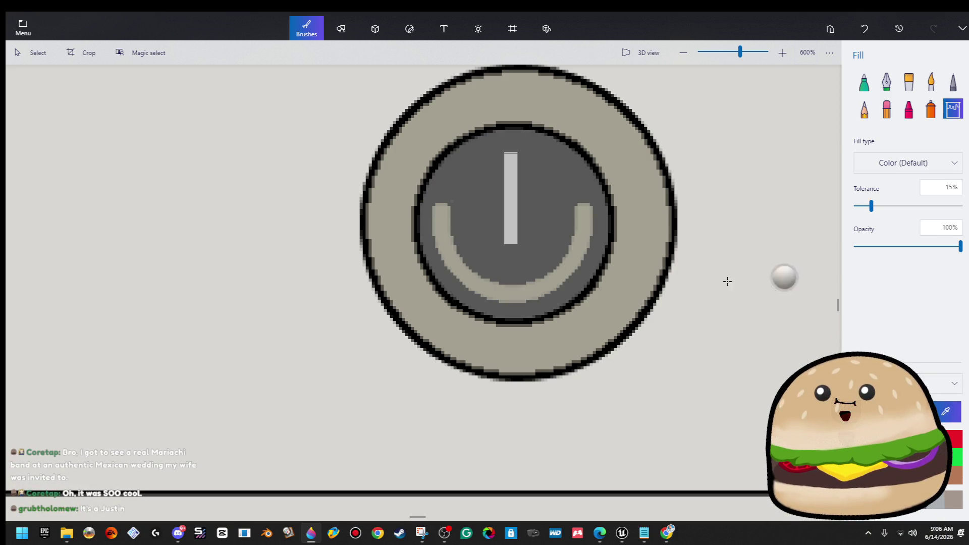
{"action": "left_click", "coordinate": [552, 197]}
{"action": "left_click", "coordinate": [586, 216]}
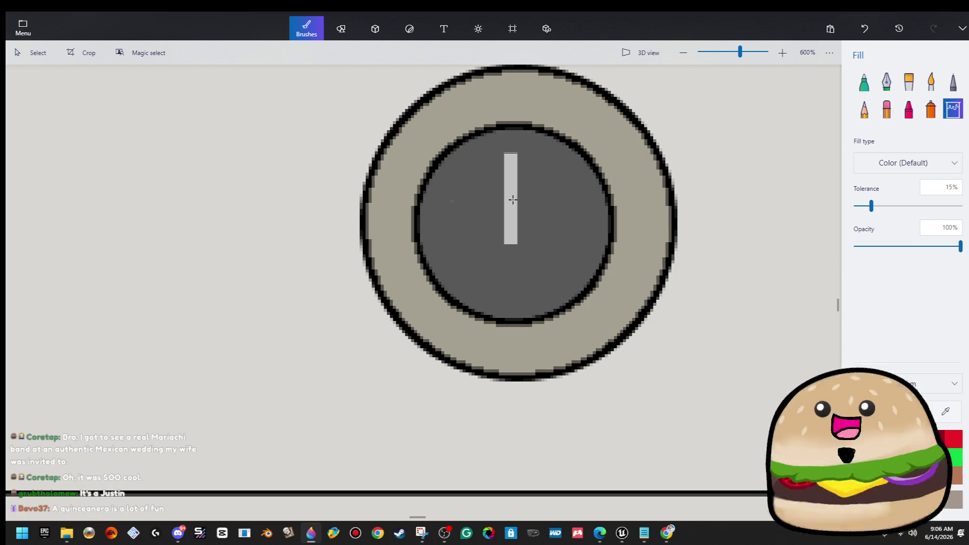
{"action": "left_click", "coordinate": [511, 199]}
{"action": "scroll", "coordinate": [533, 328], "scroll_direction": "down", "scroll_amount": 2}
{"action": "scroll", "coordinate": [534, 328], "scroll_direction": "down", "scroll_amount": 2}
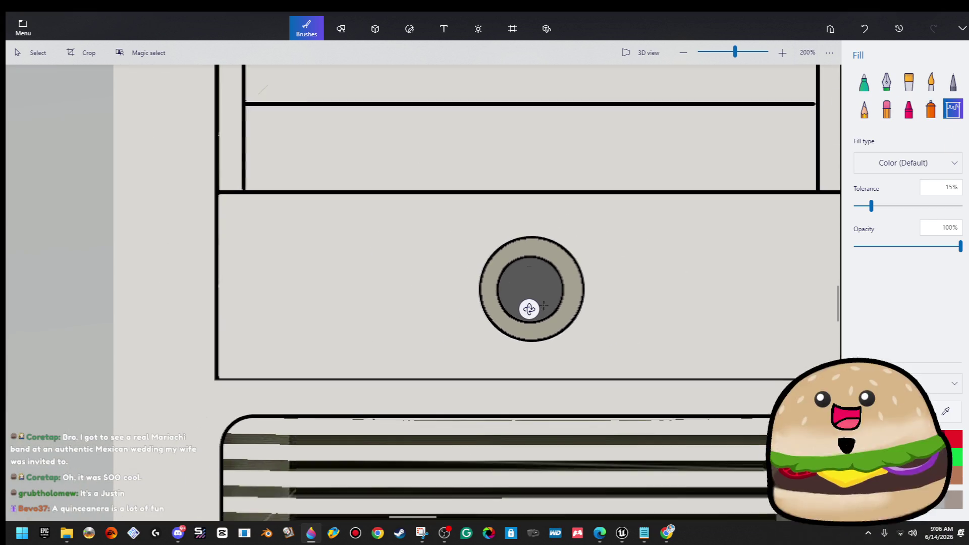
{"action": "left_click", "coordinate": [352, 38]}
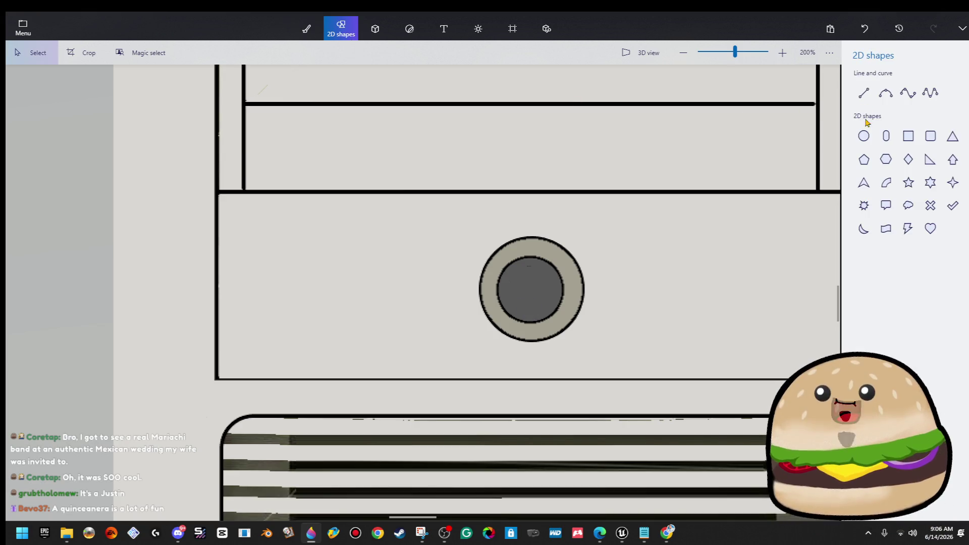
Step: Draw a first circle, then delete the misplaced oversized circle and clear the selection
{"action": "left_click", "coordinate": [864, 136]}
{"action": "scroll", "coordinate": [587, 275], "scroll_direction": "up", "scroll_amount": 2}
{"action": "mouse_move", "coordinate": [401, 268]}
{"action": "left_mouse_down"}
{"action": "mouse_move", "coordinate": [489, 356]}
{"action": "mouse_move", "coordinate": [468, 314]}
{"action": "mouse_move", "coordinate": [668, 285]}
{"action": "left_mouse_up"}
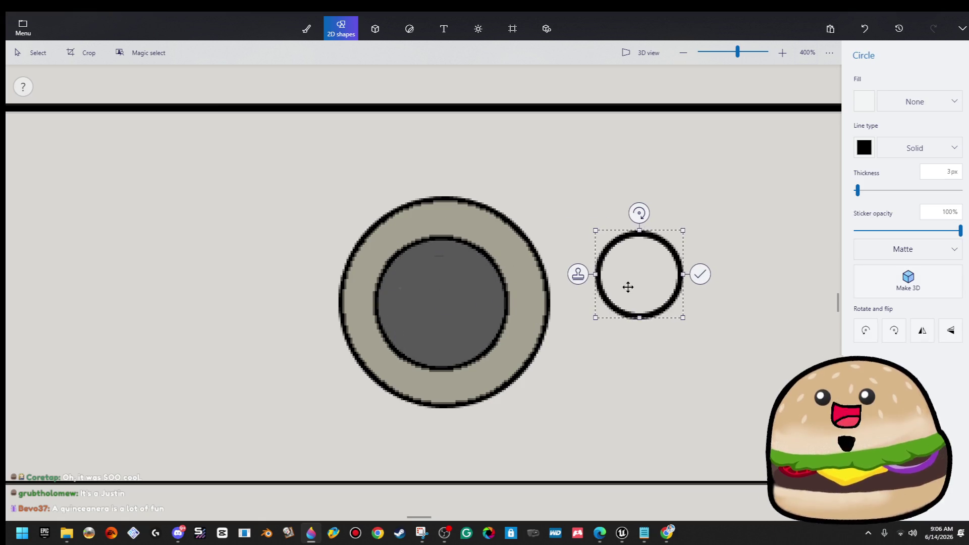
{"action": "key", "text": "Delete"}
{"action": "left_click", "coordinate": [435, 282]}
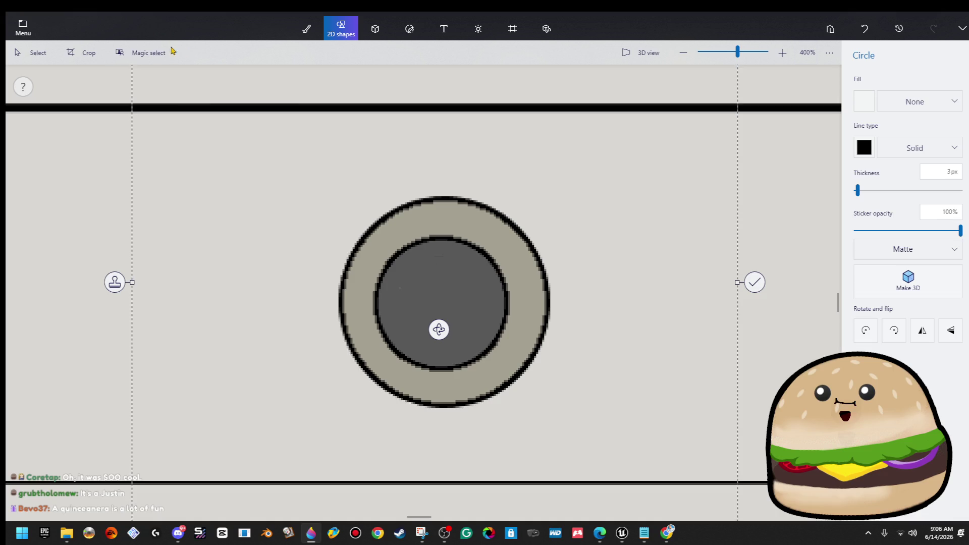
{"action": "left_click", "coordinate": [38, 53]}
{"action": "left_click", "coordinate": [456, 284]}
{"action": "left_click", "coordinate": [290, 161]}
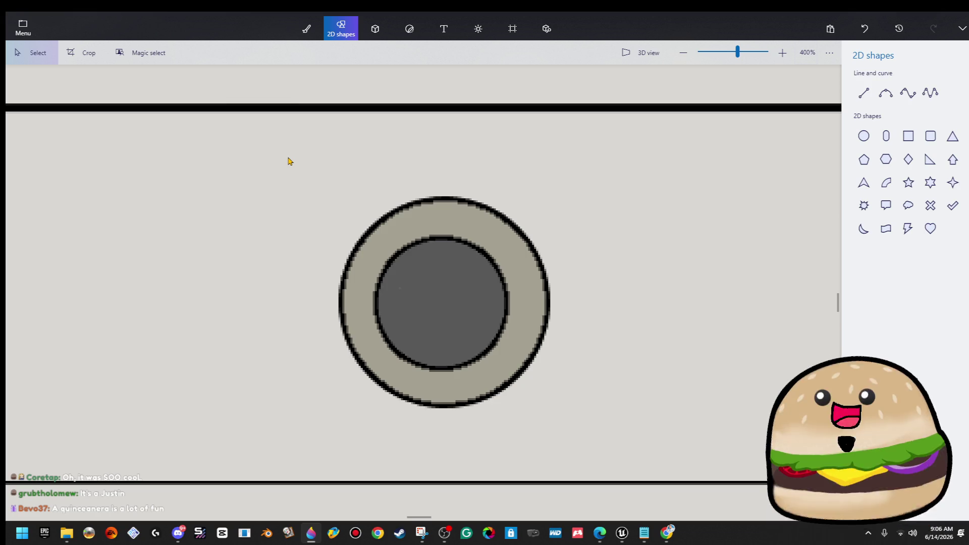
{"action": "scroll", "coordinate": [442, 257], "scroll_direction": "up", "scroll_amount": 2}
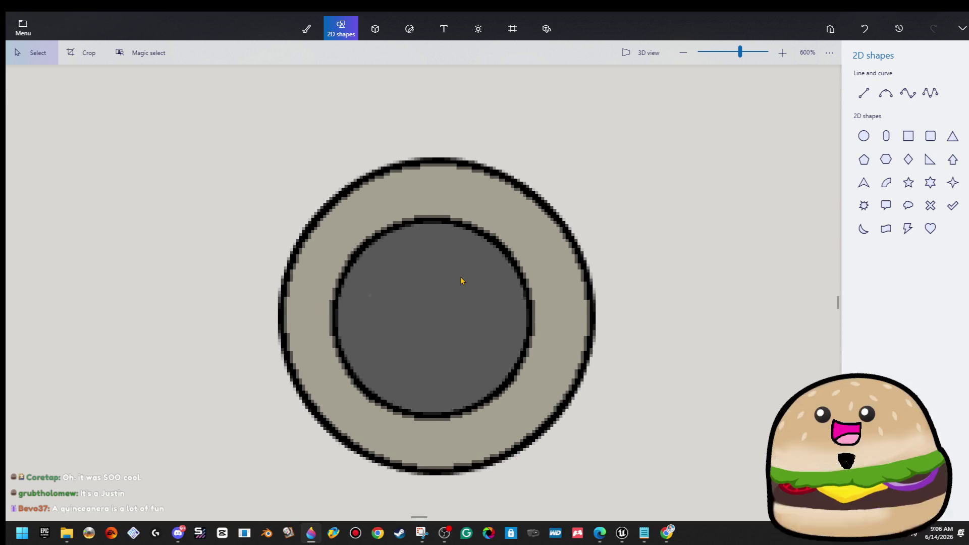
Step: Draw a circle inside the dark inner disc with a 6px solid light-grey outline
{"action": "left_click", "coordinate": [863, 138]}
{"action": "left_click_drag", "start_coordinate": [360, 239], "coordinate": [497, 376]}
{"action": "left_click_drag", "start_coordinate": [464, 341], "coordinate": [466, 355]}
{"action": "left_click_drag", "start_coordinate": [857, 190], "coordinate": [862, 190]}
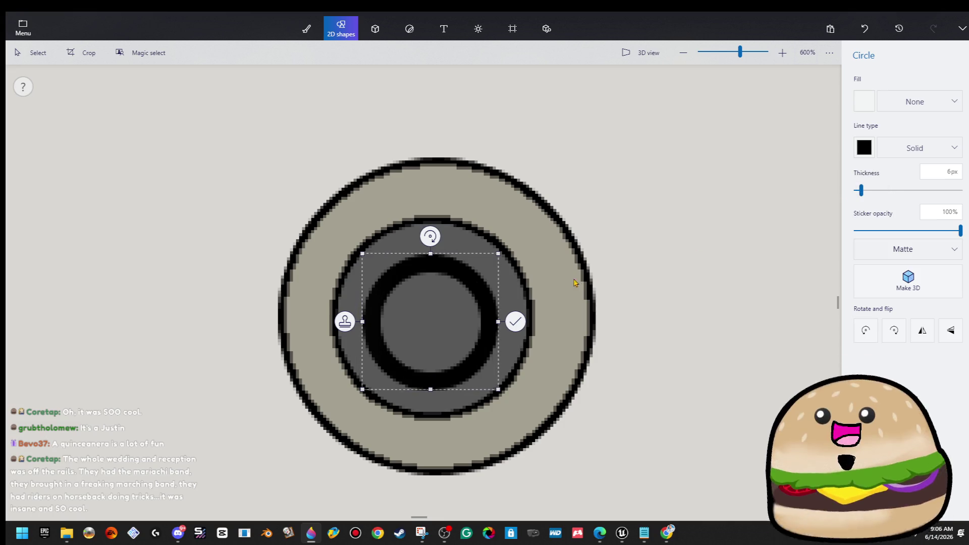
{"action": "left_click", "coordinate": [918, 149]}
{"action": "left_click", "coordinate": [918, 149]}
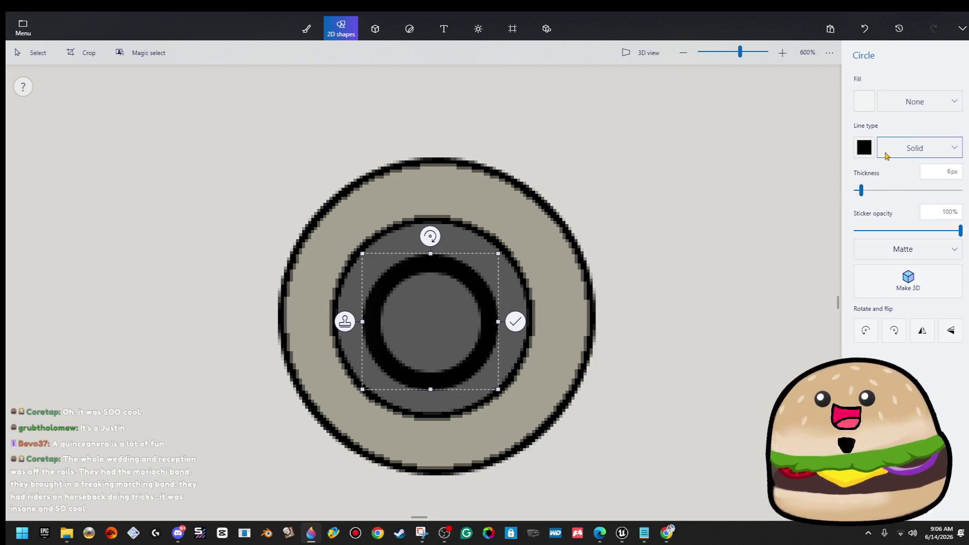
{"action": "left_click", "coordinate": [864, 147]}
{"action": "left_click", "coordinate": [842, 193]}
{"action": "scroll", "coordinate": [551, 299], "scroll_direction": "down", "scroll_amount": 3}
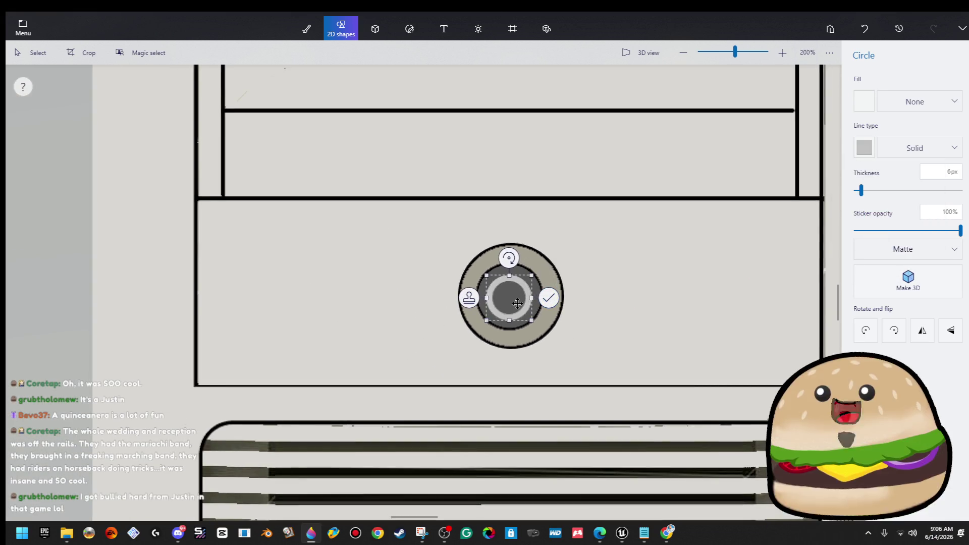
Step: Nudge the light-grey circle up-right to centre it in the dark disc, then commit it
{"action": "left_click_drag", "start_coordinate": [517, 303], "coordinate": [518, 301]}
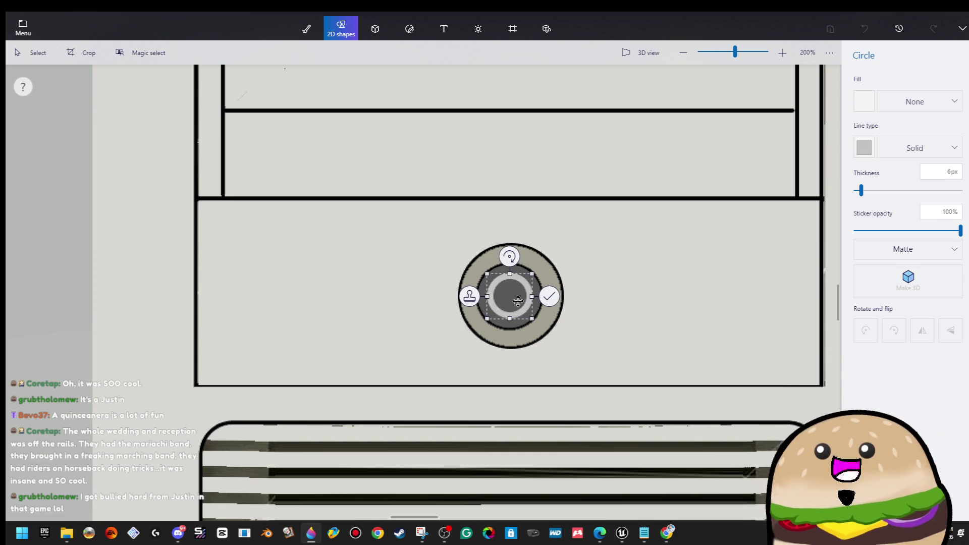
{"action": "scroll", "coordinate": [518, 297], "scroll_direction": "up", "scroll_amount": 5}
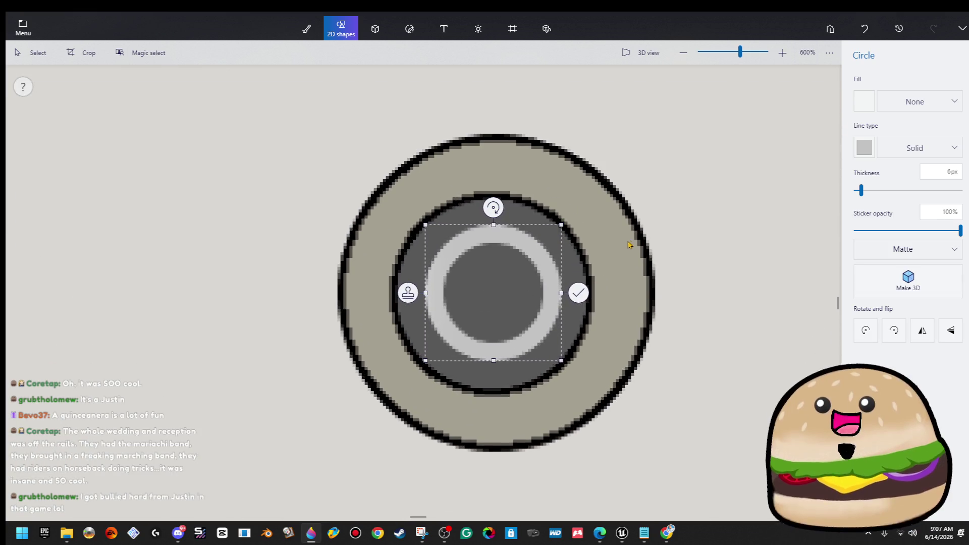
{"action": "left_click", "coordinate": [651, 246]}
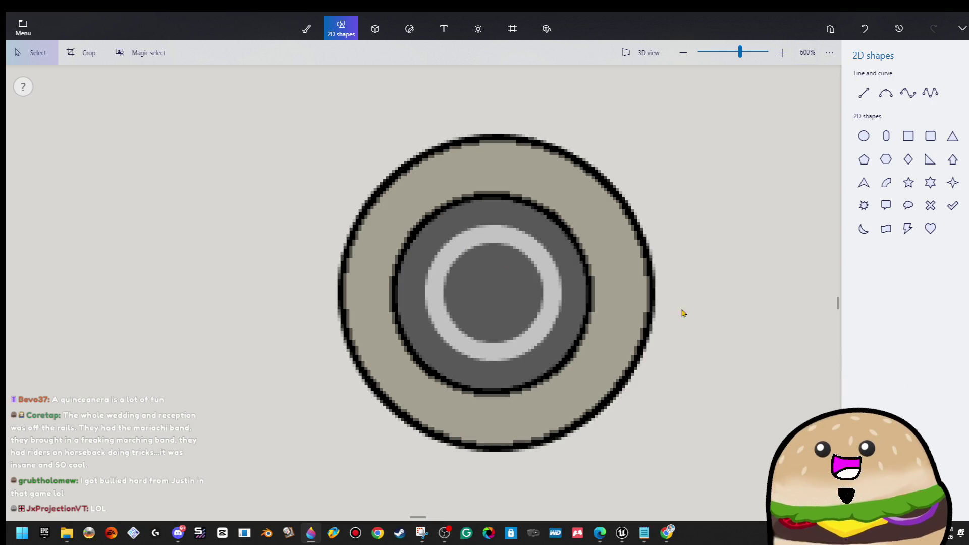
{"action": "scroll", "coordinate": [651, 260], "scroll_direction": "up", "scroll_amount": 5}
Step: Paint over the ring's upper half in dark grey with the Marker, leaving a lower arc
{"action": "scroll", "coordinate": [308, 328], "scroll_direction": "down", "scroll_amount": 4}
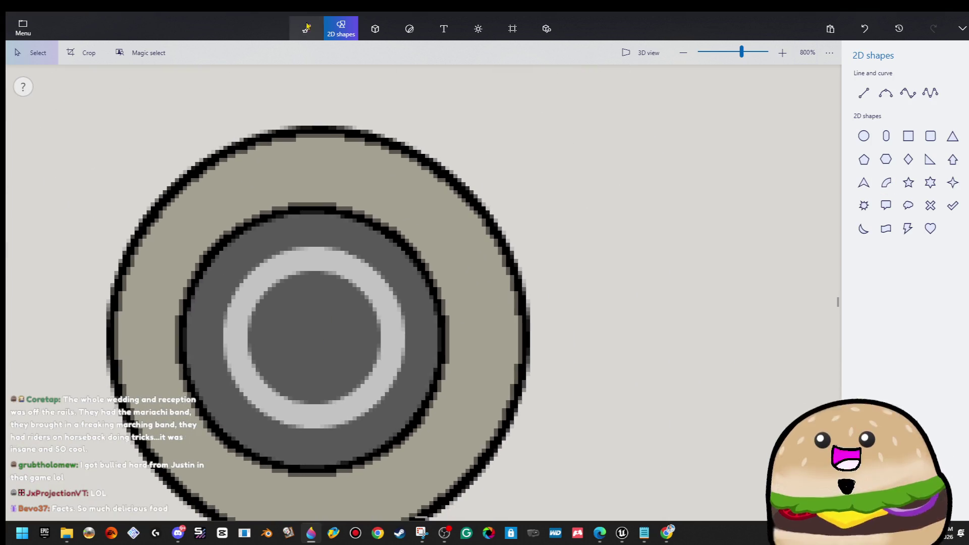
{"action": "left_click", "coordinate": [302, 36]}
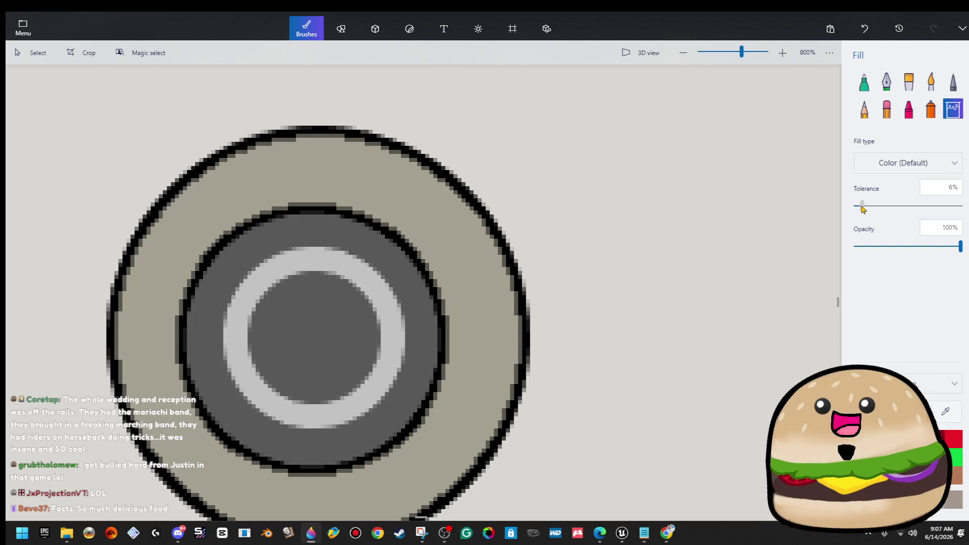
{"action": "left_click", "coordinate": [865, 83]}
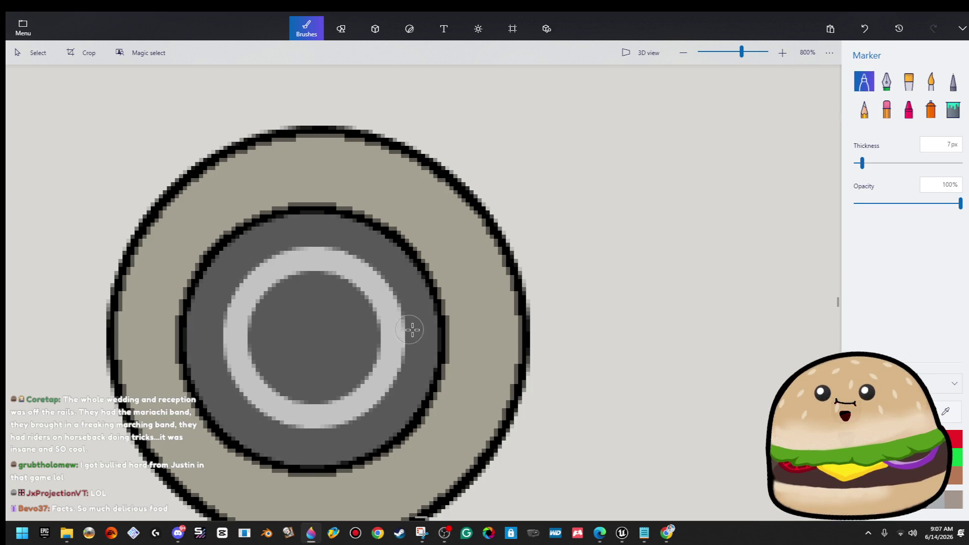
{"action": "mouse_move", "coordinate": [412, 328]}
{"action": "left_mouse_down"}
{"action": "mouse_move", "coordinate": [217, 325]}
{"action": "mouse_move", "coordinate": [307, 261]}
{"action": "mouse_move", "coordinate": [391, 311]}
{"action": "left_mouse_up"}
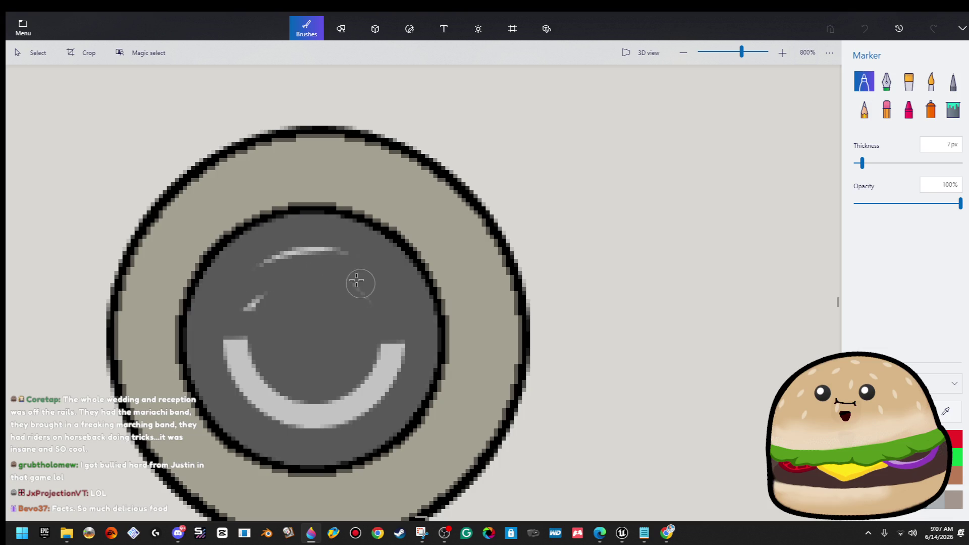
{"action": "mouse_move", "coordinate": [320, 250]}
{"action": "left_mouse_down"}
{"action": "mouse_move", "coordinate": [253, 286]}
{"action": "mouse_move", "coordinate": [270, 288]}
{"action": "mouse_move", "coordinate": [240, 314]}
{"action": "left_mouse_up"}
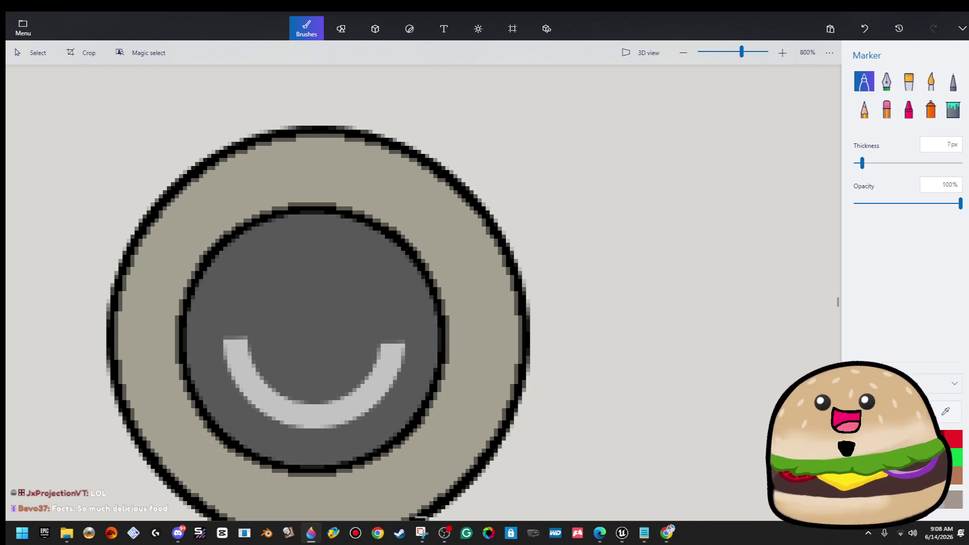
{"action": "scroll", "coordinate": [546, 349], "scroll_direction": "down", "scroll_amount": 3}
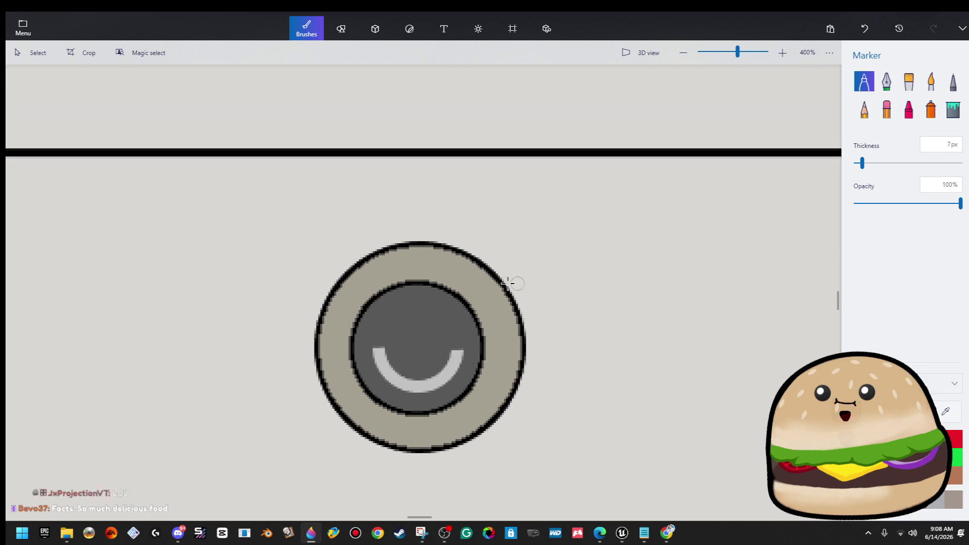
{"action": "left_click_drag", "start_coordinate": [399, 309], "coordinate": [526, 241]}
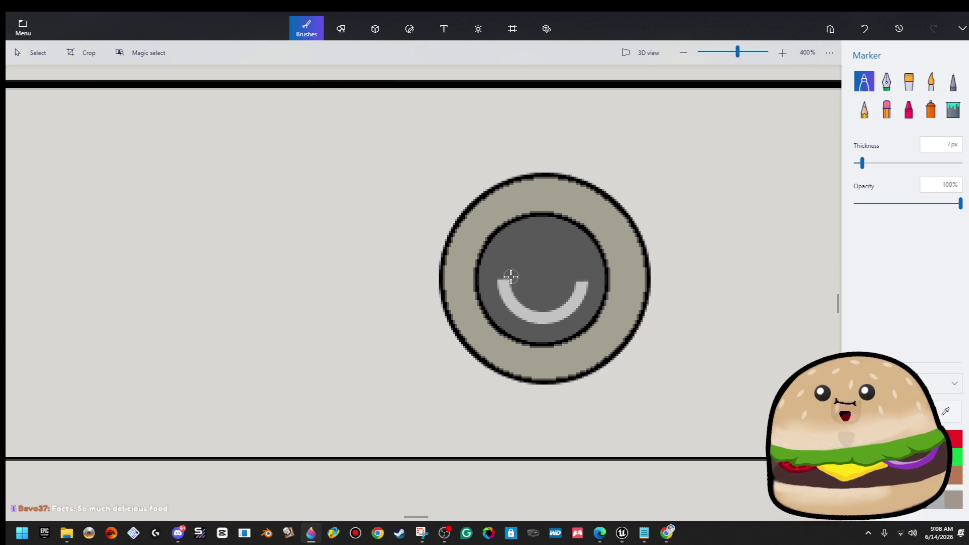
{"action": "scroll", "coordinate": [511, 276], "scroll_direction": "down", "scroll_amount": 2}
{"action": "scroll", "coordinate": [600, 280], "scroll_direction": "up", "scroll_amount": 2}
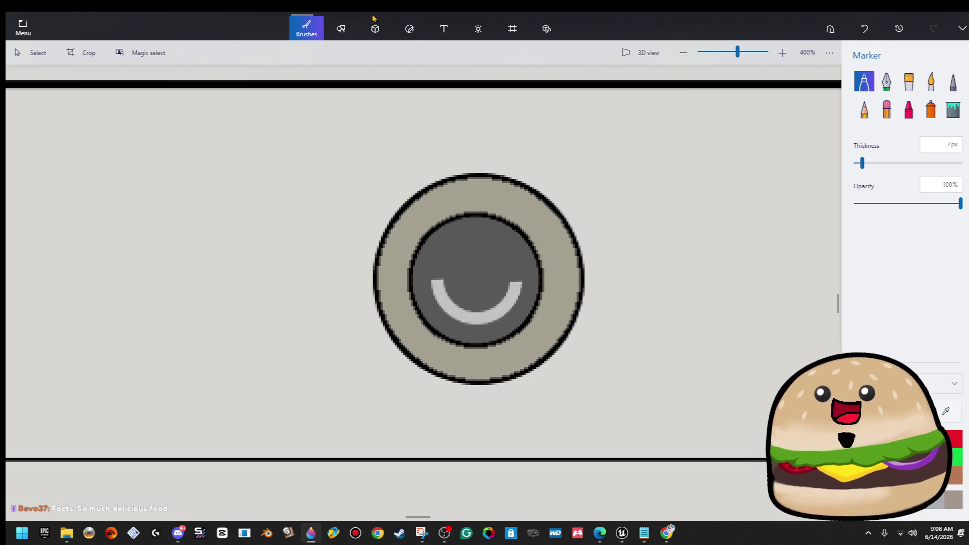
Step: Draw a thin light-grey vertical rectangle bar above the arc and commit it
{"action": "left_click", "coordinate": [341, 29]}
{"action": "left_click", "coordinate": [886, 159]}
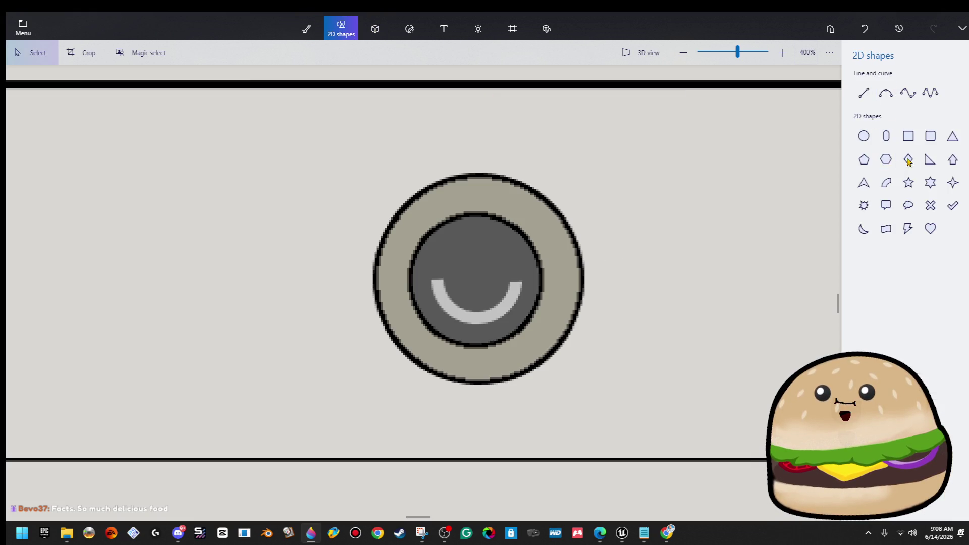
{"action": "left_click", "coordinate": [901, 139]}
{"action": "scroll", "coordinate": [547, 271], "scroll_direction": "up", "scroll_amount": 3}
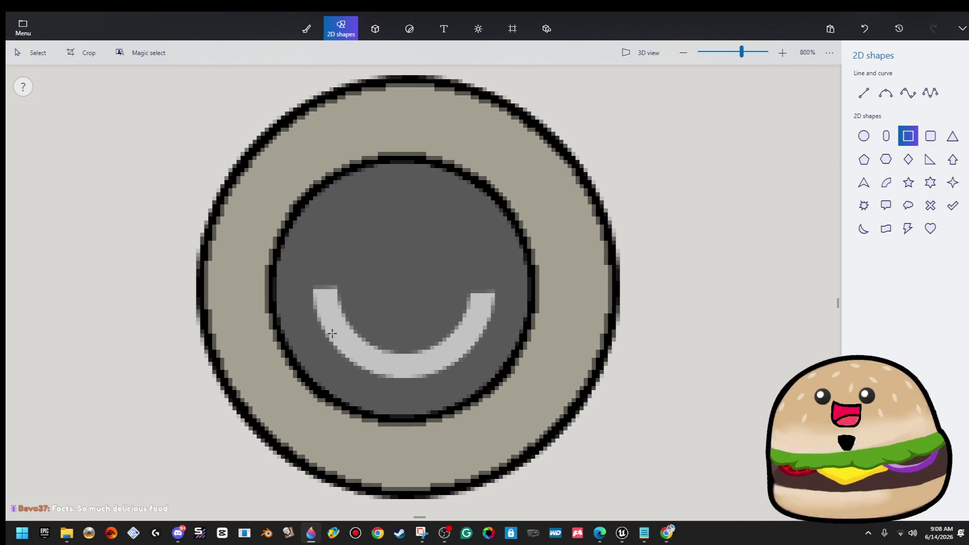
{"action": "mouse_move", "coordinate": [394, 289]}
{"action": "left_mouse_down"}
{"action": "mouse_move", "coordinate": [432, 199]}
{"action": "mouse_move", "coordinate": [420, 189]}
{"action": "left_mouse_up"}
{"action": "left_click_drag", "start_coordinate": [395, 259], "coordinate": [396, 272]}
{"action": "left_click", "coordinate": [489, 258]}
{"action": "scroll", "coordinate": [488, 258], "scroll_direction": "down", "scroll_amount": 6, "text": "ctrl"}
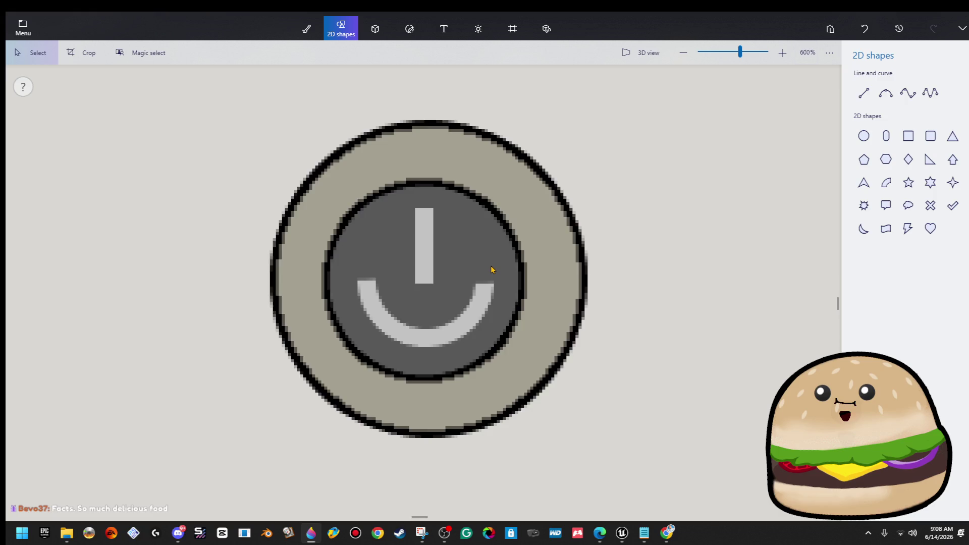
{"action": "scroll", "coordinate": [536, 273], "scroll_direction": "down", "scroll_amount": 6, "text": "ctrl"}
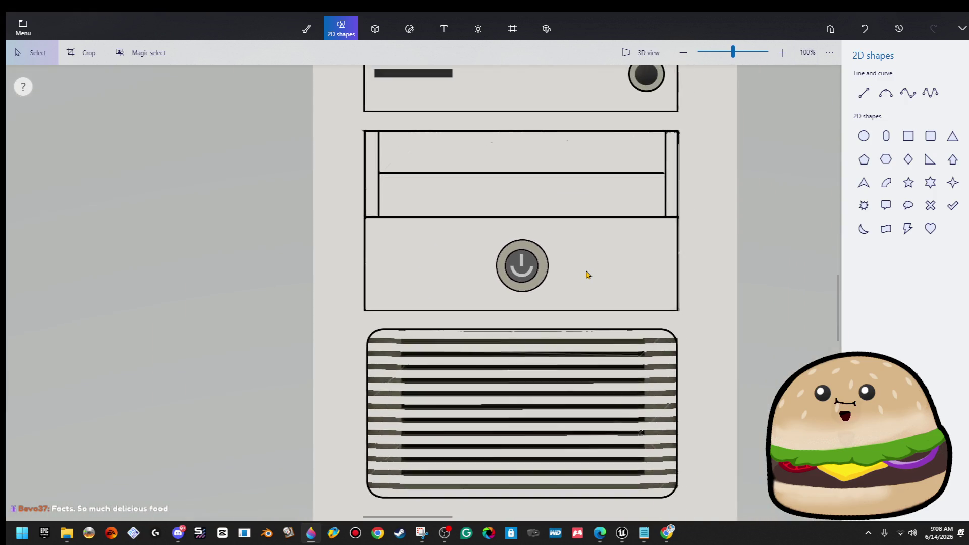
Step: Resize the canvas to 828 × 1520 px from its bottom-right corner
{"action": "scroll", "coordinate": [606, 272], "scroll_direction": "down", "scroll_amount": 2, "text": "ctrl"}
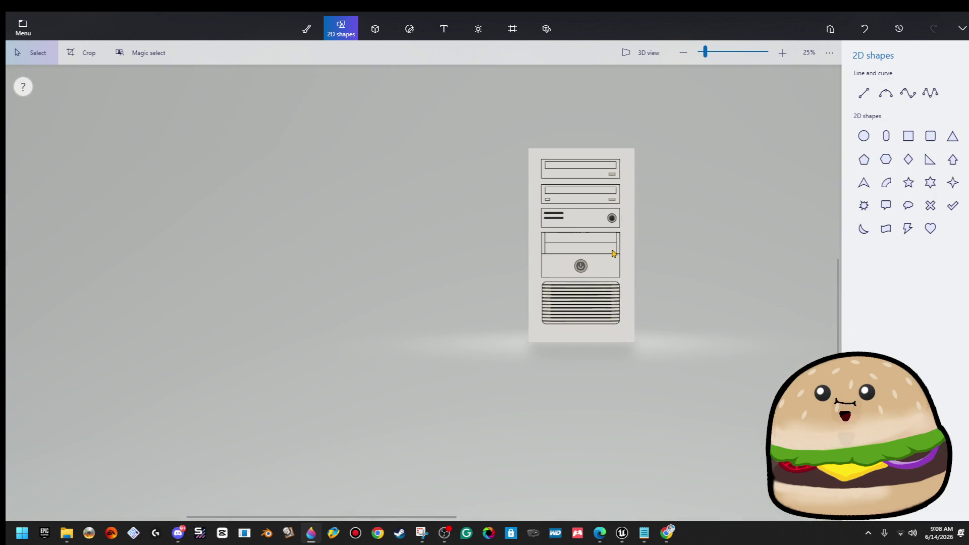
{"action": "scroll", "coordinate": [682, 385], "scroll_direction": "up", "scroll_amount": 2, "text": "ctrl"}
{"action": "left_click", "coordinate": [512, 29]}
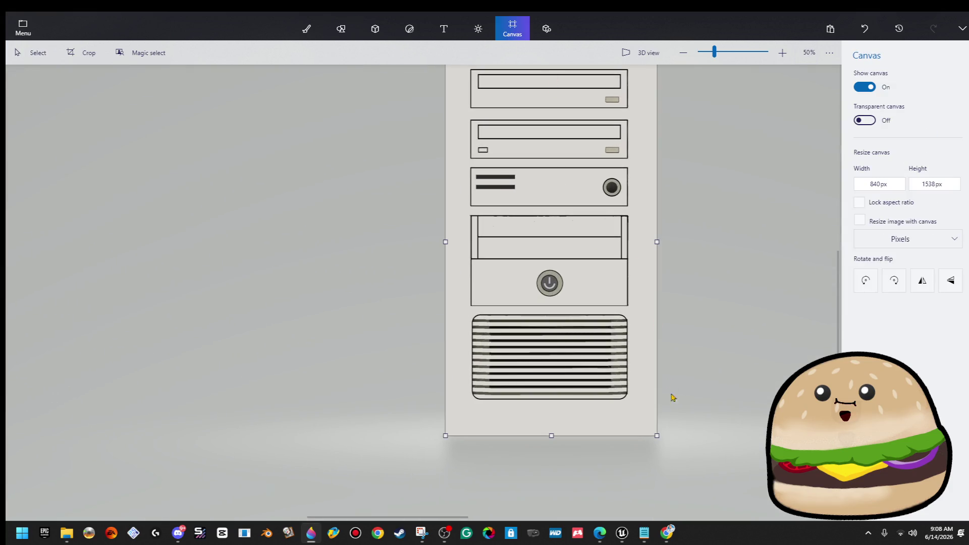
{"action": "left_click_drag", "start_coordinate": [661, 238], "coordinate": [659, 239]}
{"action": "scroll", "coordinate": [717, 260], "scroll_direction": "down", "scroll_amount": 5}
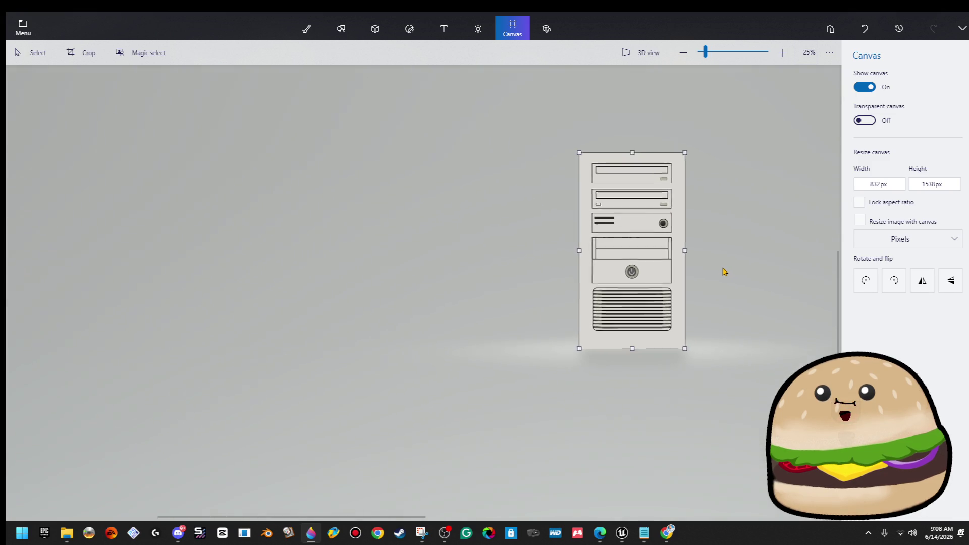
{"action": "key", "text": "ctrl+z"}
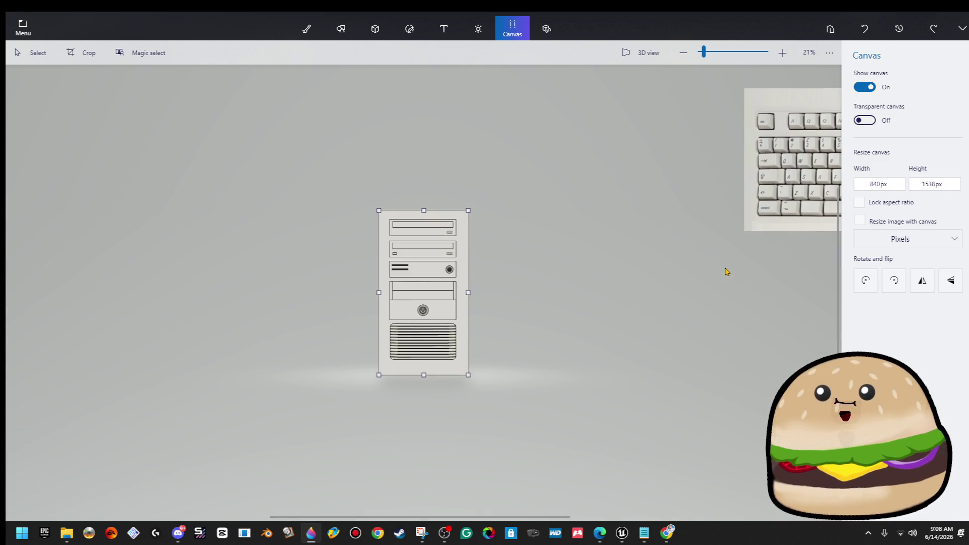
{"action": "scroll", "coordinate": [475, 374], "scroll_direction": "up", "scroll_amount": 1}
{"action": "scroll", "coordinate": [468, 372], "scroll_direction": "up", "scroll_amount": 3}
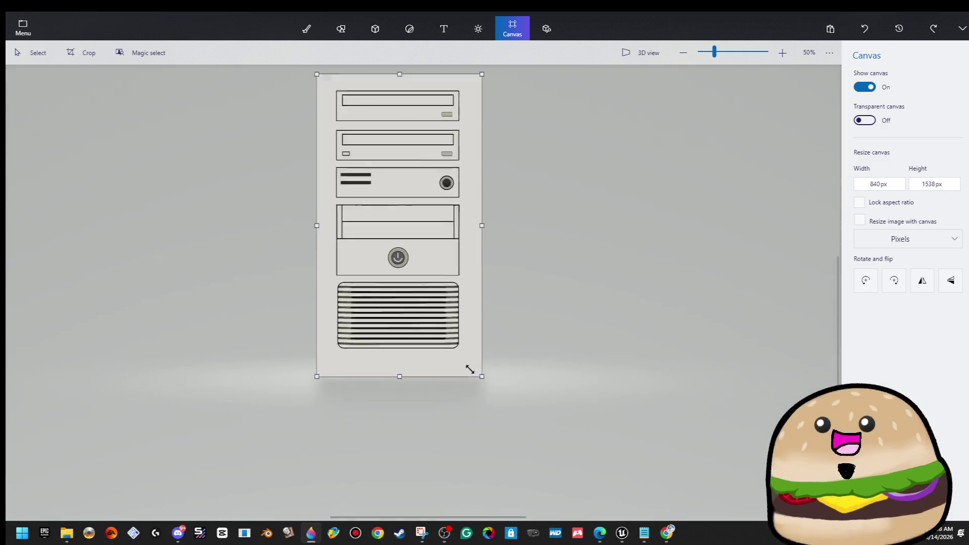
{"action": "left_click_drag", "start_coordinate": [485, 378], "coordinate": [484, 377]}
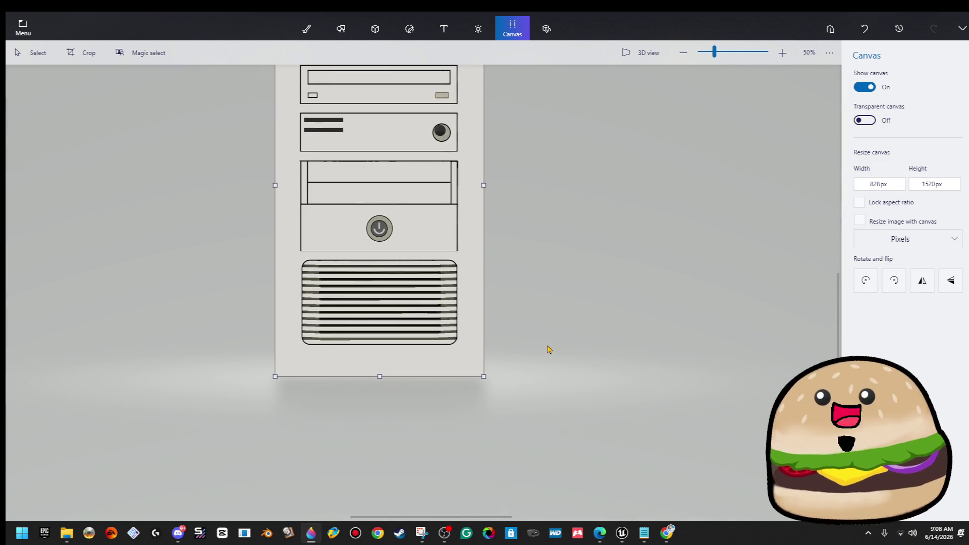
{"action": "scroll", "coordinate": [550, 350], "scroll_direction": "down", "scroll_amount": 2}
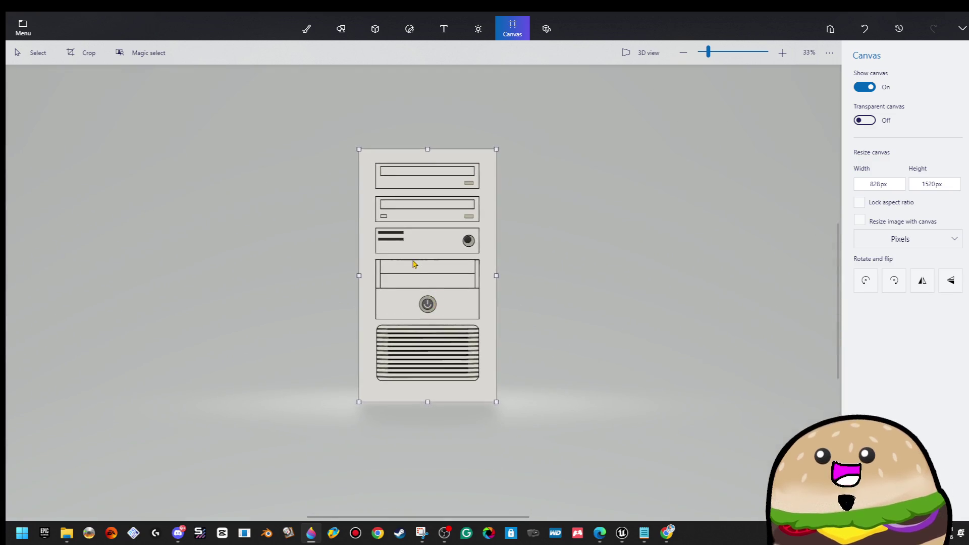
{"action": "scroll", "coordinate": [456, 230], "scroll_direction": "up", "scroll_amount": 3}
Step: Select and deselect the knob on the third bay, then return to the canvas settings
{"action": "left_click", "coordinate": [518, 242]}
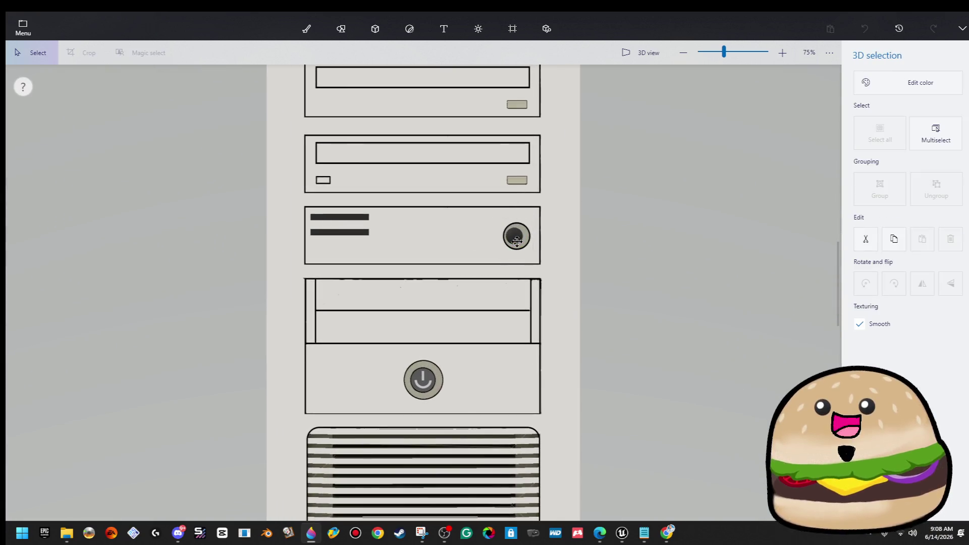
{"action": "left_click", "coordinate": [587, 219]}
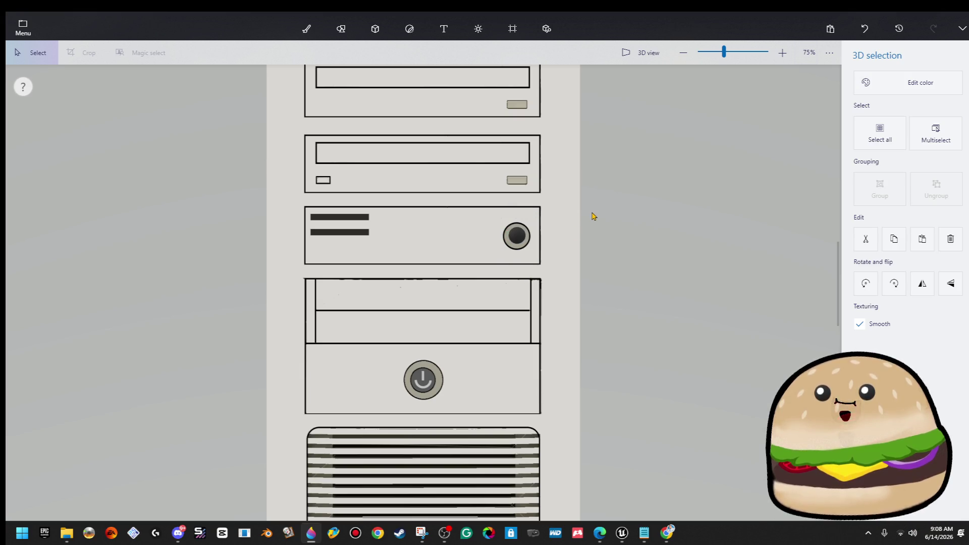
{"action": "key", "text": "ctrl+w"}
{"action": "scroll", "coordinate": [610, 219], "scroll_direction": "down", "scroll_amount": 3}
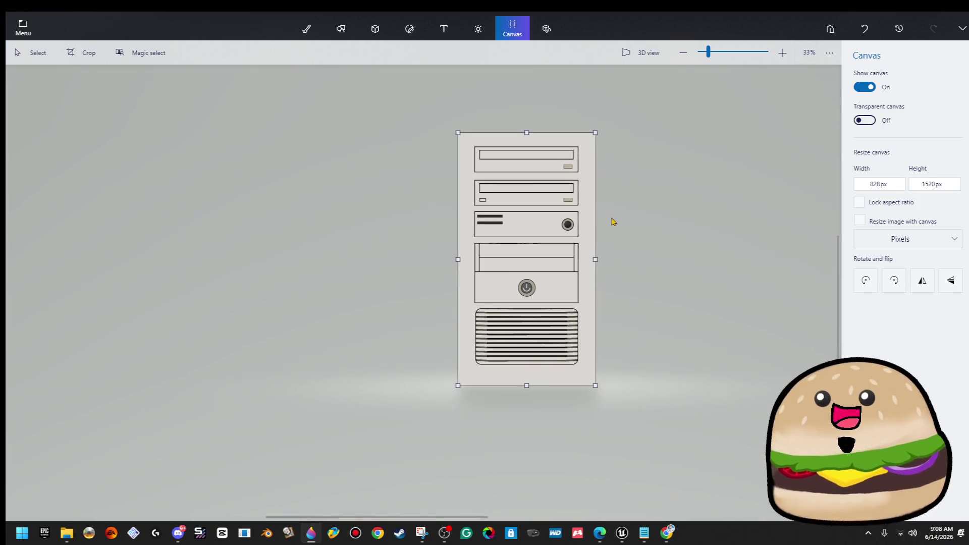
{"action": "scroll", "coordinate": [612, 217], "scroll_direction": "up", "scroll_amount": 2}
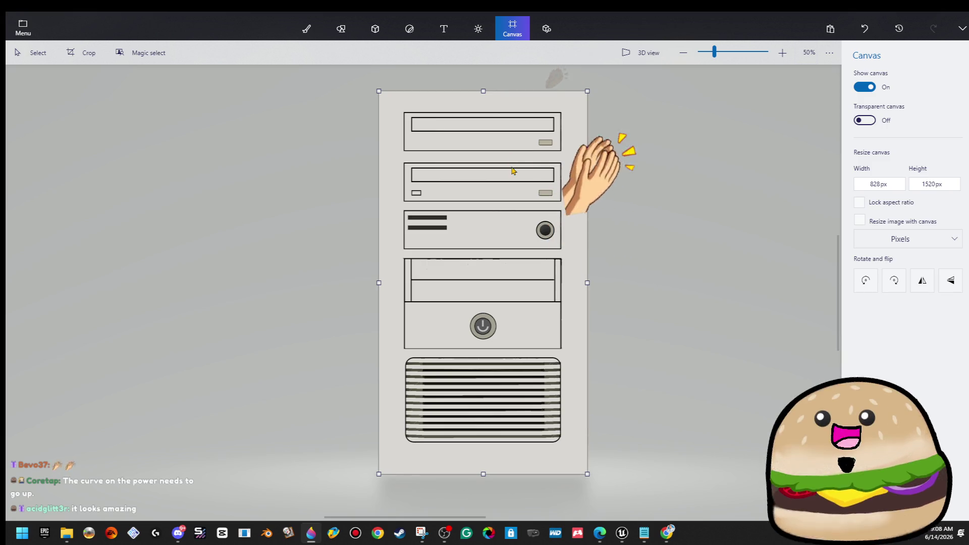
{"action": "scroll", "coordinate": [465, 232], "scroll_direction": "up", "scroll_amount": 2}
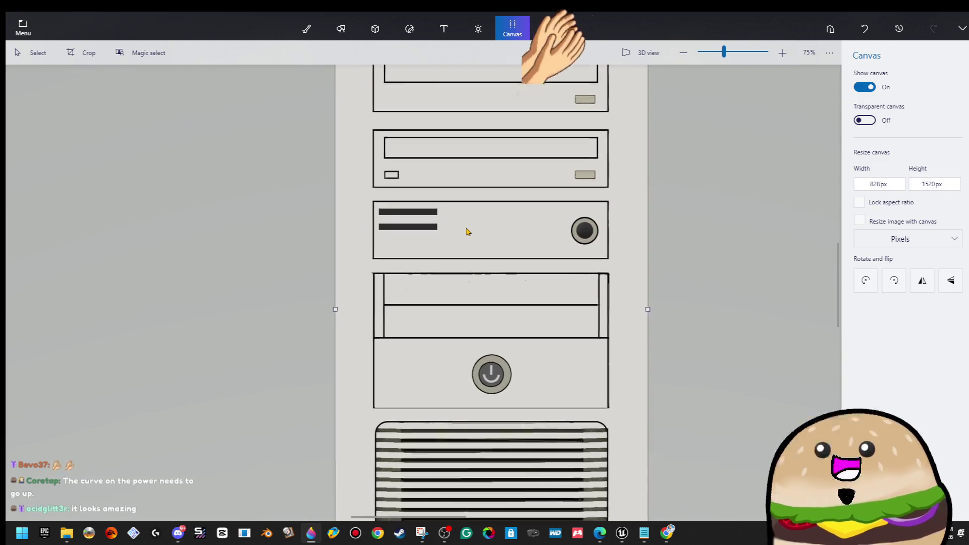
{"action": "scroll", "coordinate": [465, 231], "scroll_direction": "up", "scroll_amount": 3}
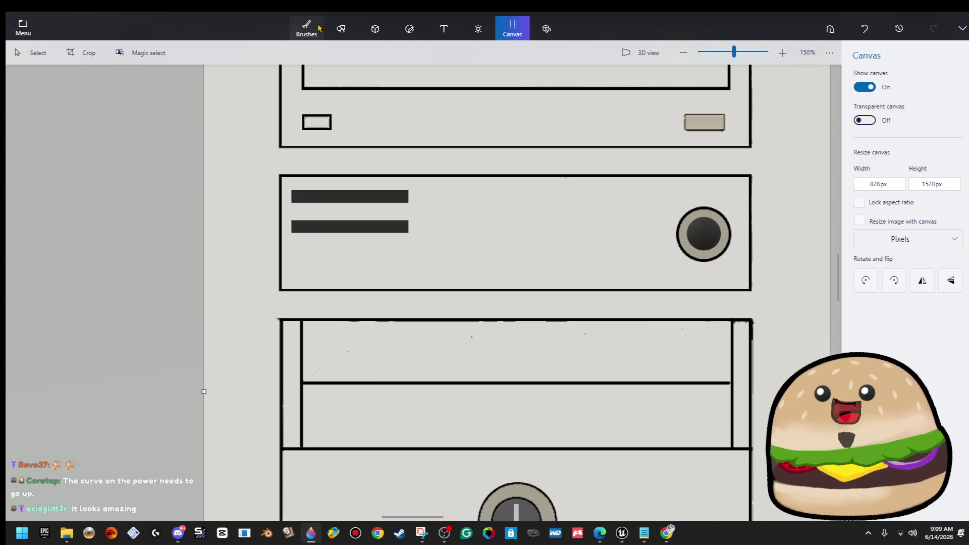
Step: Spray soft bay-line shadows with the Spray can at 7% opacity, then at 44%
{"action": "left_click", "coordinate": [306, 27]}
{"action": "left_click", "coordinate": [953, 110]}
{"action": "left_click", "coordinate": [931, 109]}
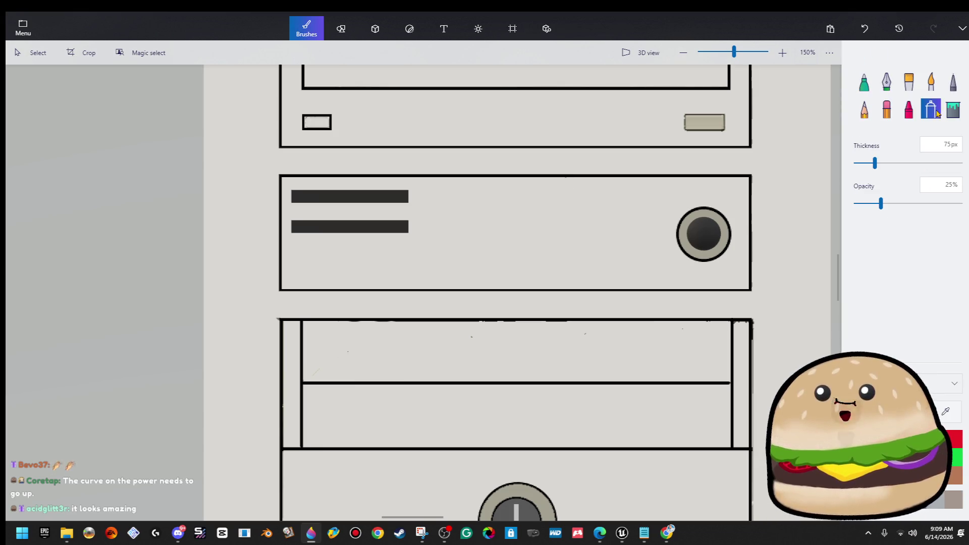
{"action": "left_click_drag", "start_coordinate": [876, 211], "coordinate": [862, 210]}
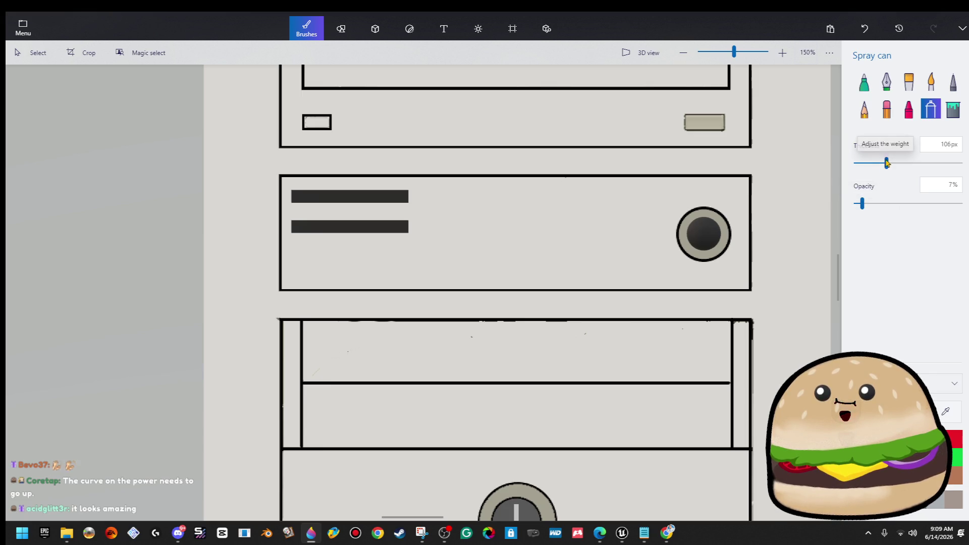
{"action": "mouse_move", "coordinate": [701, 356]}
{"action": "left_mouse_down"}
{"action": "mouse_move", "coordinate": [705, 392]}
{"action": "mouse_move", "coordinate": [548, 386]}
{"action": "left_mouse_up"}
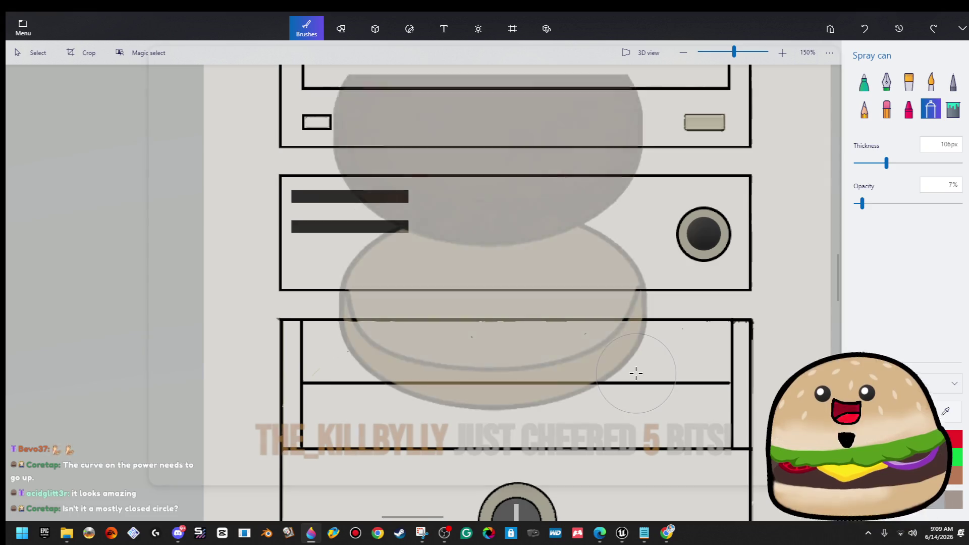
{"action": "left_click_drag", "start_coordinate": [862, 203], "coordinate": [897, 214]}
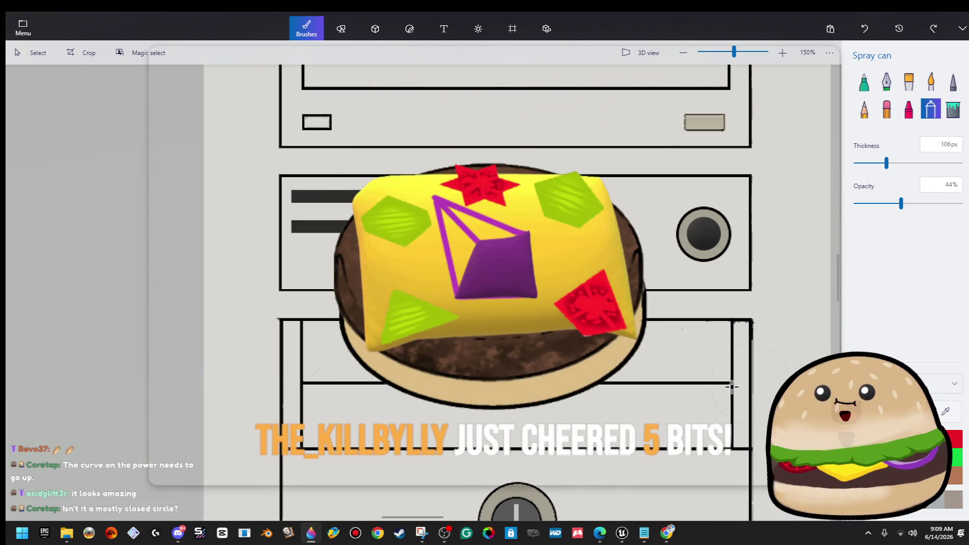
{"action": "left_click_drag", "start_coordinate": [706, 387], "coordinate": [615, 382]}
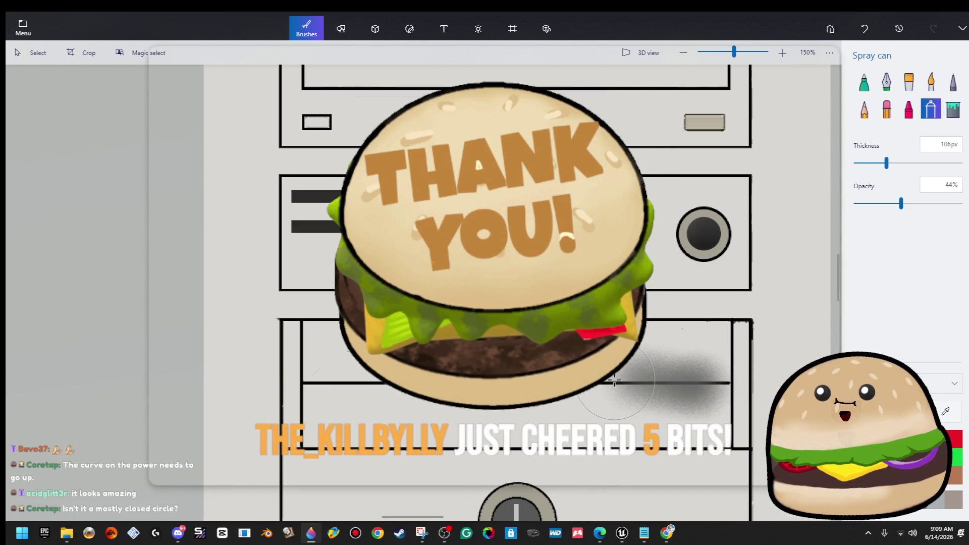
{"action": "key", "text": "ctrl+z"}
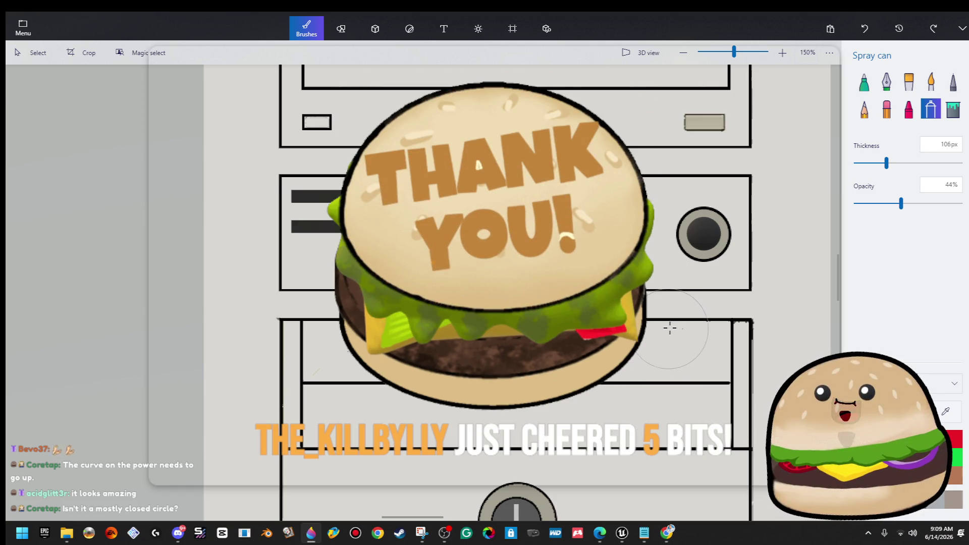
Step: Dab a grey shadow spot on the top drive bay's edge
{"action": "scroll", "coordinate": [627, 316], "scroll_direction": "up", "scroll_amount": 3}
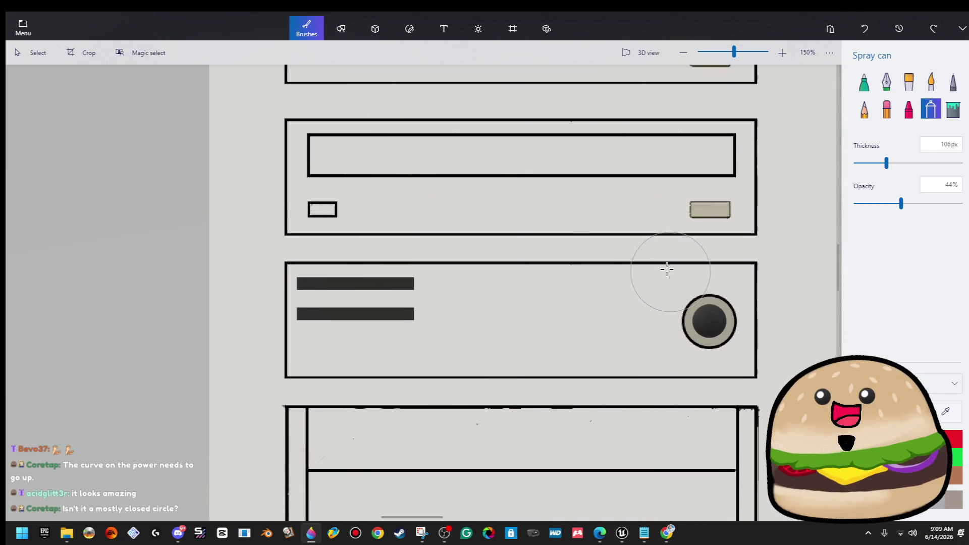
{"action": "scroll", "coordinate": [669, 270], "scroll_direction": "up", "scroll_amount": 8}
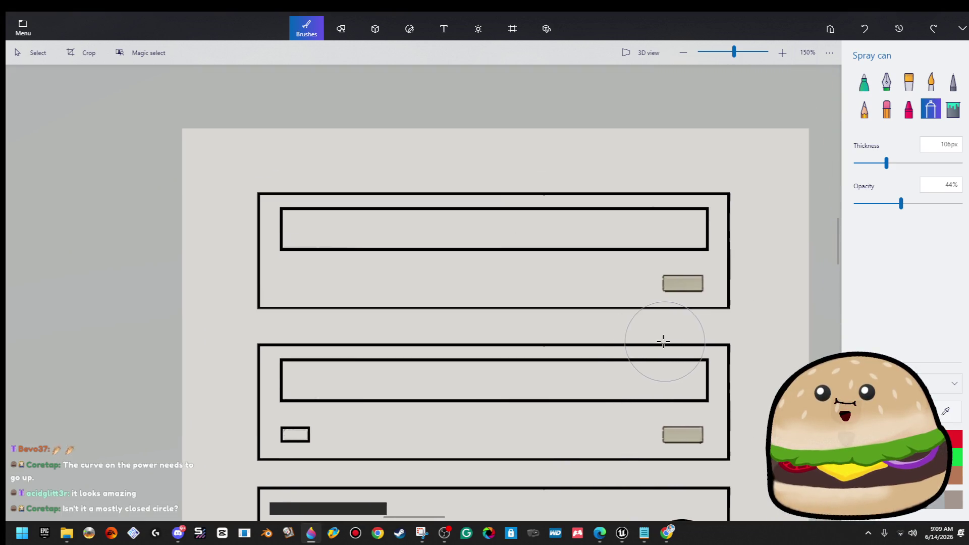
{"action": "left_click_drag", "start_coordinate": [664, 342], "coordinate": [487, 322]}
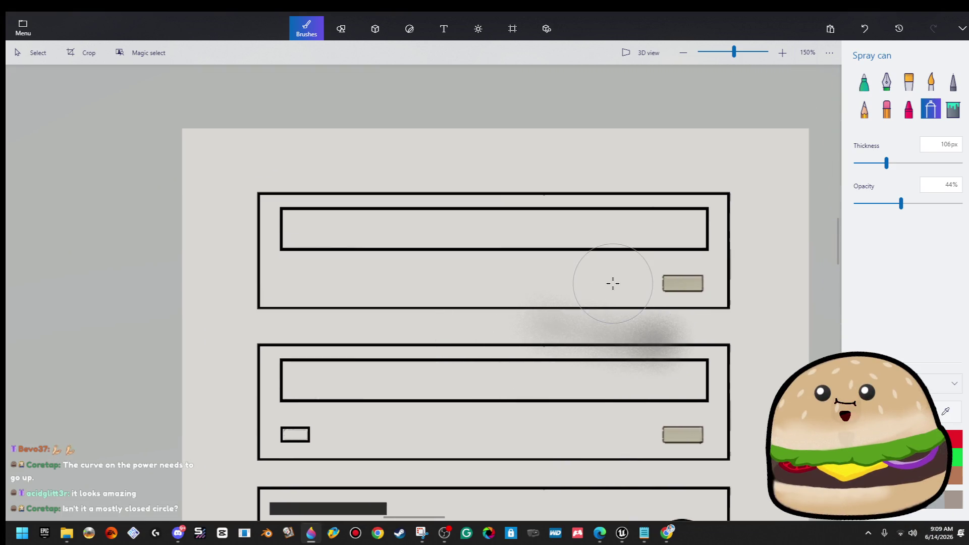
{"action": "key", "text": "ctrl+z"}
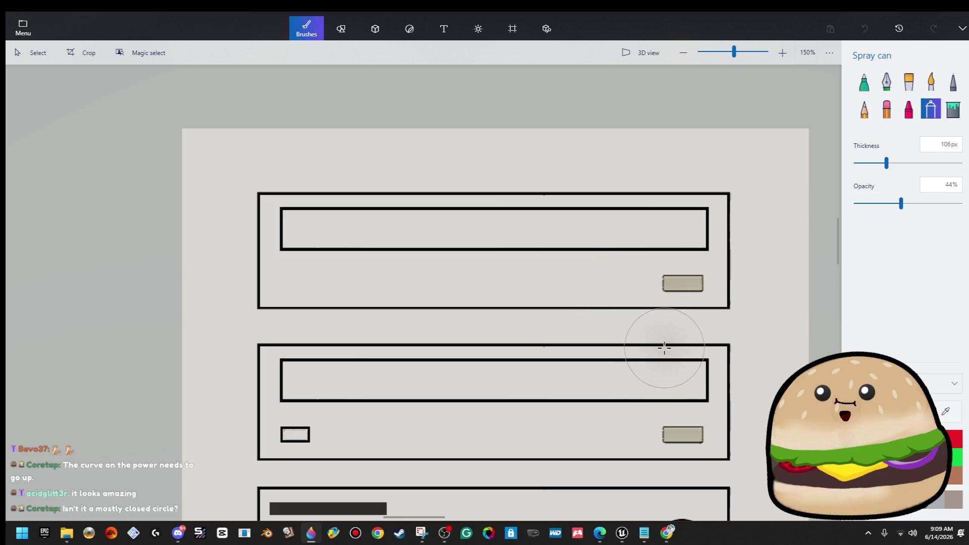
{"action": "left_click", "coordinate": [667, 196]}
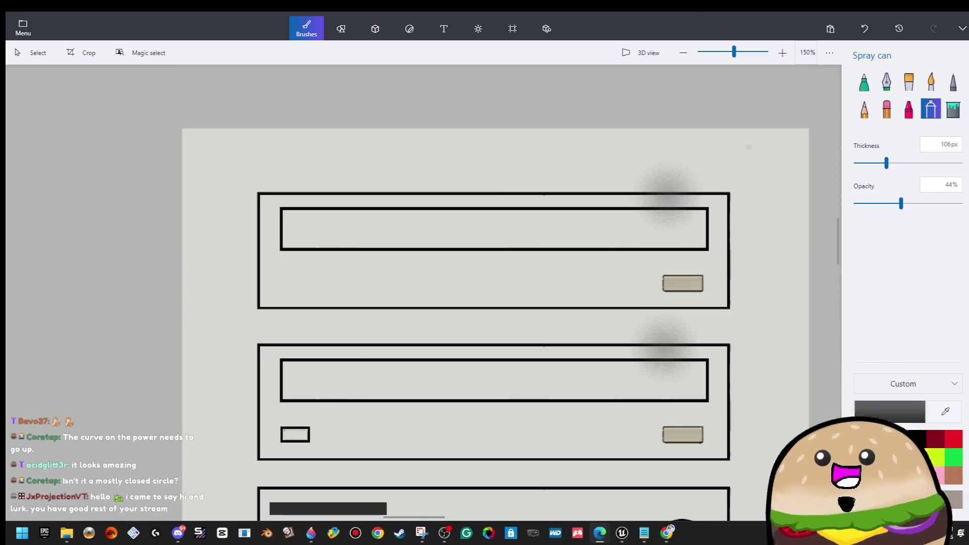
Step: Select and erase the grey overspray above the top drive bay
{"action": "left_click", "coordinate": [31, 53]}
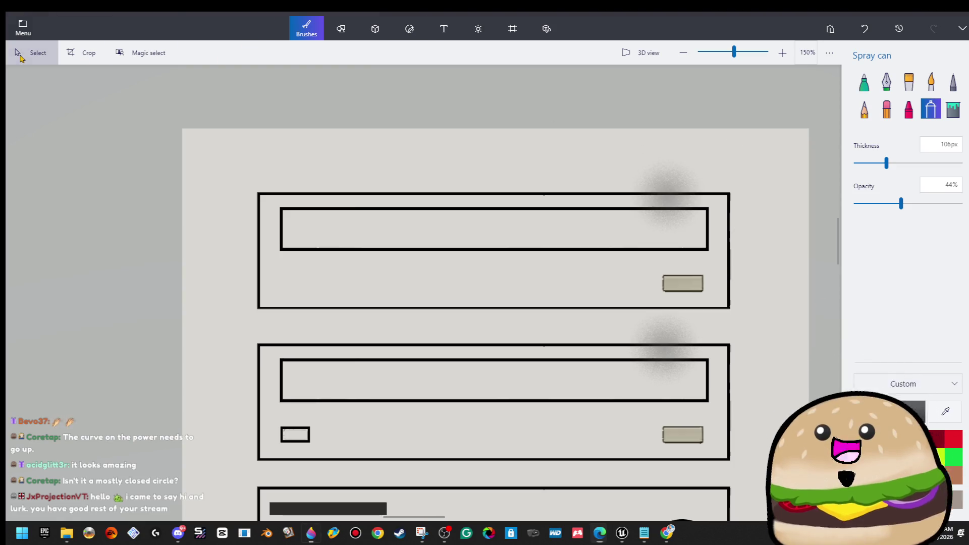
{"action": "left_click_drag", "start_coordinate": [608, 307], "coordinate": [699, 348]}
{"action": "key", "text": "b"}
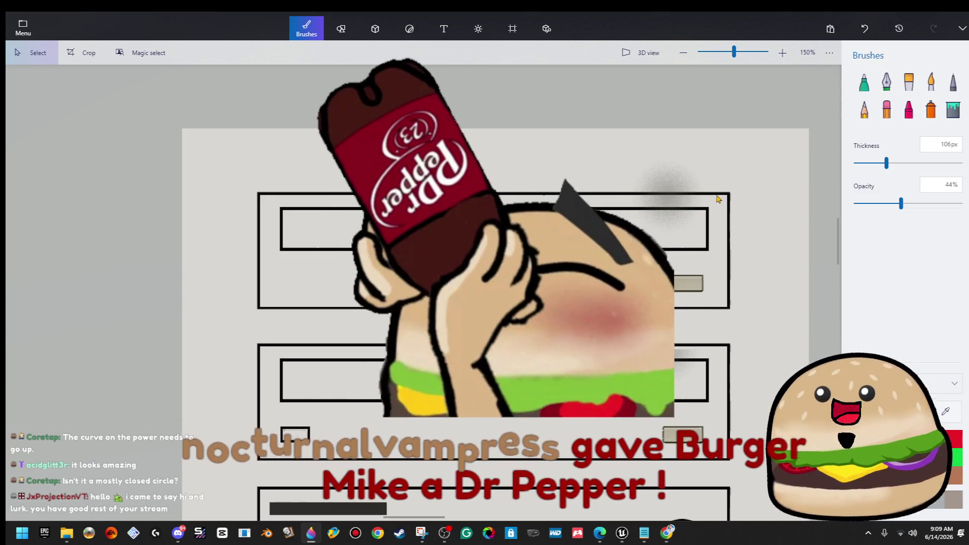
{"action": "mouse_move", "coordinate": [739, 193]}
{"action": "left_mouse_down"}
{"action": "mouse_move", "coordinate": [672, 146]}
{"action": "mouse_move", "coordinate": [588, 135]}
{"action": "left_mouse_up"}
{"action": "key", "text": "b"}
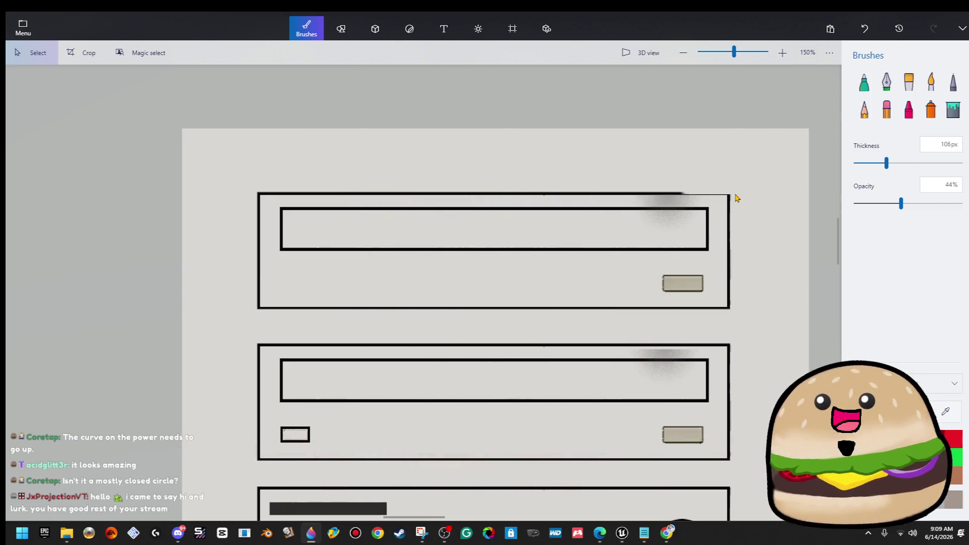
{"action": "left_click_drag", "start_coordinate": [599, 188], "coordinate": [569, 134]}
{"action": "left_click_drag", "start_coordinate": [604, 167], "coordinate": [732, 174]}
{"action": "key", "text": "b"}
{"action": "scroll", "coordinate": [672, 225], "scroll_direction": "up", "scroll_amount": 2}
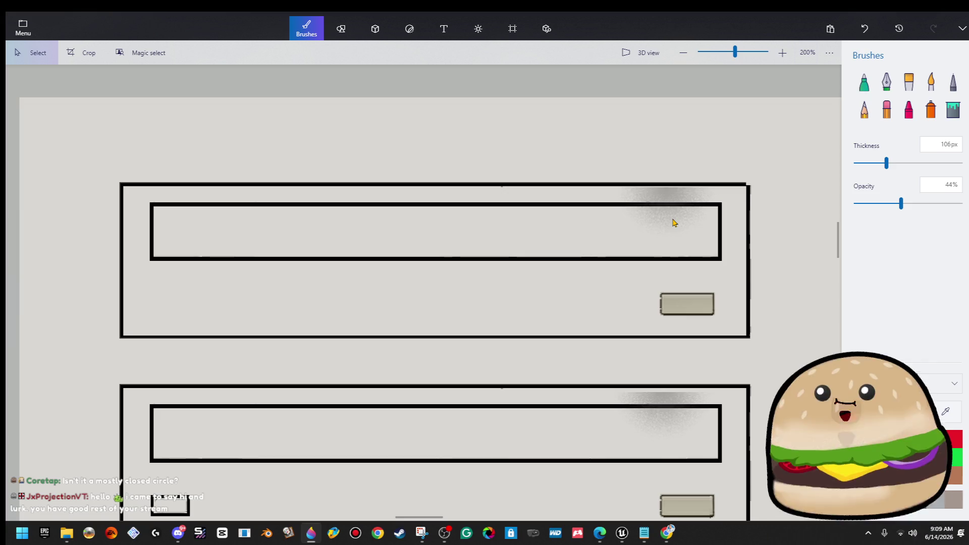
{"action": "left_click_drag", "start_coordinate": [663, 250], "coordinate": [672, 190]}
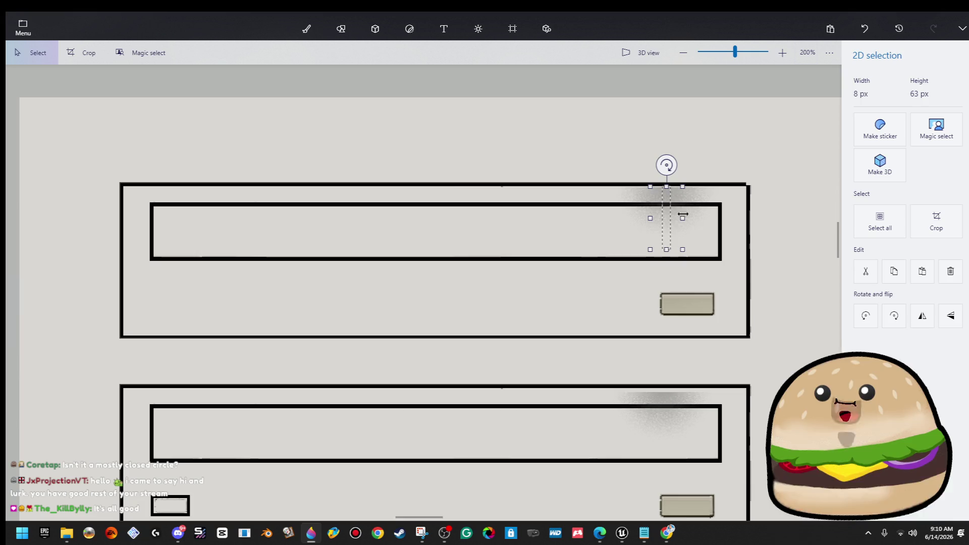
Step: Select the shadow at the top bay's corner and shift it left with arrow keys
{"action": "left_click", "coordinate": [589, 253]}
{"action": "mouse_move", "coordinate": [580, 248]}
{"action": "left_mouse_down"}
{"action": "mouse_move", "coordinate": [671, 191]}
{"action": "mouse_move", "coordinate": [664, 182]}
{"action": "left_mouse_up"}
{"action": "key", "text": "Left"}
{"action": "key", "text": "Left"}
{"action": "key", "text": "Left"}
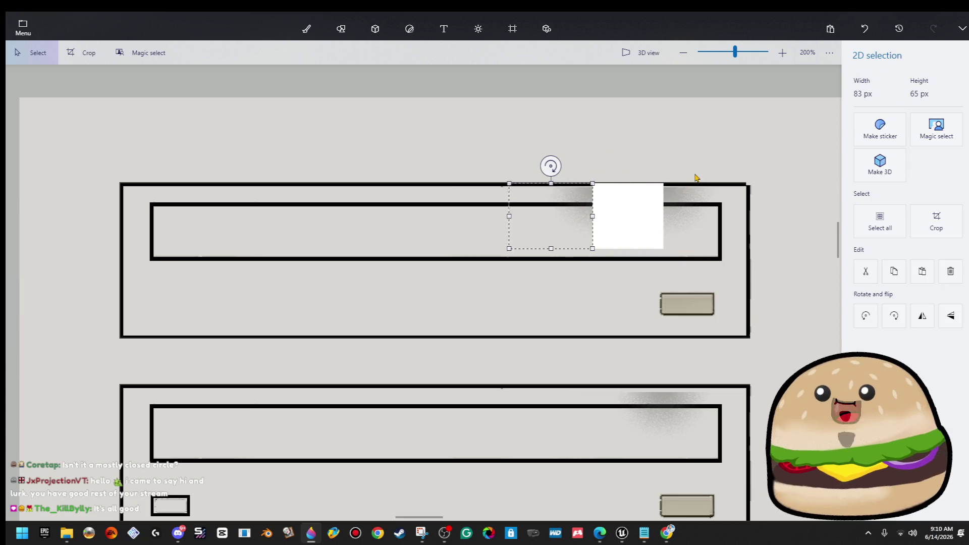
{"action": "key", "text": "Left"}
{"action": "key", "text": "Left"}
{"action": "key", "text": "Left"}
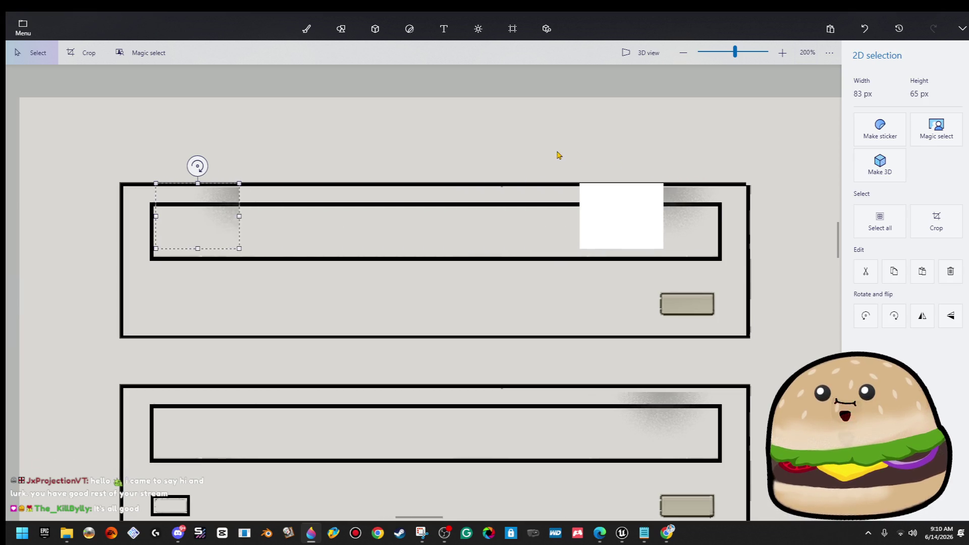
{"action": "key", "text": "Escape"}
Step: Stretch the remaining shadow leftward into a band across the top bay
{"action": "left_click_drag", "start_coordinate": [667, 200], "coordinate": [672, 251]}
{"action": "left_click_drag", "start_coordinate": [541, 212], "coordinate": [227, 202]}
{"action": "key", "text": "Escape"}
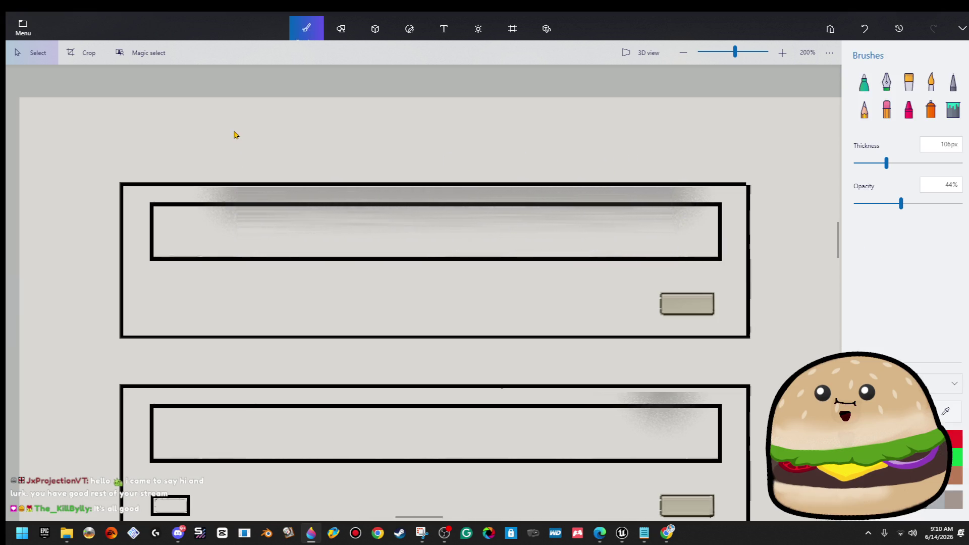
{"action": "scroll", "coordinate": [234, 134], "scroll_direction": "down", "scroll_amount": 5}
{"action": "scroll", "coordinate": [384, 313], "scroll_direction": "down", "scroll_amount": 5}
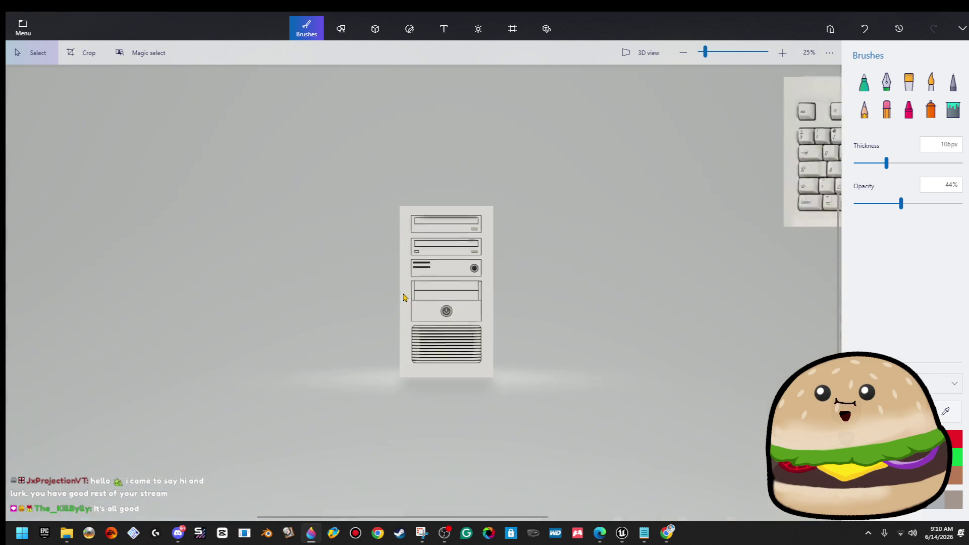
Step: Select and enlarge the thin shadow strip above the second bay's slot
{"action": "scroll", "coordinate": [399, 303], "scroll_direction": "up", "scroll_amount": 6}
{"action": "scroll", "coordinate": [531, 253], "scroll_direction": "up", "scroll_amount": 2}
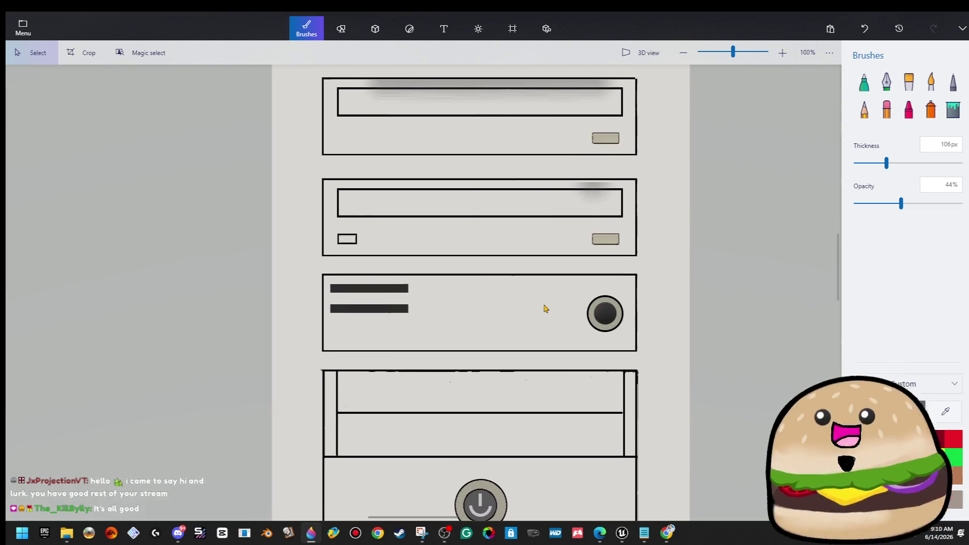
{"action": "scroll", "coordinate": [581, 293], "scroll_direction": "up", "scroll_amount": 1}
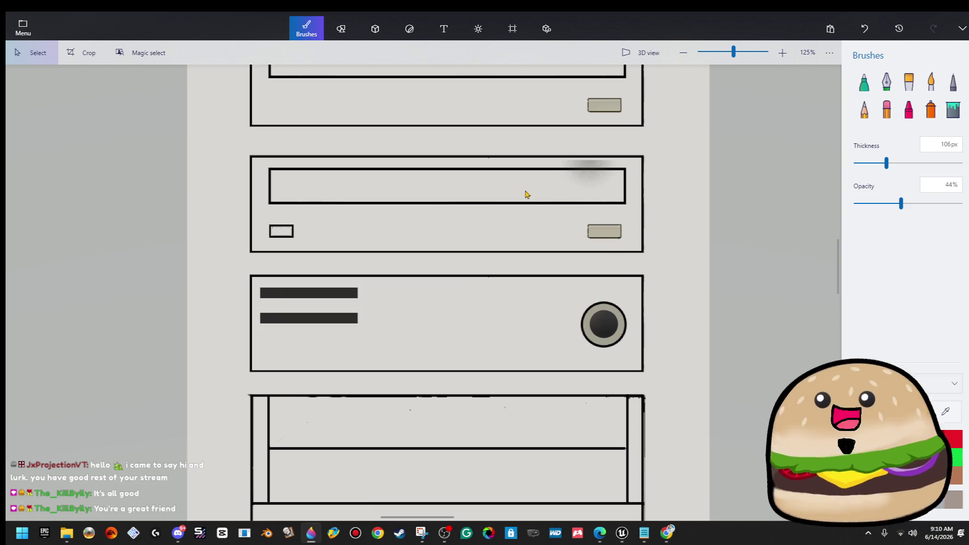
{"action": "scroll", "coordinate": [597, 173], "scroll_direction": "up", "scroll_amount": 5}
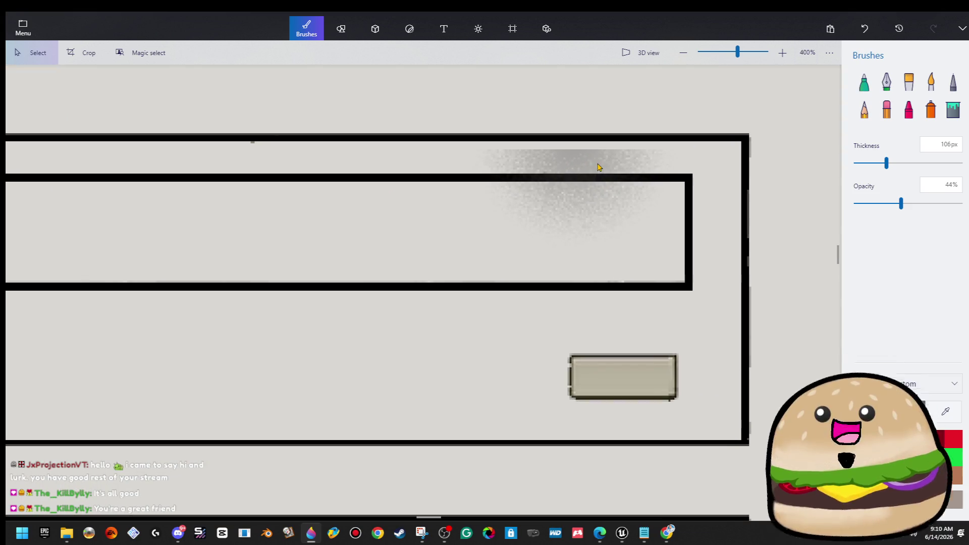
{"action": "mouse_move", "coordinate": [488, 155]}
{"action": "left_mouse_down"}
{"action": "mouse_move", "coordinate": [691, 165]}
{"action": "mouse_move", "coordinate": [678, 165]}
{"action": "left_mouse_up"}
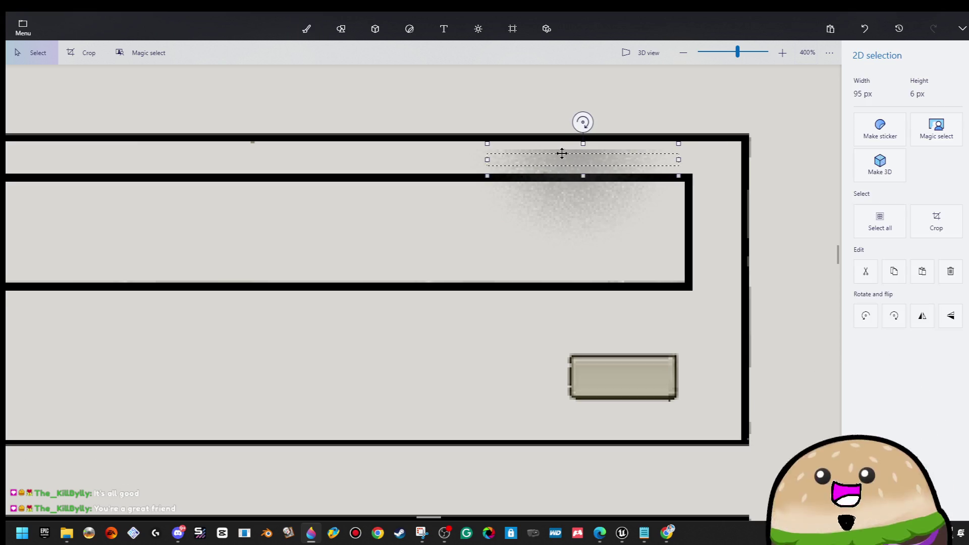
{"action": "left_click_drag", "start_coordinate": [581, 144], "coordinate": [581, 135]}
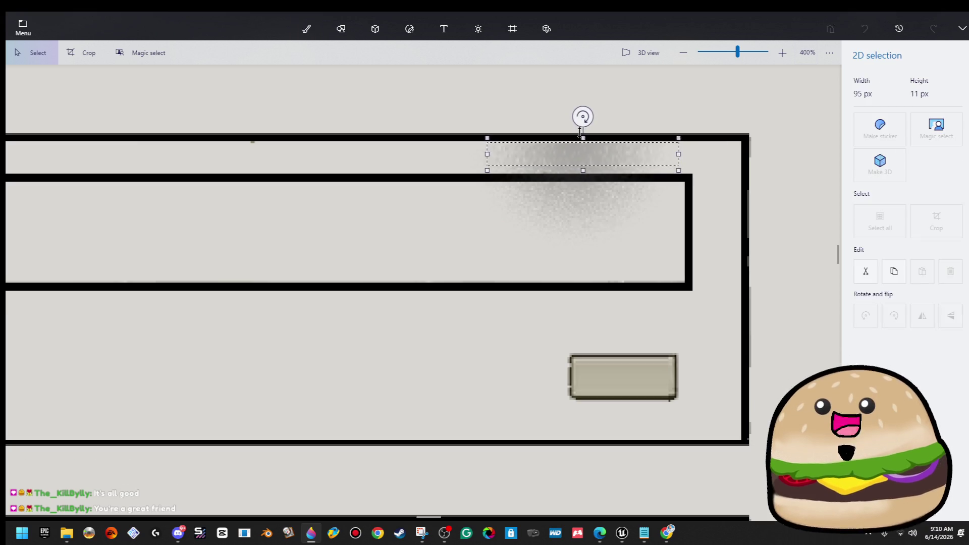
{"action": "key", "text": "b"}
{"action": "scroll", "coordinate": [680, 145], "scroll_direction": "down", "scroll_amount": 5}
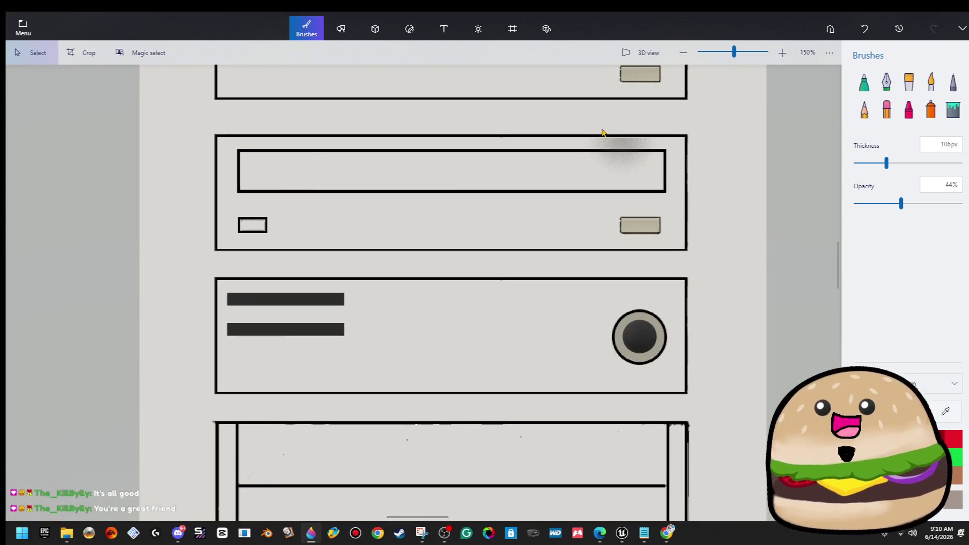
Step: Shift the second bay's shadow to the left with the arrow keys
{"action": "mouse_move", "coordinate": [598, 128]}
{"action": "left_mouse_down"}
{"action": "mouse_move", "coordinate": [656, 177]}
{"action": "mouse_move", "coordinate": [592, 129]}
{"action": "left_mouse_up"}
{"action": "key", "text": "Escape"}
{"action": "key", "text": "Left"}
{"action": "key", "text": "Left"}
{"action": "key", "text": "Left"}
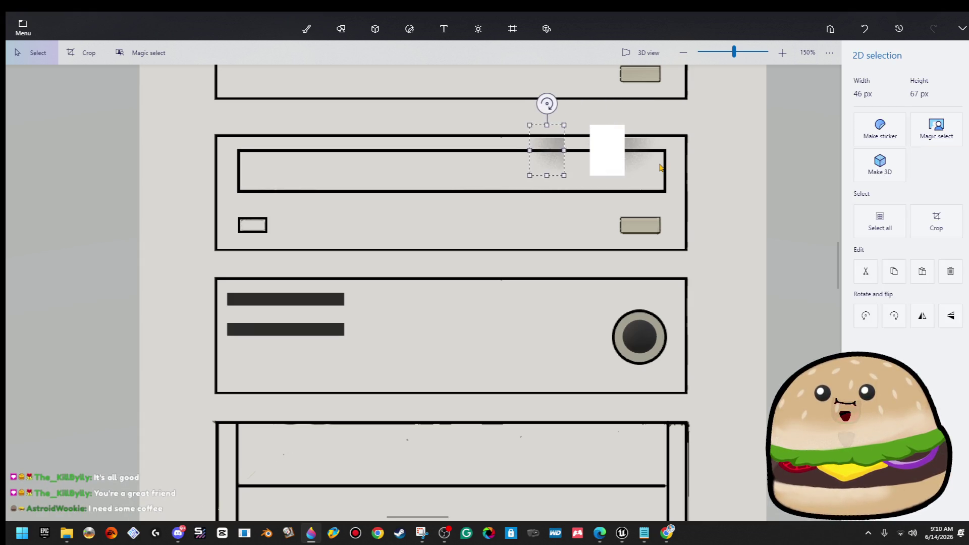
{"action": "key", "text": "Left"}
{"action": "key", "text": "Left"}
{"action": "key", "text": "Left"}
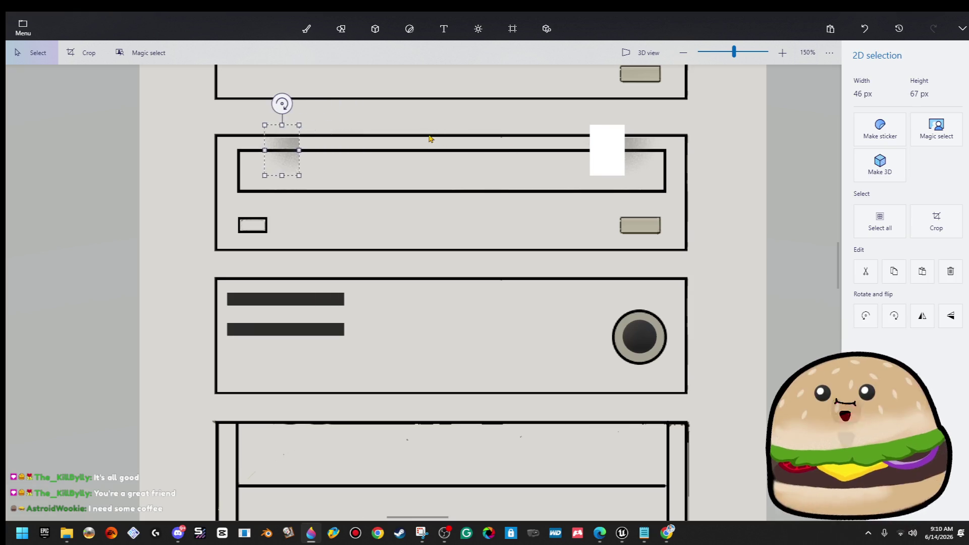
{"action": "key", "text": "b"}
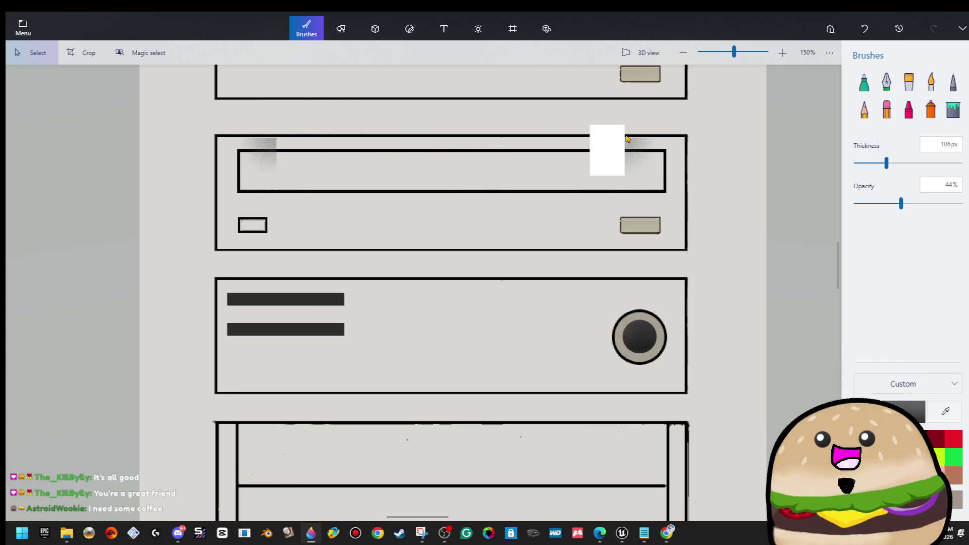
Step: Stretch a thin slice of the shadow into a band across the second bay
{"action": "scroll", "coordinate": [626, 136], "scroll_direction": "up", "scroll_amount": 2}
{"action": "mouse_move", "coordinate": [625, 119]}
{"action": "left_mouse_down"}
{"action": "mouse_move", "coordinate": [638, 208]}
{"action": "mouse_move", "coordinate": [635, 199]}
{"action": "left_mouse_up"}
{"action": "left_click_drag", "start_coordinate": [626, 156], "coordinate": [150, 154]}
{"action": "key", "text": "b"}
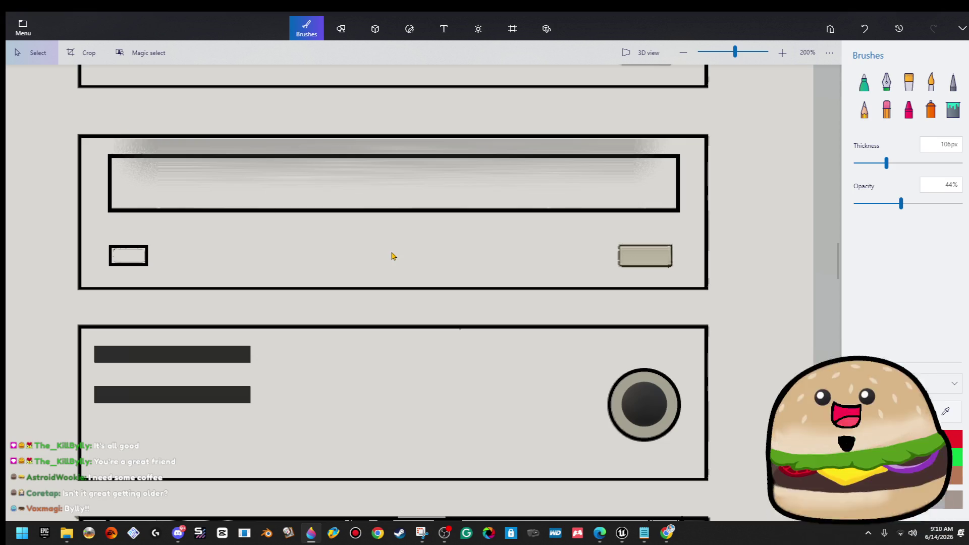
{"action": "scroll", "coordinate": [655, 239], "scroll_direction": "down", "scroll_amount": 8}
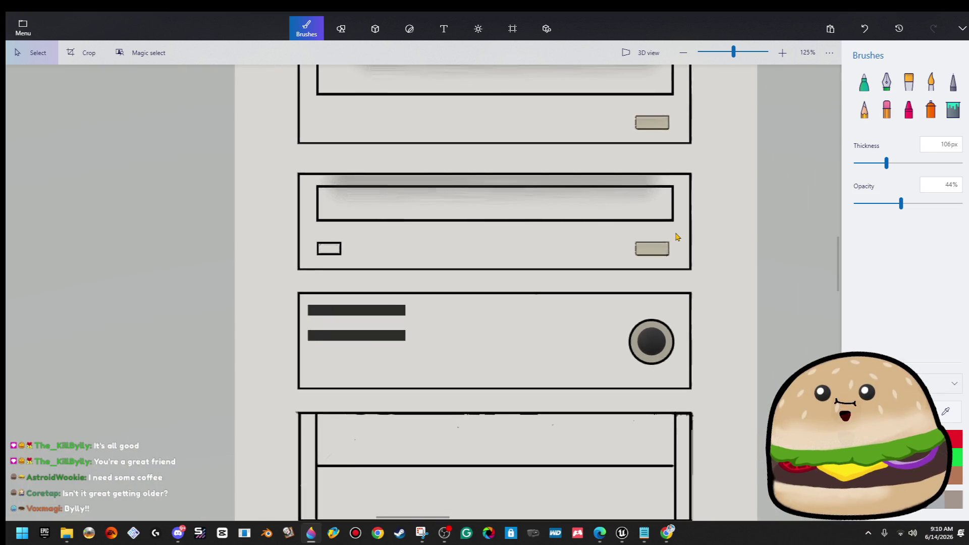
{"action": "scroll", "coordinate": [454, 106], "scroll_direction": "up", "scroll_amount": 10}
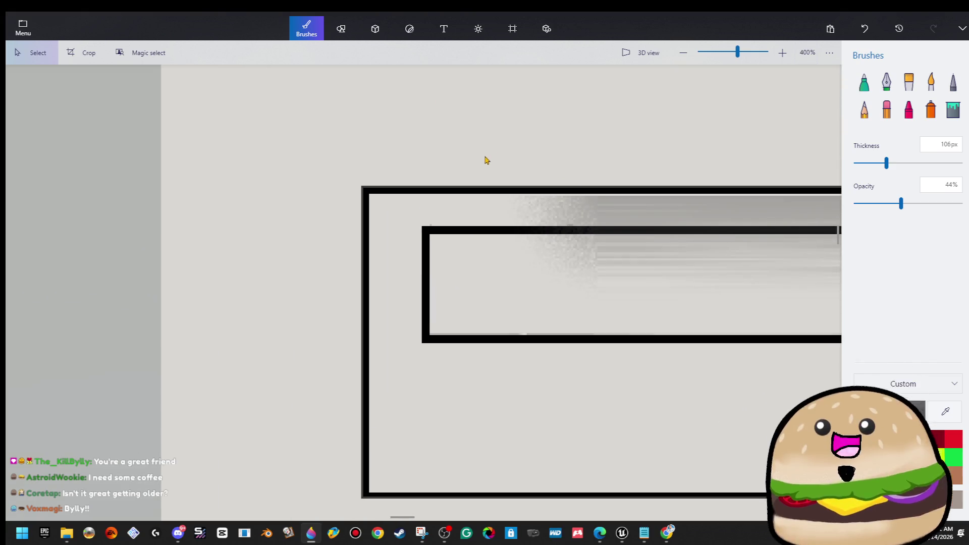
Step: Extend the top drive bay's shadow band further left, then pick the Spray can brush
{"action": "mouse_move", "coordinate": [493, 162]}
{"action": "left_mouse_down"}
{"action": "mouse_move", "coordinate": [554, 262]}
{"action": "mouse_move", "coordinate": [597, 282]}
{"action": "mouse_move", "coordinate": [623, 277]}
{"action": "mouse_move", "coordinate": [595, 275]}
{"action": "mouse_move", "coordinate": [508, 164]}
{"action": "mouse_move", "coordinate": [516, 165]}
{"action": "left_mouse_up"}
{"action": "left_click", "coordinate": [597, 285]}
{"action": "left_click_drag", "start_coordinate": [515, 228], "coordinate": [431, 227]}
{"action": "left_click", "coordinate": [406, 140]}
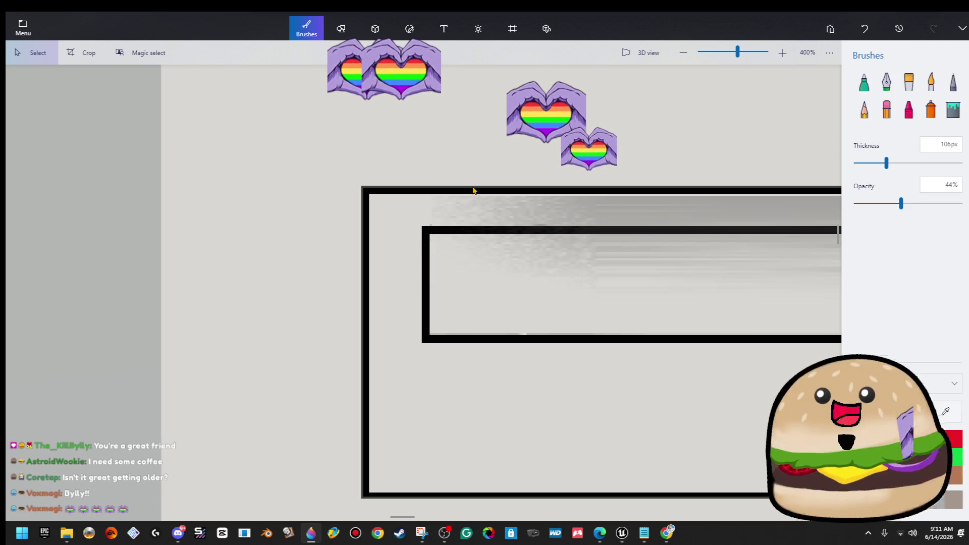
{"action": "scroll", "coordinate": [472, 188], "scroll_direction": "down", "scroll_amount": 10}
{"action": "scroll", "coordinate": [656, 267], "scroll_direction": "down", "scroll_amount": 8}
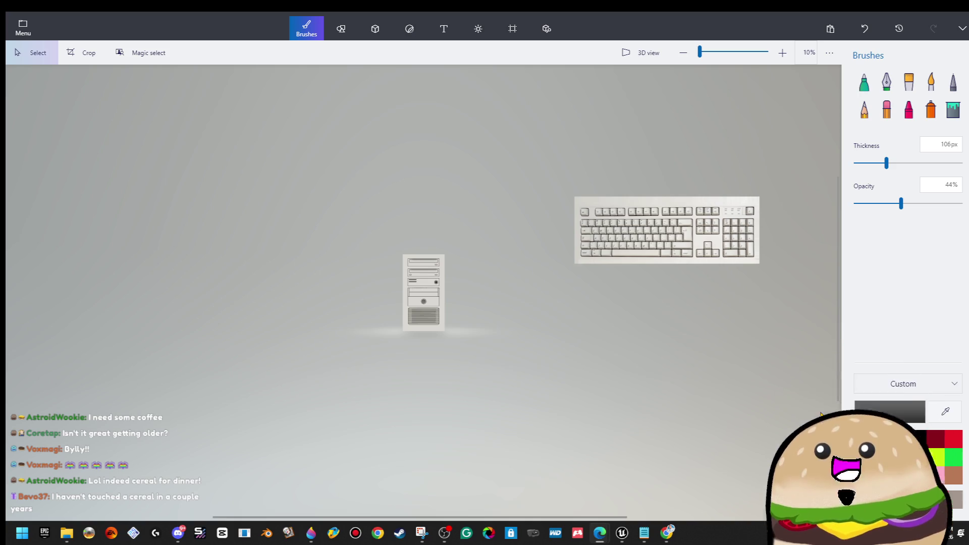
{"action": "scroll", "coordinate": [440, 287], "scroll_direction": "up", "scroll_amount": 5}
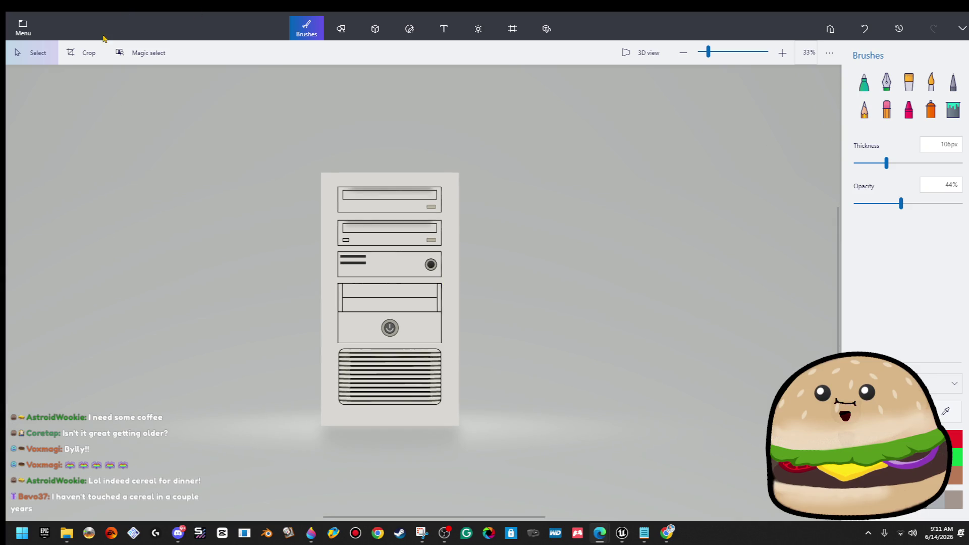
{"action": "scroll", "coordinate": [379, 247], "scroll_direction": "up", "scroll_amount": 2}
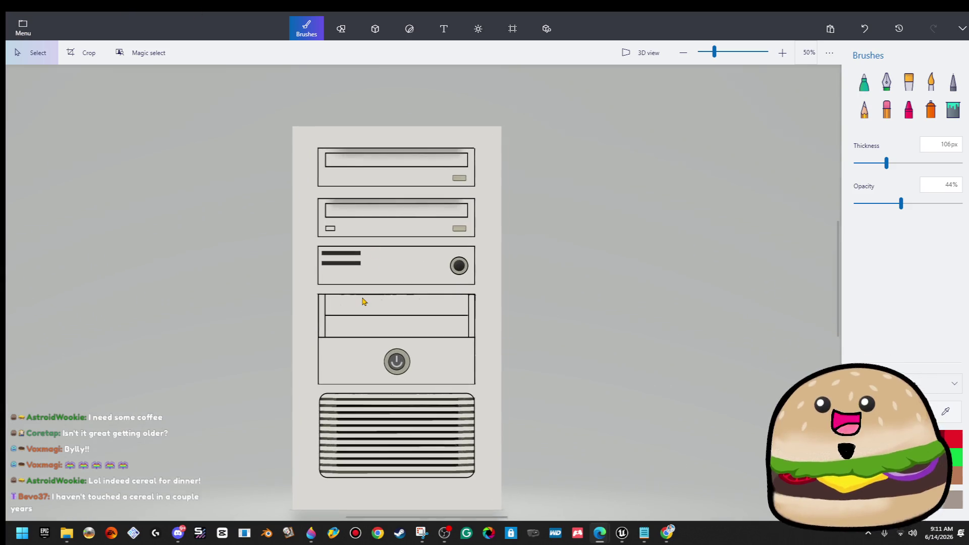
{"action": "scroll", "coordinate": [362, 301], "scroll_direction": "up", "scroll_amount": 1}
{"action": "scroll", "coordinate": [480, 361], "scroll_direction": "up", "scroll_amount": 2}
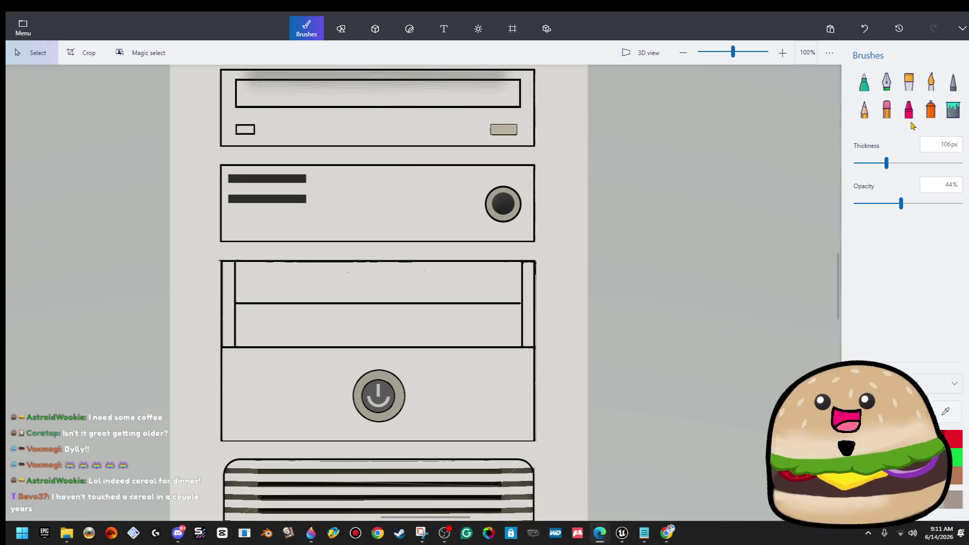
{"action": "left_click", "coordinate": [928, 114]}
{"action": "scroll", "coordinate": [500, 264], "scroll_direction": "up", "scroll_amount": 2}
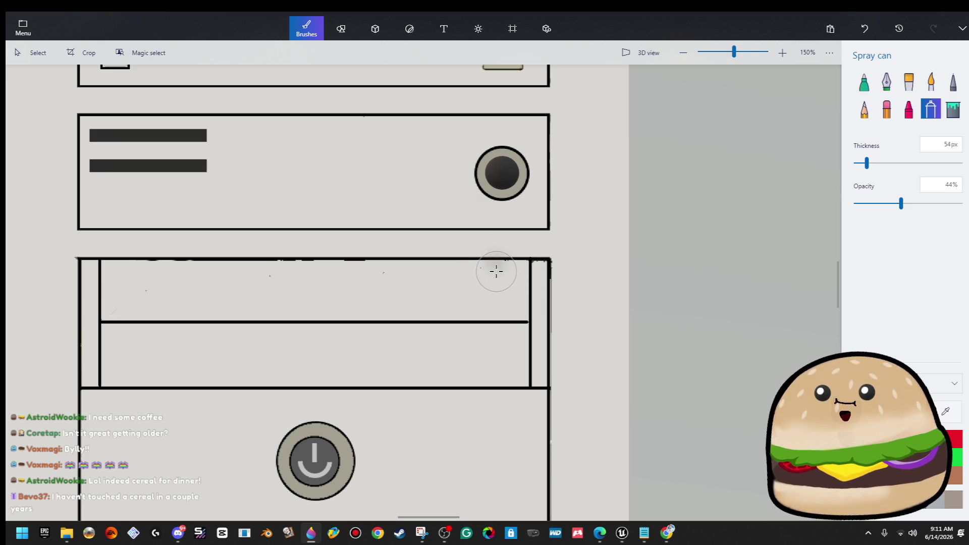
Step: Spray soft grey dabs at the lower panel's top-right corner and near its left edge
{"action": "left_click", "coordinate": [499, 255]}
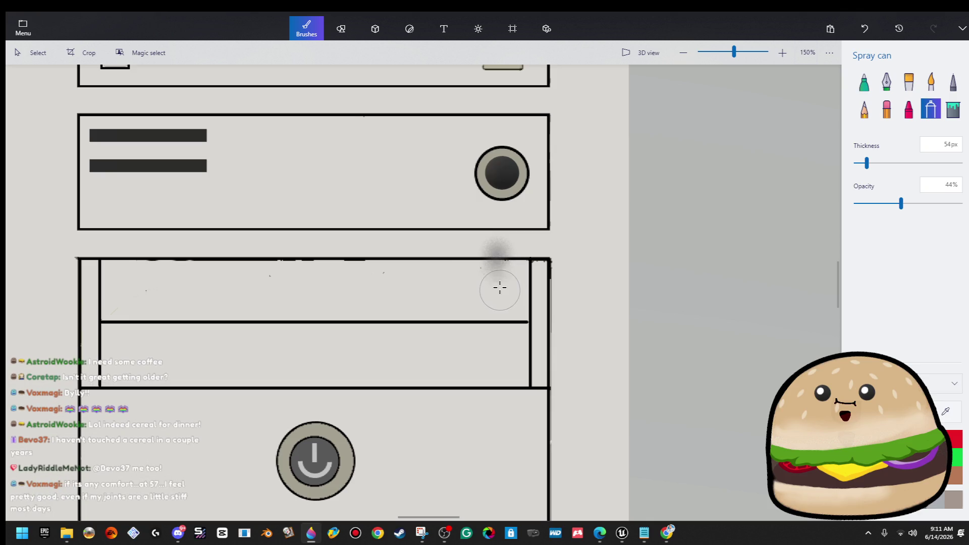
{"action": "left_click_drag", "start_coordinate": [501, 274], "coordinate": [500, 264]}
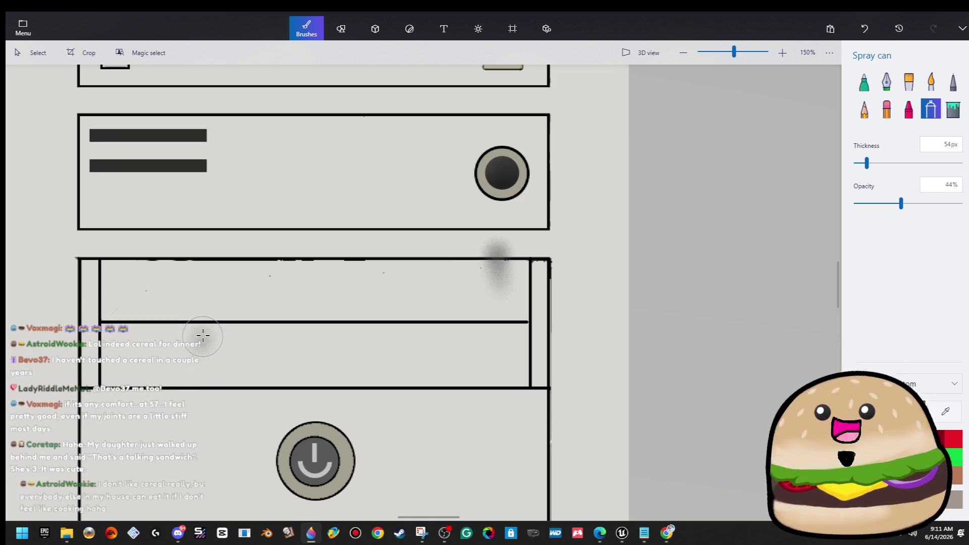
{"action": "left_click_drag", "start_coordinate": [201, 325], "coordinate": [204, 320]}
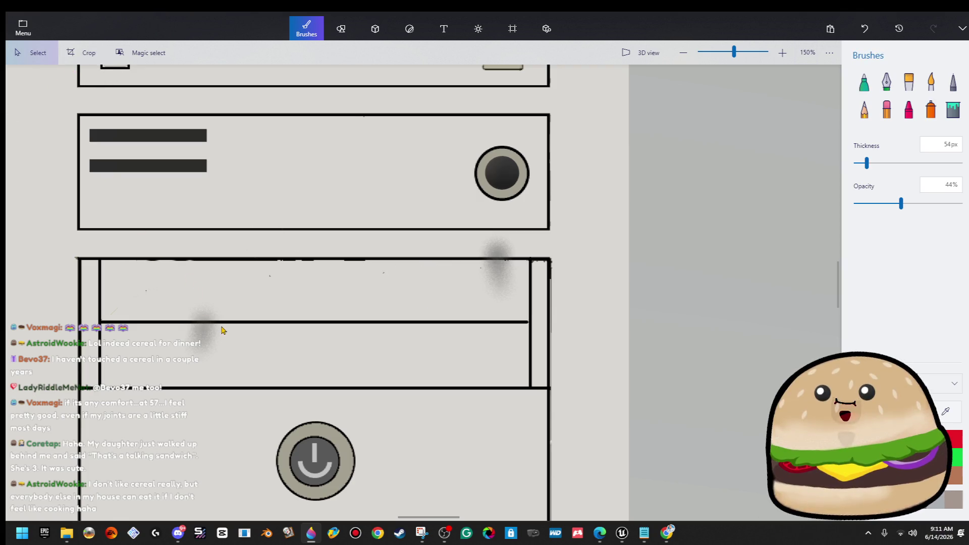
{"action": "mouse_move", "coordinate": [225, 324]}
{"action": "left_mouse_down"}
{"action": "mouse_move", "coordinate": [268, 289]}
{"action": "mouse_move", "coordinate": [165, 306]}
{"action": "left_mouse_up"}
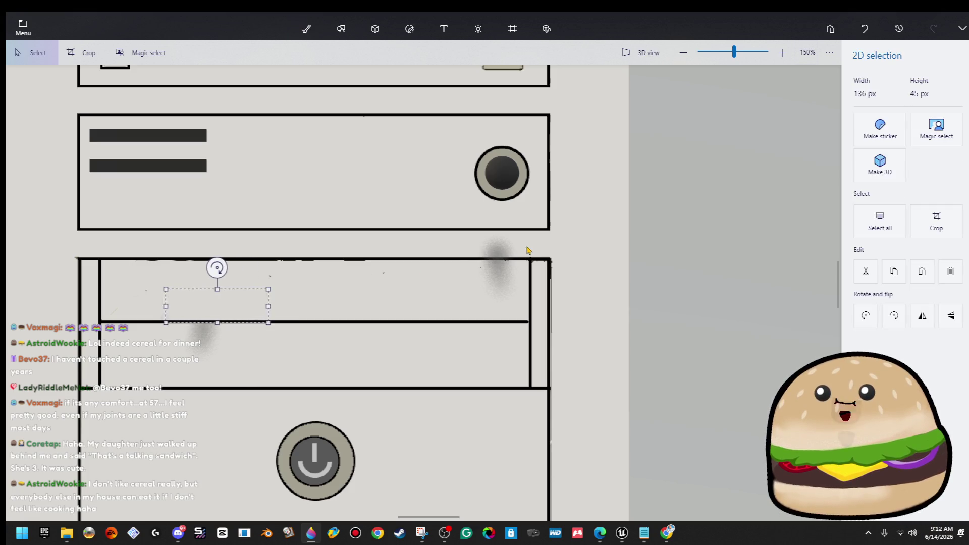
Step: Stretch grey shading smudges along the upper bay's inner edges and right corner
{"action": "left_click", "coordinate": [505, 255]}
{"action": "mouse_move", "coordinate": [433, 246]}
{"action": "left_mouse_down"}
{"action": "mouse_move", "coordinate": [400, 278]}
{"action": "mouse_move", "coordinate": [125, 262]}
{"action": "left_mouse_up"}
{"action": "left_click", "coordinate": [638, 264]}
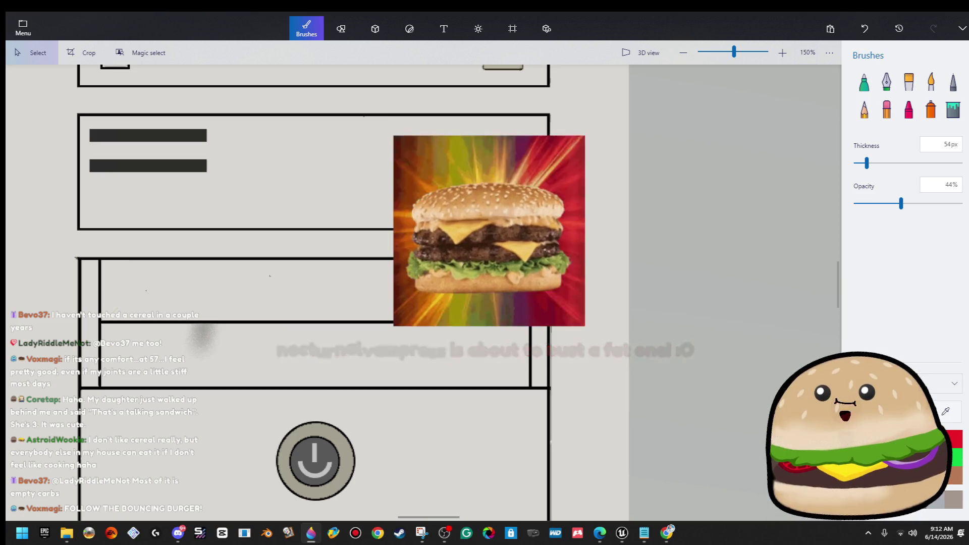
{"action": "scroll", "coordinate": [515, 262], "scroll_direction": "up", "scroll_amount": 2, "text": "ctrl"}
{"action": "mouse_move", "coordinate": [506, 260]}
{"action": "left_mouse_down"}
{"action": "mouse_move", "coordinate": [539, 227]}
{"action": "mouse_move", "coordinate": [404, 240]}
{"action": "left_mouse_up"}
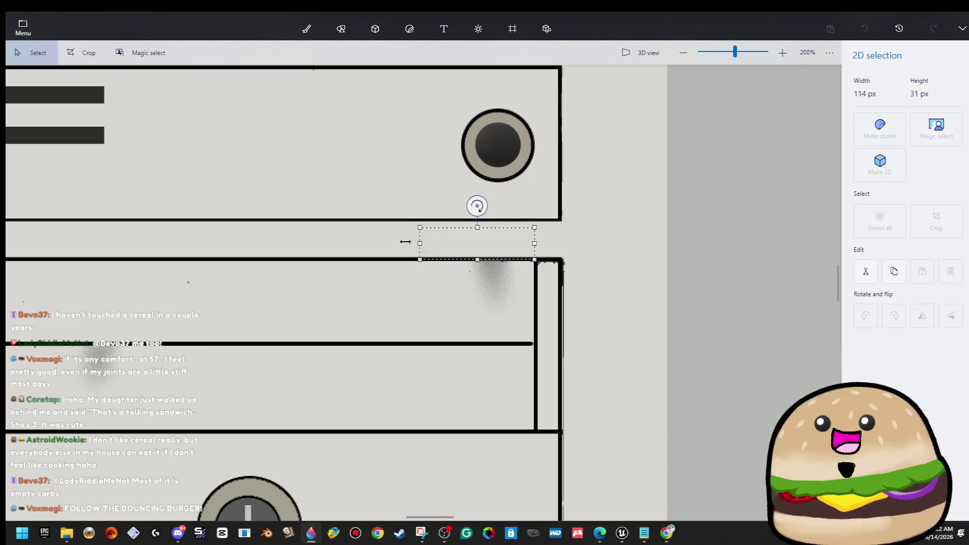
{"action": "left_click", "coordinate": [380, 215]}
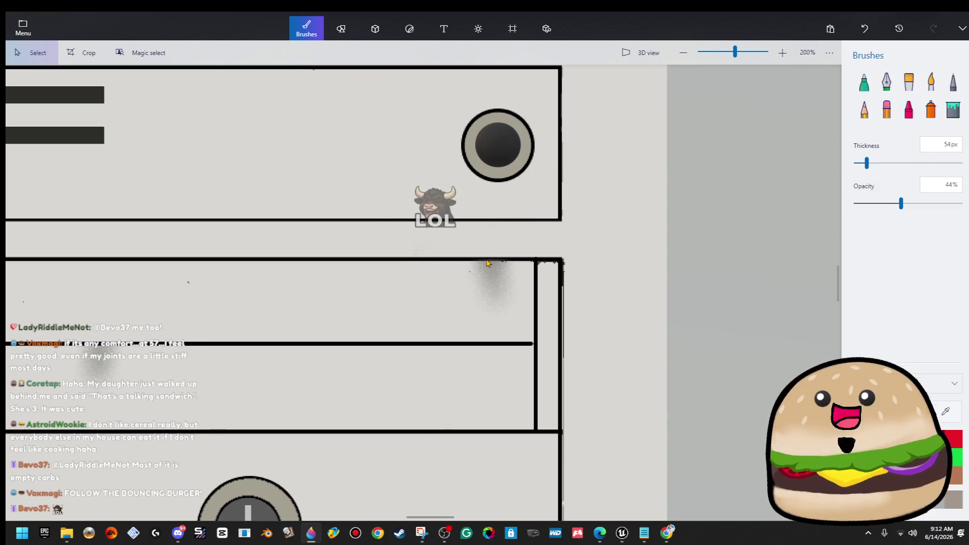
{"action": "left_click_drag", "start_coordinate": [489, 250], "coordinate": [516, 319]}
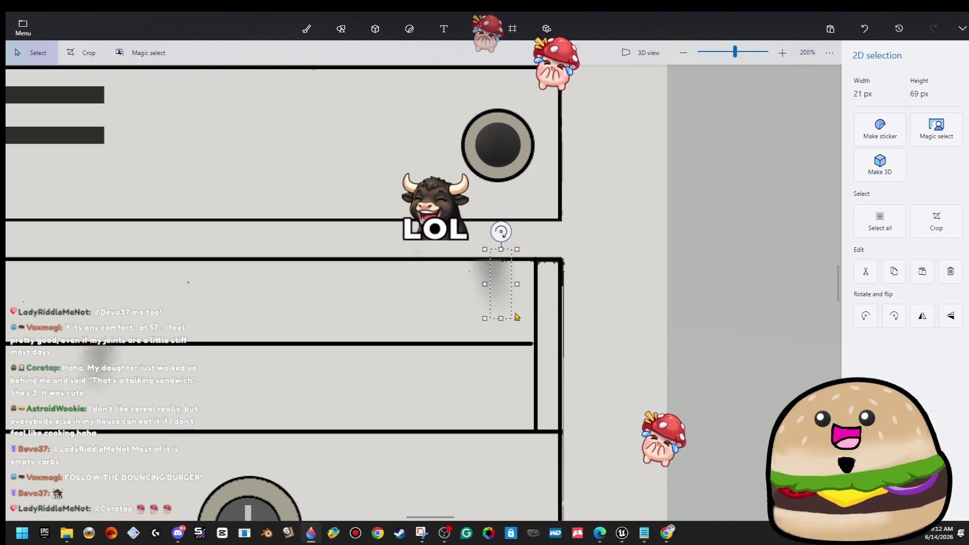
{"action": "left_click_drag", "start_coordinate": [516, 284], "coordinate": [533, 284]}
{"action": "left_click", "coordinate": [589, 393]}
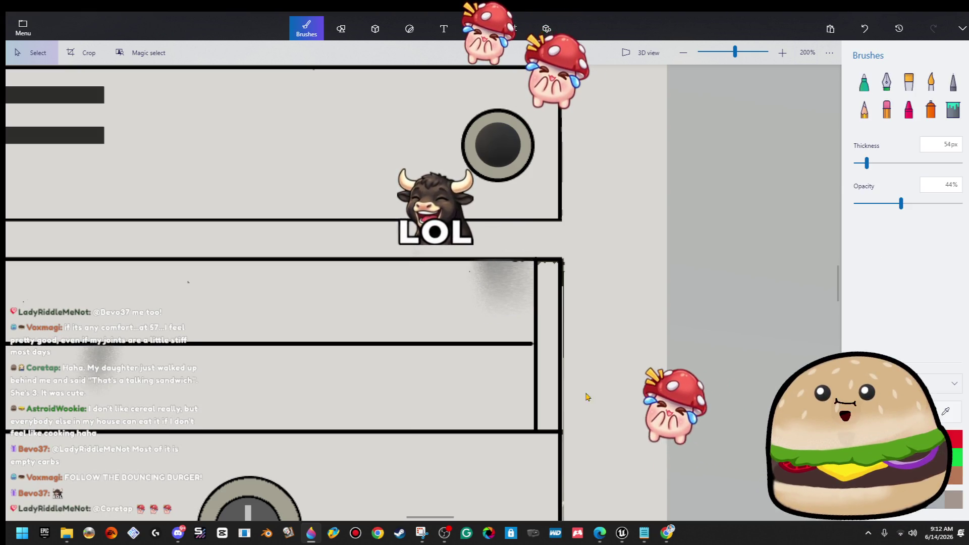
Step: Nudge grey shading patches in the lower bay against its right and left frame edges
{"action": "scroll", "coordinate": [493, 374], "scroll_direction": "down", "scroll_amount": 2}
{"action": "mouse_move", "coordinate": [205, 345]}
{"action": "left_mouse_down"}
{"action": "mouse_move", "coordinate": [225, 386]}
{"action": "mouse_move", "coordinate": [218, 364]}
{"action": "mouse_move", "coordinate": [288, 363]}
{"action": "left_mouse_up"}
{"action": "key", "text": "Right"}
{"action": "key", "text": "Right"}
{"action": "key", "text": "Right"}
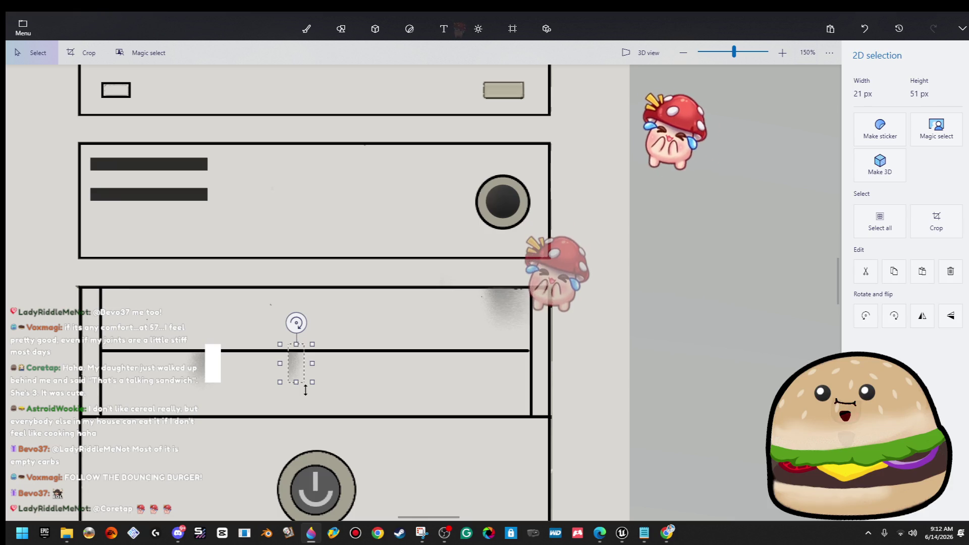
{"action": "key", "text": "Right"}
{"action": "key", "text": "Right"}
{"action": "key", "text": "Right"}
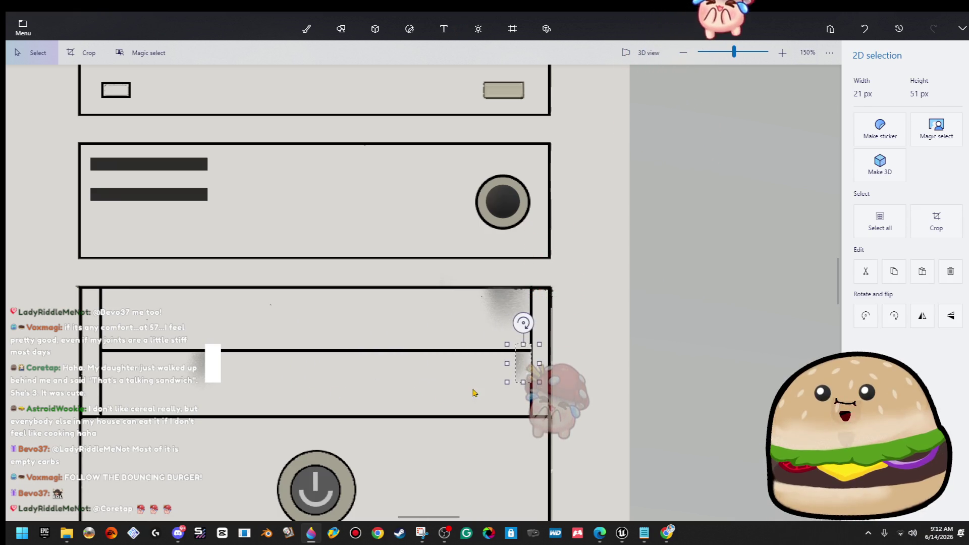
{"action": "scroll", "coordinate": [510, 323], "scroll_direction": "up", "scroll_amount": 2}
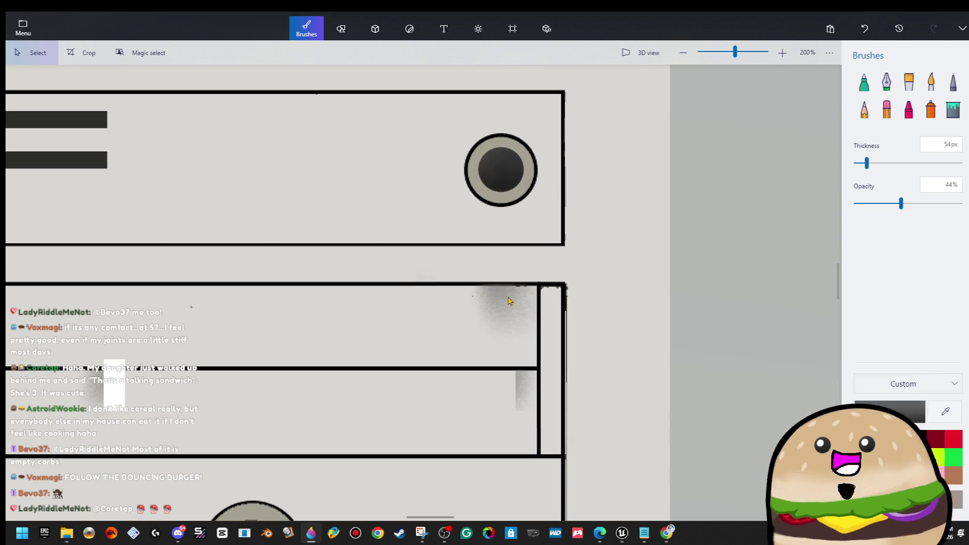
{"action": "scroll", "coordinate": [505, 336], "scroll_direction": "up", "scroll_amount": 3}
{"action": "scroll", "coordinate": [404, 346], "scroll_direction": "down", "scroll_amount": 3}
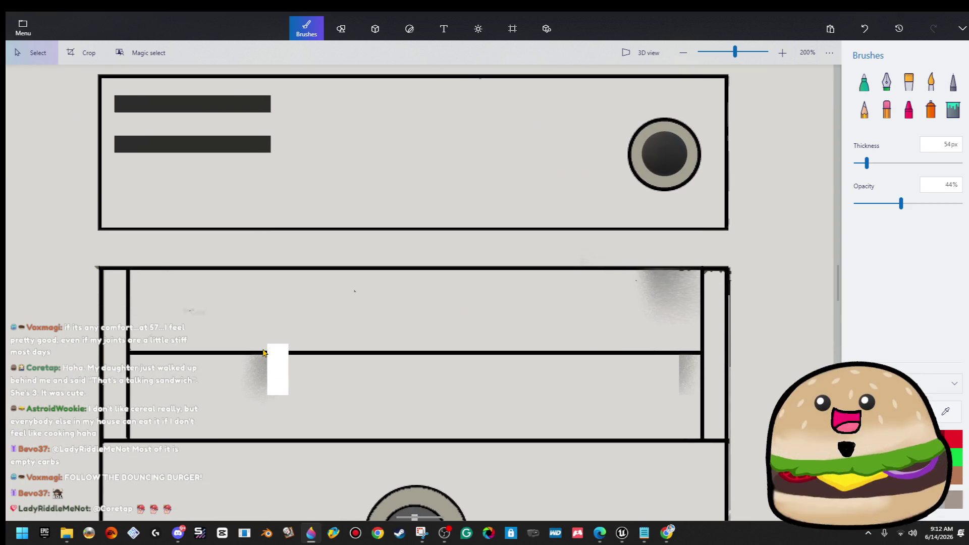
{"action": "left_click_drag", "start_coordinate": [266, 345], "coordinate": [244, 414]}
{"action": "key", "text": "Left"}
{"action": "key", "text": "Left"}
{"action": "key", "text": "Left"}
{"action": "key", "text": "Left"}
{"action": "key", "text": "Left"}
{"action": "key", "text": "Left"}
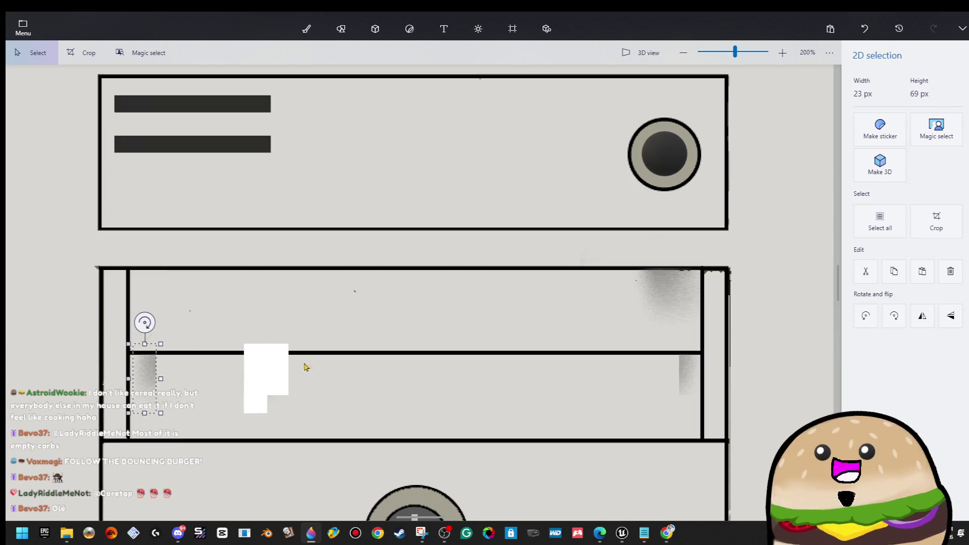
{"action": "left_click_drag", "start_coordinate": [666, 264], "coordinate": [640, 315]}
{"action": "left_click", "coordinate": [618, 253]}
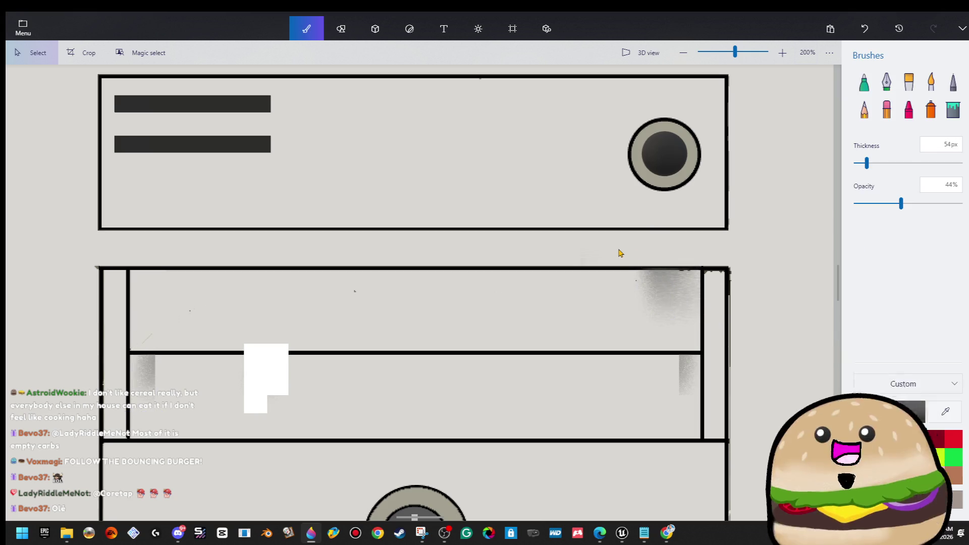
Step: Slide the upper bay's corner smudge to its left edge and stretch a shadow across the bay top
{"action": "mouse_move", "coordinate": [666, 263]}
{"action": "left_mouse_down"}
{"action": "mouse_move", "coordinate": [649, 320]}
{"action": "mouse_move", "coordinate": [636, 328]}
{"action": "left_mouse_up"}
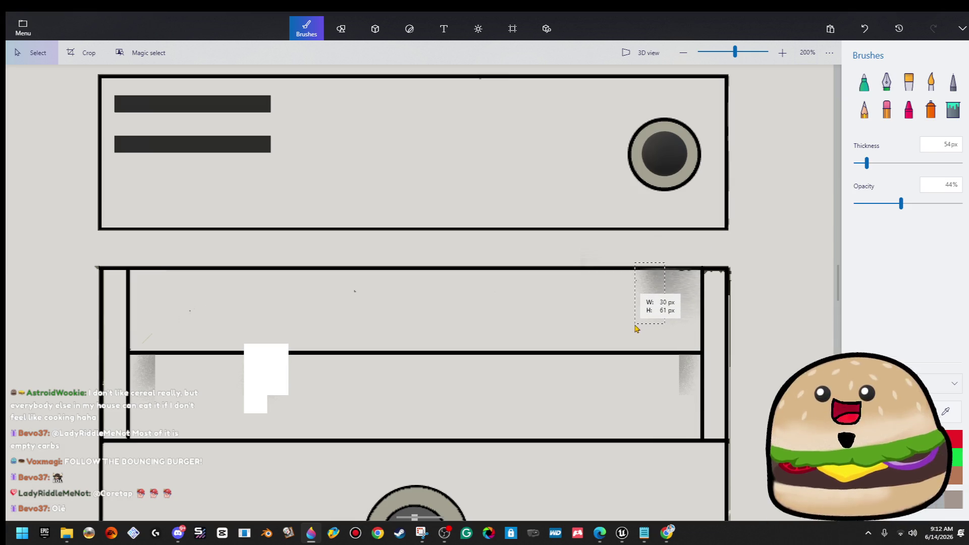
{"action": "key", "text": "Left"}
{"action": "key", "text": "Left"}
{"action": "key", "text": "Left"}
{"action": "key", "text": "Left"}
{"action": "key", "text": "Left"}
{"action": "key", "text": "Left"}
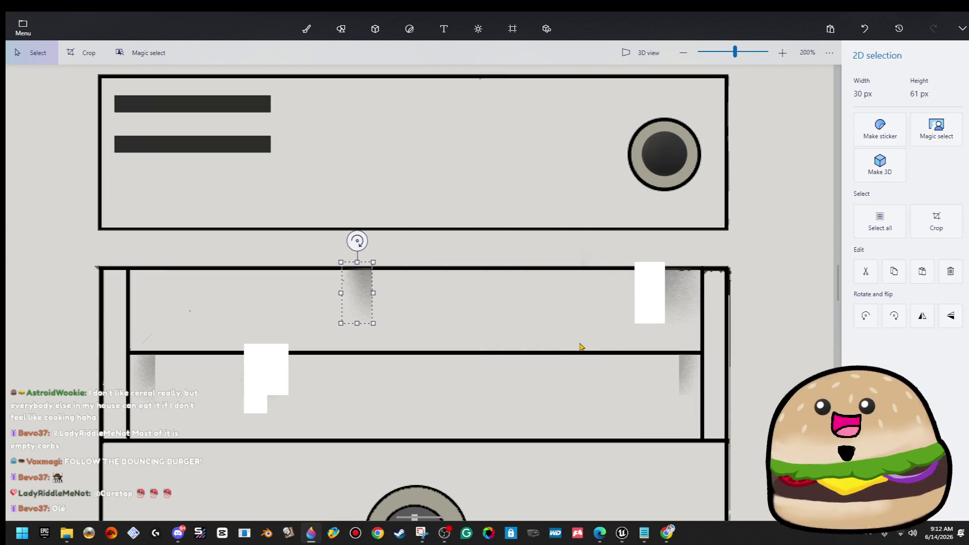
{"action": "key", "text": "Left"}
{"action": "key", "text": "Left"}
{"action": "key", "text": "Left"}
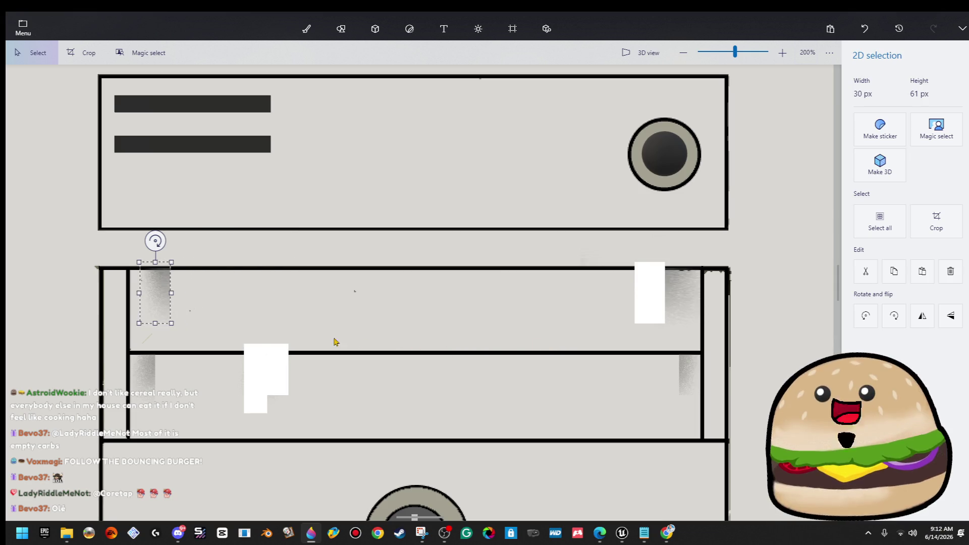
{"action": "key", "text": "b"}
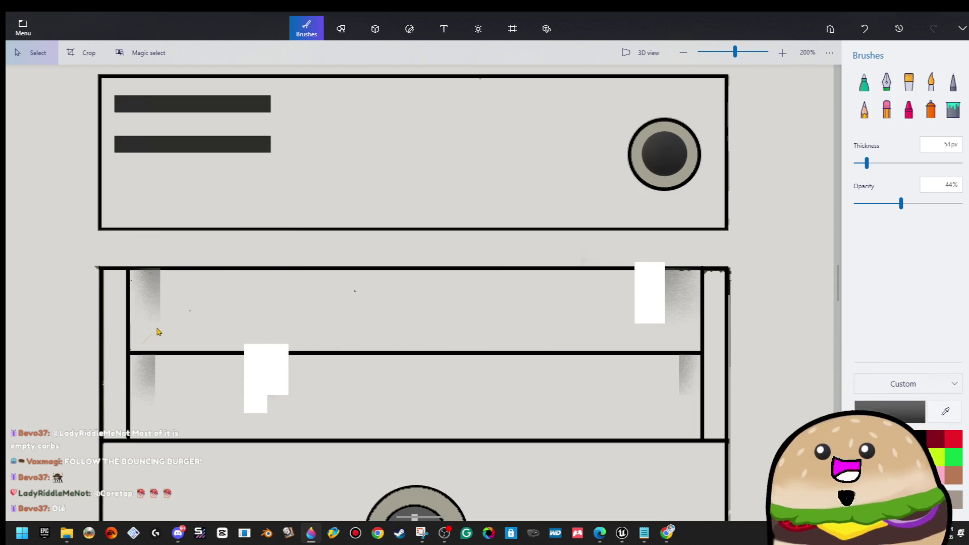
{"action": "mouse_move", "coordinate": [159, 319]}
{"action": "left_mouse_down"}
{"action": "mouse_move", "coordinate": [159, 252]}
{"action": "mouse_move", "coordinate": [396, 297]}
{"action": "mouse_move", "coordinate": [630, 317]}
{"action": "mouse_move", "coordinate": [686, 312]}
{"action": "left_mouse_up"}
{"action": "left_click", "coordinate": [687, 312]}
Step: Stretch a small shading patch over the leftover white bar in the upper bay
{"action": "scroll", "coordinate": [675, 320], "scroll_direction": "down", "scroll_amount": 3}
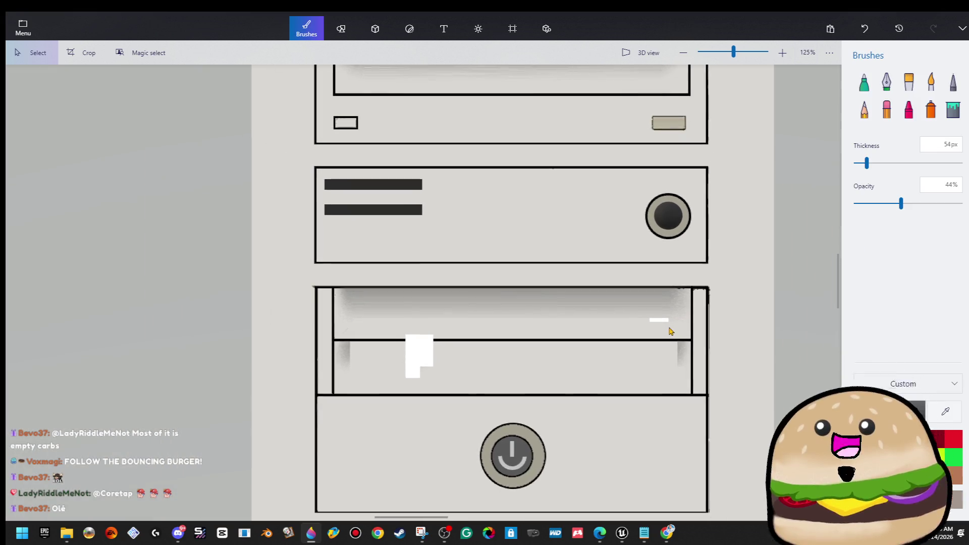
{"action": "scroll", "coordinate": [677, 318], "scroll_direction": "up", "scroll_amount": 3}
{"action": "mouse_move", "coordinate": [631, 307]}
{"action": "left_mouse_down"}
{"action": "mouse_move", "coordinate": [597, 339]}
{"action": "mouse_move", "coordinate": [677, 328]}
{"action": "left_mouse_up"}
{"action": "left_click", "coordinate": [679, 331]}
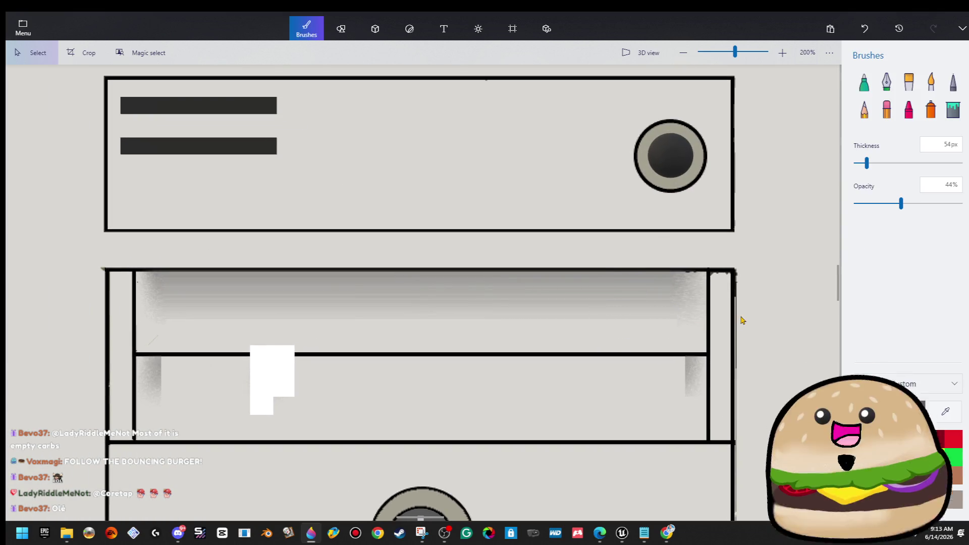
Step: Stretch a thin grey shading strip across the full width of the lower bay
{"action": "scroll", "coordinate": [691, 359], "scroll_direction": "up", "scroll_amount": 2}
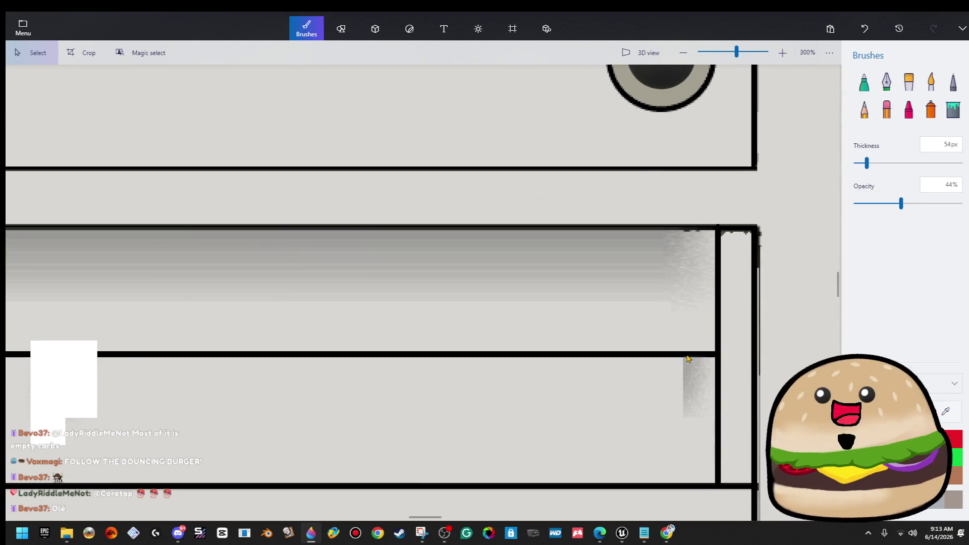
{"action": "scroll", "coordinate": [336, 394], "scroll_direction": "left", "scroll_amount": 10}
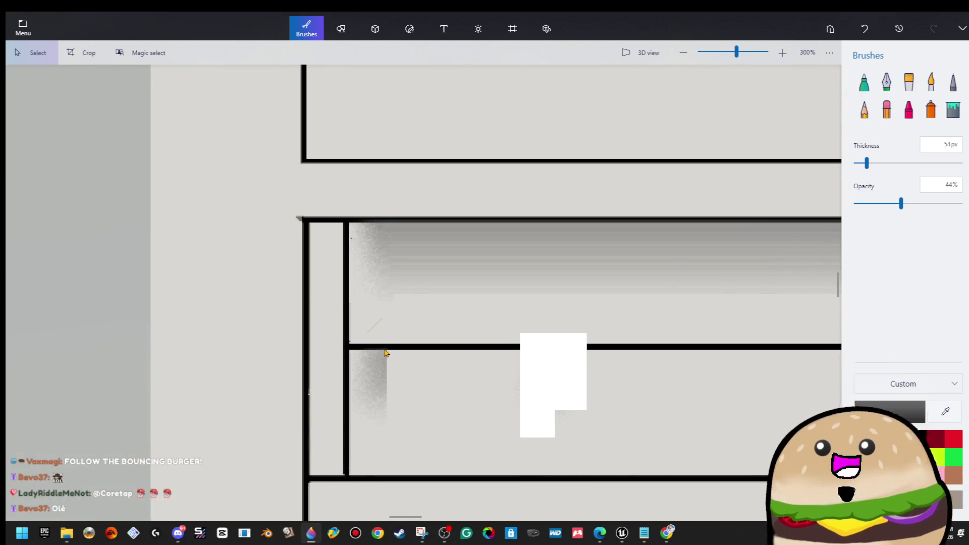
{"action": "mouse_move", "coordinate": [384, 349]}
{"action": "left_mouse_down"}
{"action": "mouse_move", "coordinate": [375, 452]}
{"action": "mouse_move", "coordinate": [389, 457]}
{"action": "left_mouse_up"}
{"action": "left_click_drag", "start_coordinate": [401, 401], "coordinate": [836, 401]}
{"action": "scroll", "coordinate": [424, 283], "scroll_direction": "right", "scroll_amount": 5}
{"action": "scroll", "coordinate": [425, 284], "scroll_direction": "up", "scroll_amount": 1}
{"action": "left_click_drag", "start_coordinate": [325, 384], "coordinate": [773, 392]}
{"action": "left_click", "coordinate": [731, 260]}
Step: Shift grey shading over the remaining white patch to finish the bay shadows
{"action": "scroll", "coordinate": [733, 266], "scroll_direction": "down", "scroll_amount": 1}
{"action": "mouse_move", "coordinate": [191, 277]}
{"action": "left_mouse_down"}
{"action": "mouse_move", "coordinate": [201, 305]}
{"action": "mouse_move", "coordinate": [212, 305]}
{"action": "mouse_move", "coordinate": [184, 289]}
{"action": "mouse_move", "coordinate": [88, 284]}
{"action": "left_mouse_up"}
{"action": "key", "text": "ctrl+b"}
{"action": "scroll", "coordinate": [84, 258], "scroll_direction": "down", "scroll_amount": 4}
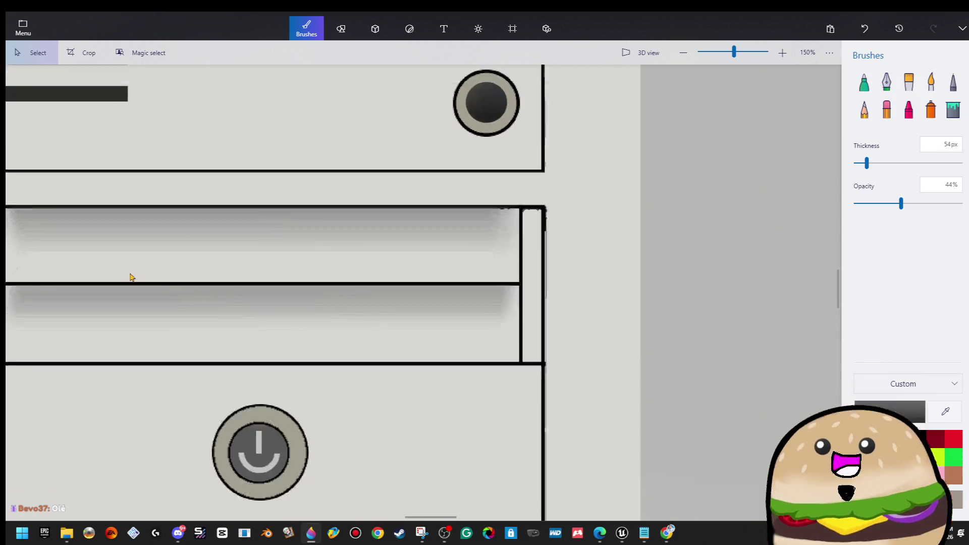
{"action": "scroll", "coordinate": [331, 354], "scroll_direction": "down", "scroll_amount": 5}
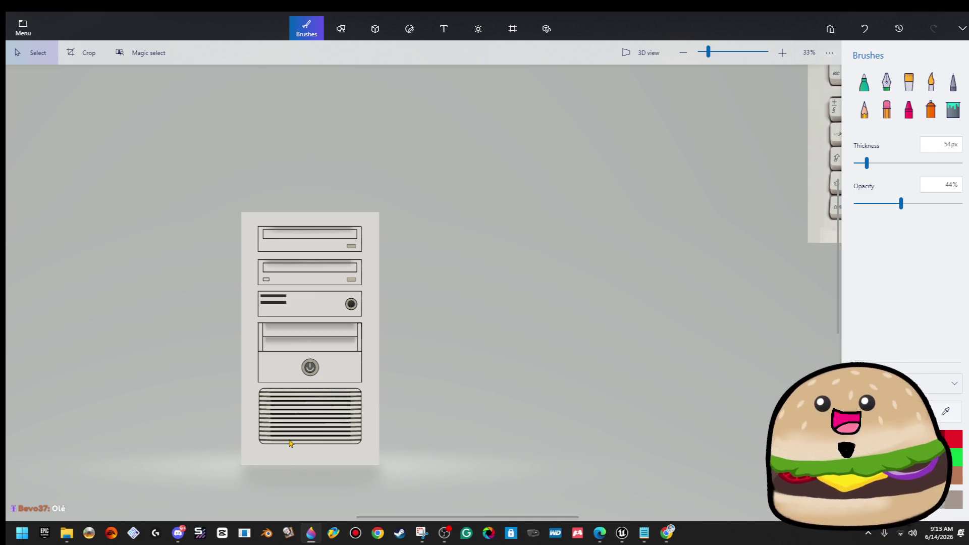
Step: Save the drawing as a PNG image, replacing 'keyboard' in the file name with 'pc f'
{"action": "left_click", "coordinate": [25, 31]}
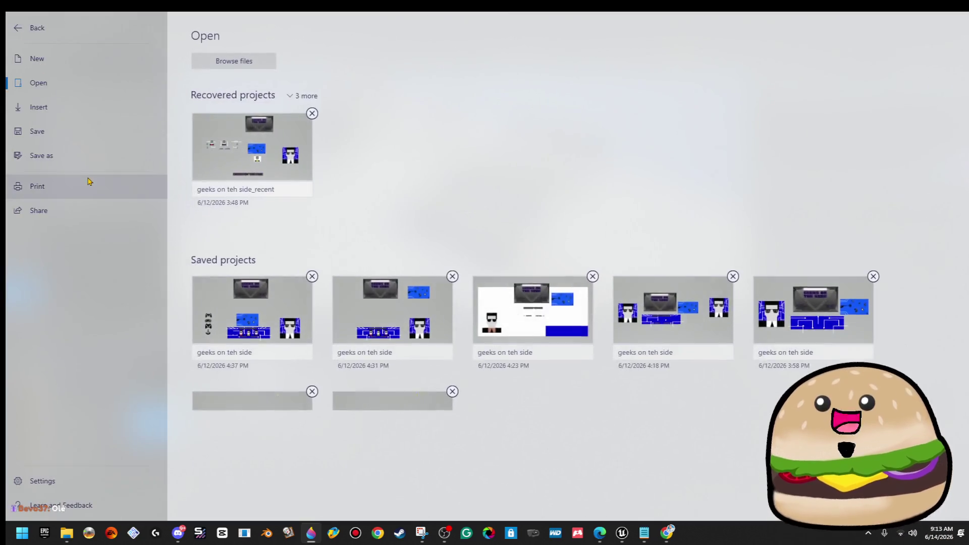
{"action": "left_click", "coordinate": [86, 155]}
{"action": "left_click", "coordinate": [217, 94]}
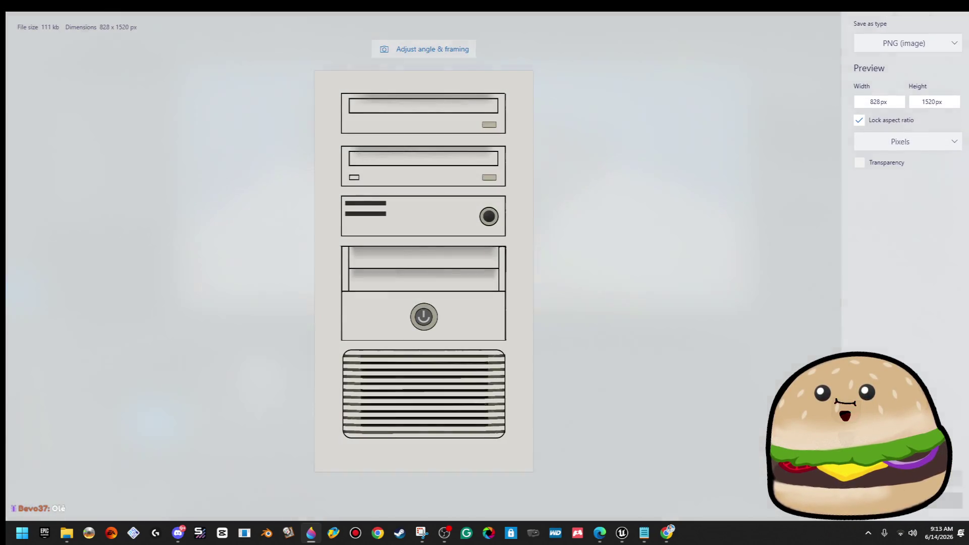
{"action": "left_click", "coordinate": [940, 478]}
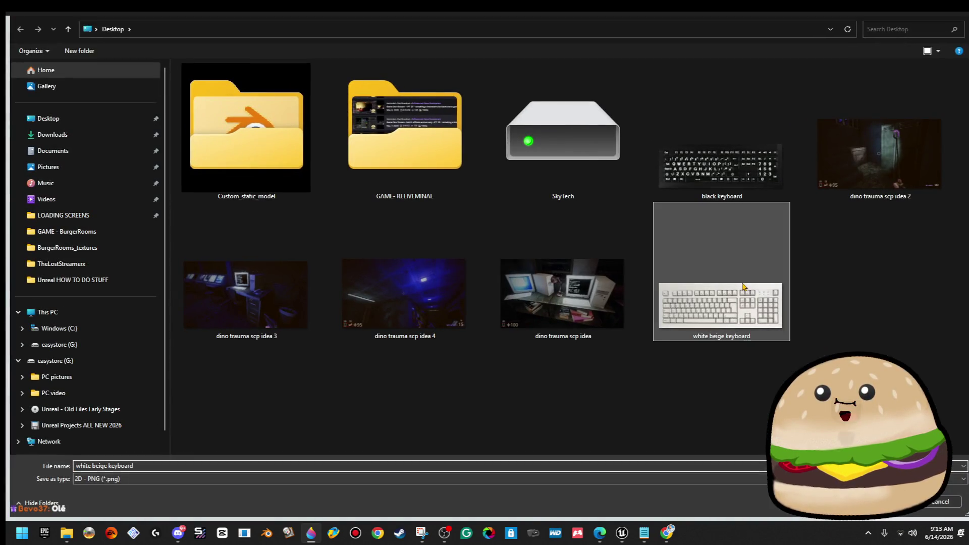
{"action": "double_click", "coordinate": [133, 464]}
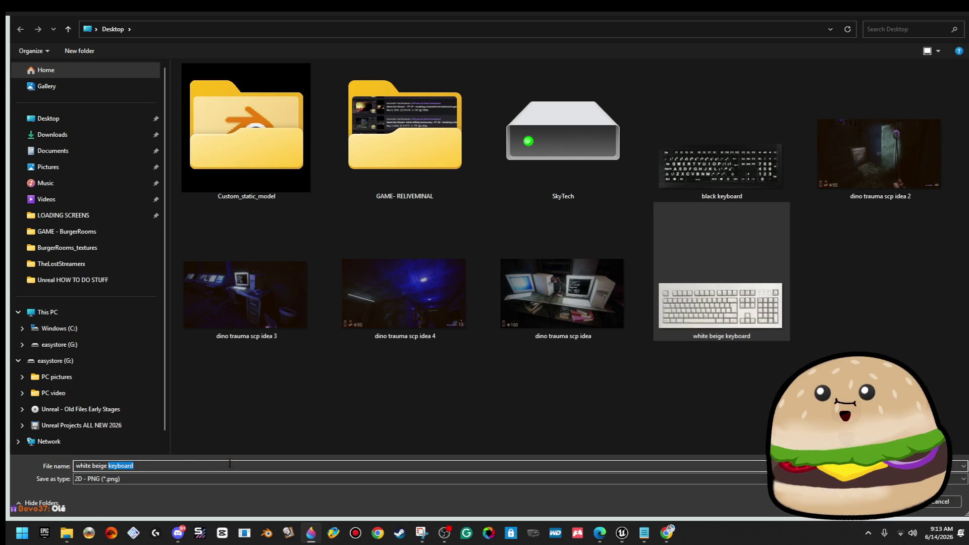
{"action": "type", "text": "pc front t"}
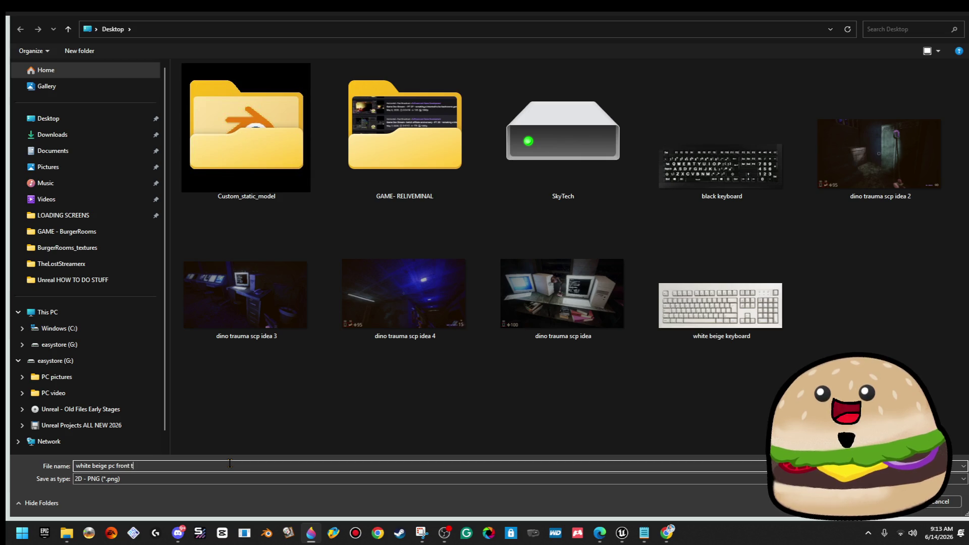
{"action": "key", "text": "Return"}
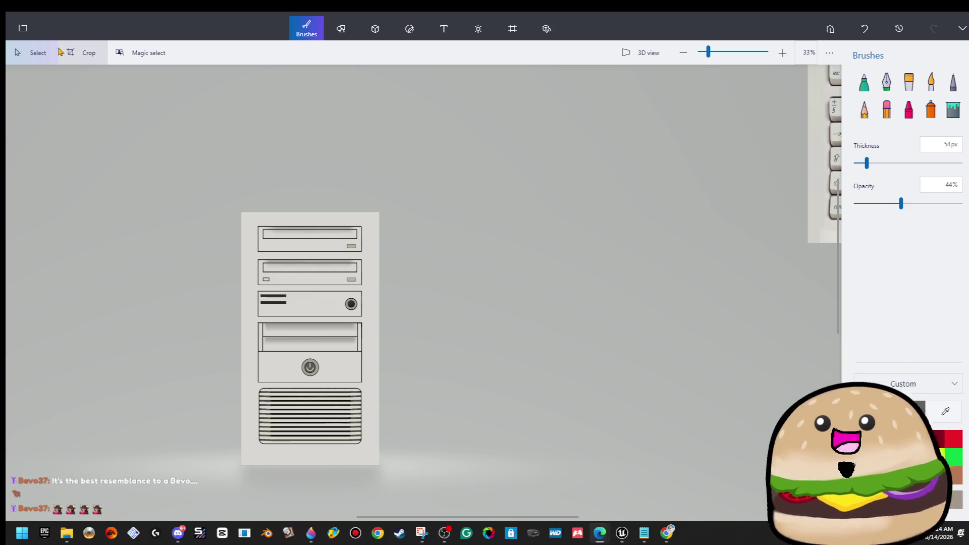
Step: Restore the YouTube mariachi playlist browser window from the taskbar over Paint 3D
{"action": "left_click", "coordinate": [403, 76]}
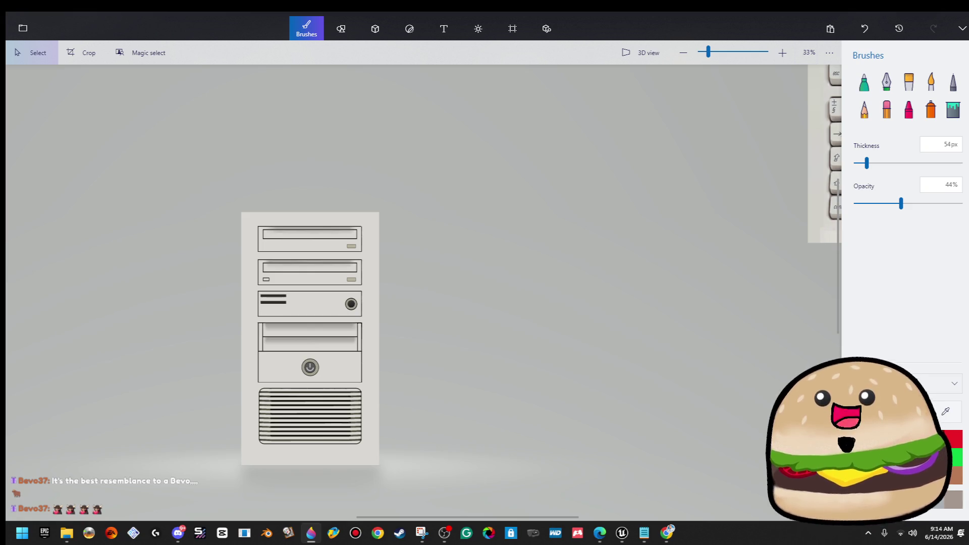
{"action": "left_click", "coordinate": [667, 534]}
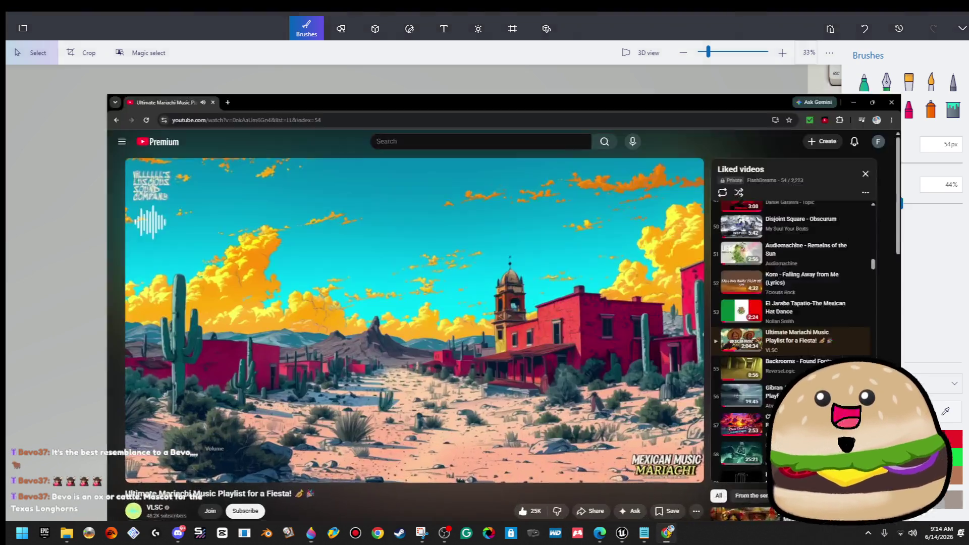
Step: Restart the mariachi video from its opening and minimize the browser back to Paint 3D
{"action": "left_click", "coordinate": [666, 533]}
{"action": "left_click", "coordinate": [667, 533]}
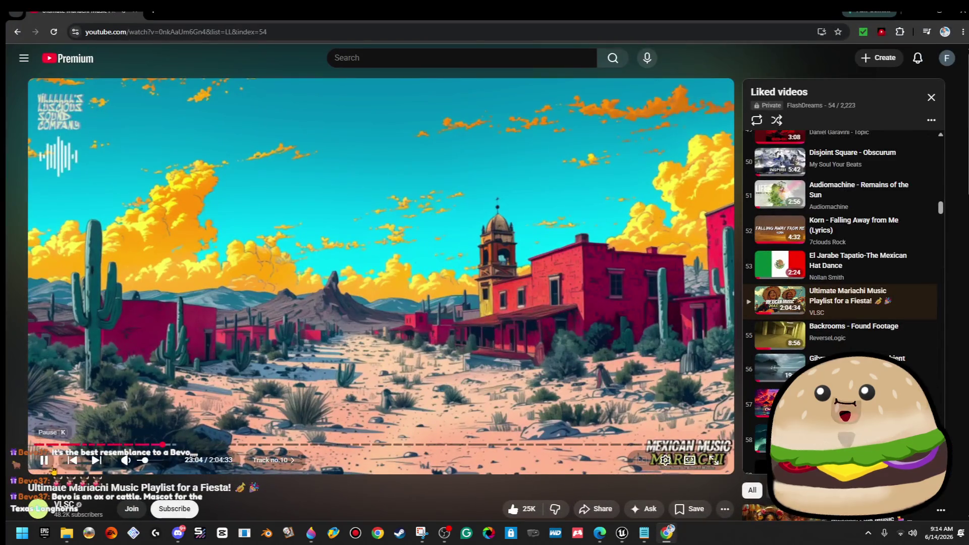
{"action": "left_click", "coordinate": [38, 445]}
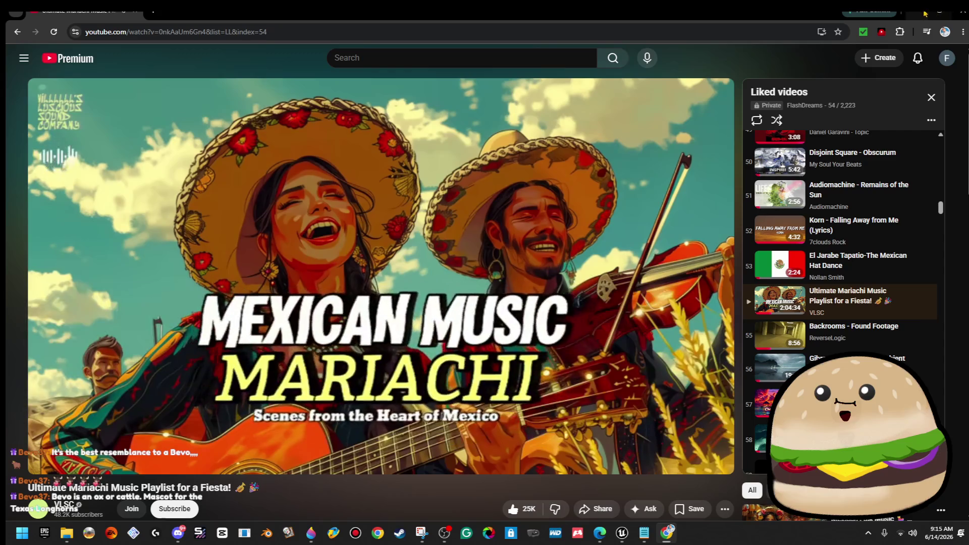
{"action": "left_click", "coordinate": [926, 14]}
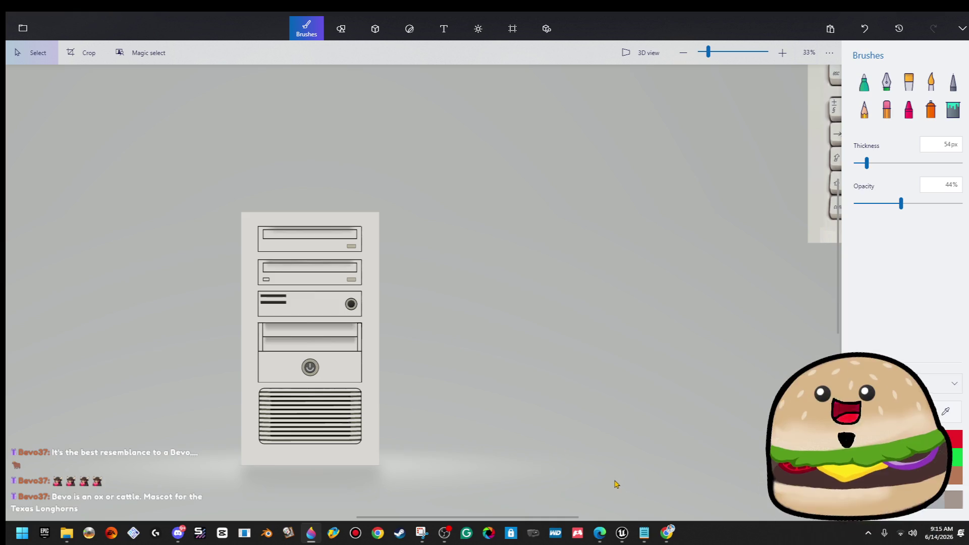
Step: Zoom the canvas out to 10% to show the tower and keyboard image together
{"action": "scroll", "coordinate": [644, 353], "scroll_direction": "down", "scroll_amount": 5}
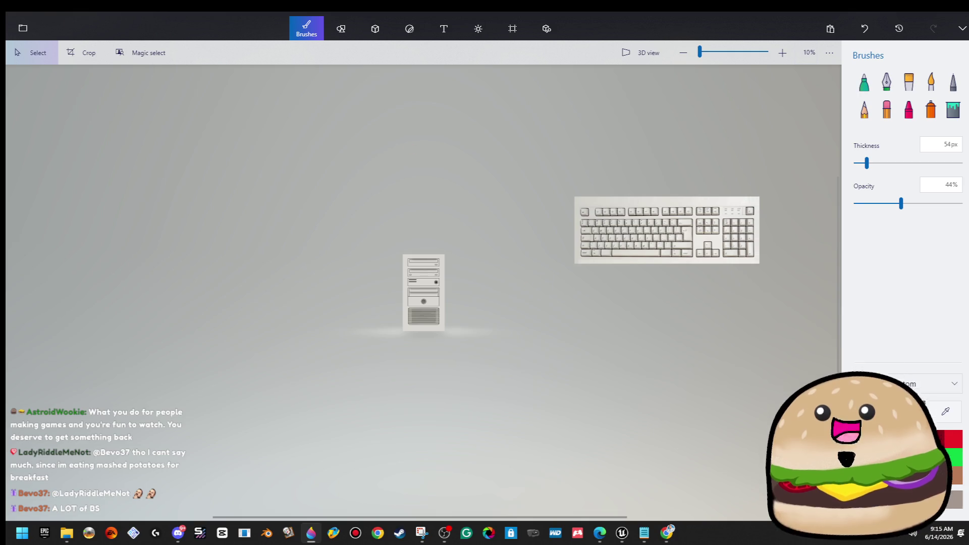
Step: Open the Paint 3D menu to view recent and saved projects
{"action": "left_click", "coordinate": [23, 28]}
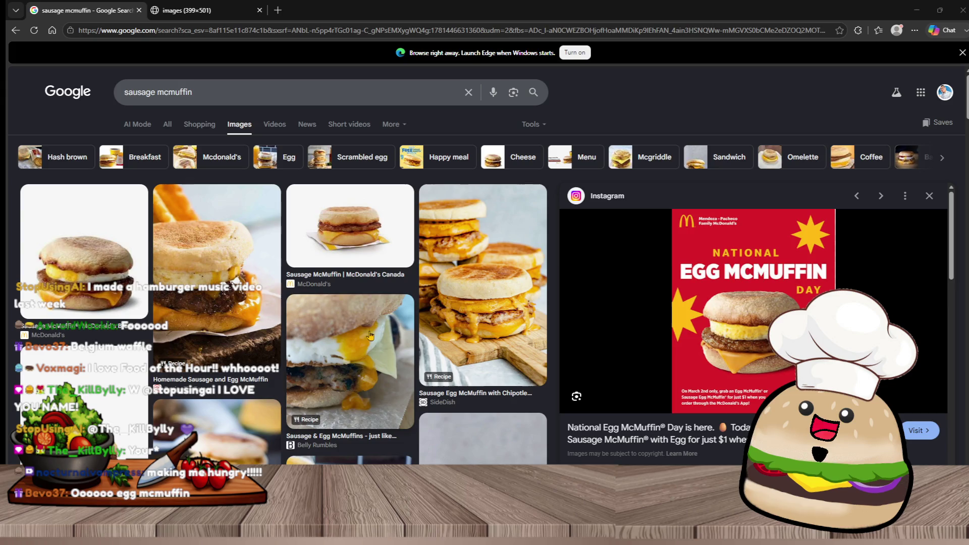
Step: Open McDonald's Sausage McMuffin photo in its own tab, look it over, then close the image tabs
{"action": "left_click", "coordinate": [470, 293]}
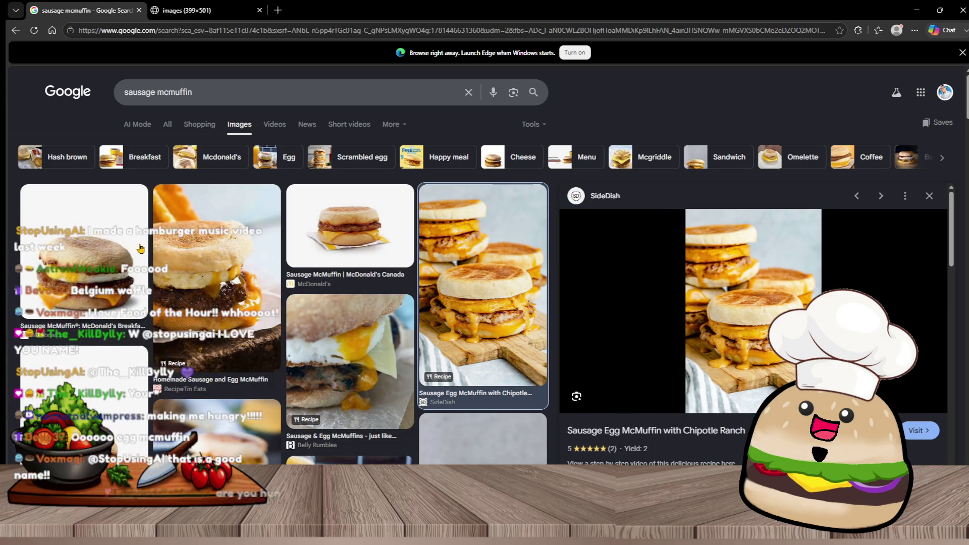
{"action": "left_click", "coordinate": [87, 249]}
{"action": "right_click", "coordinate": [777, 317]}
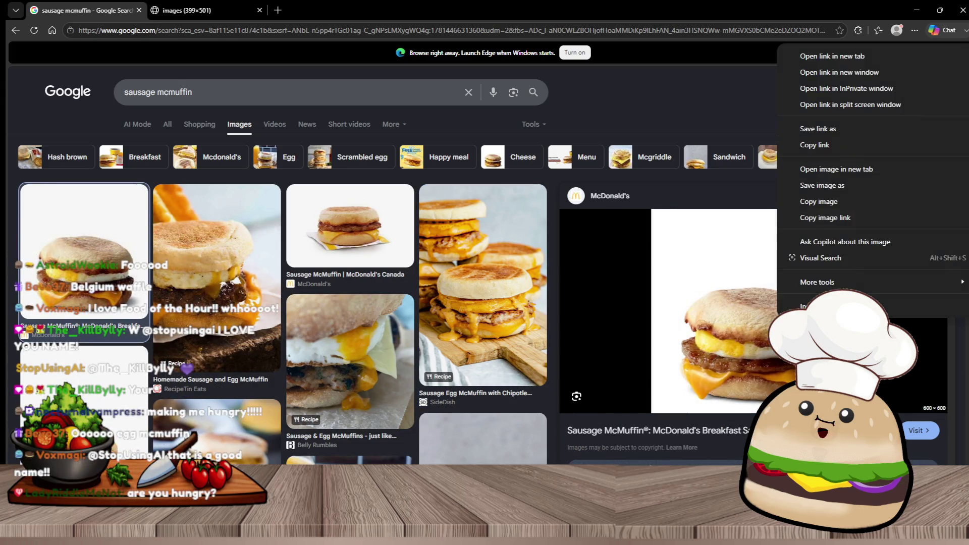
{"action": "left_click", "coordinate": [888, 172]}
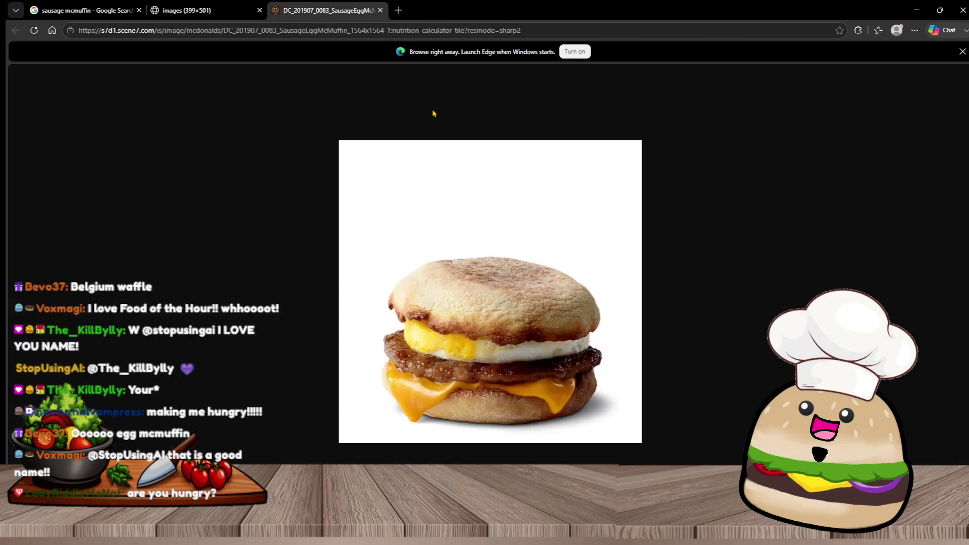
{"action": "scroll", "coordinate": [528, 370], "scroll_direction": "up", "scroll_amount": 7, "text": "ctrl"}
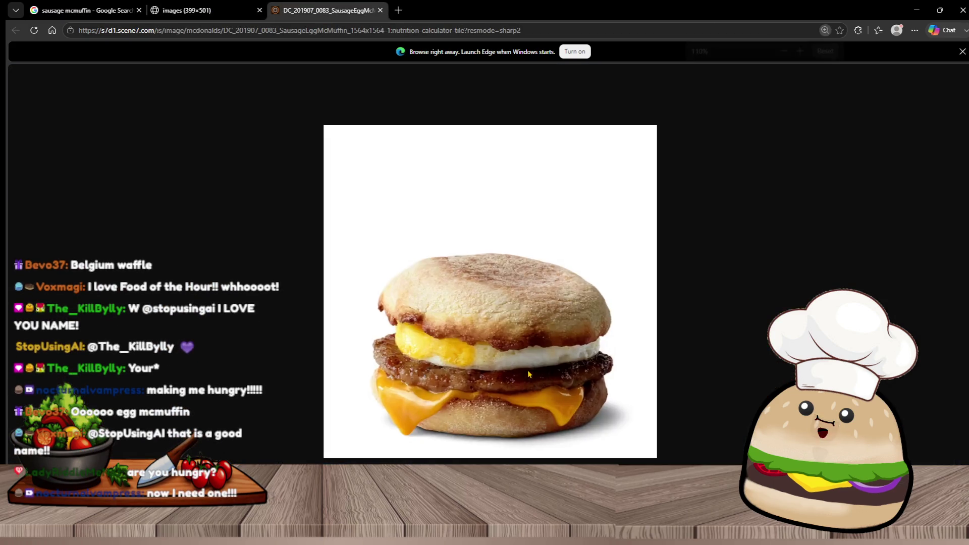
{"action": "scroll", "coordinate": [555, 405], "scroll_direction": "down", "scroll_amount": 3}
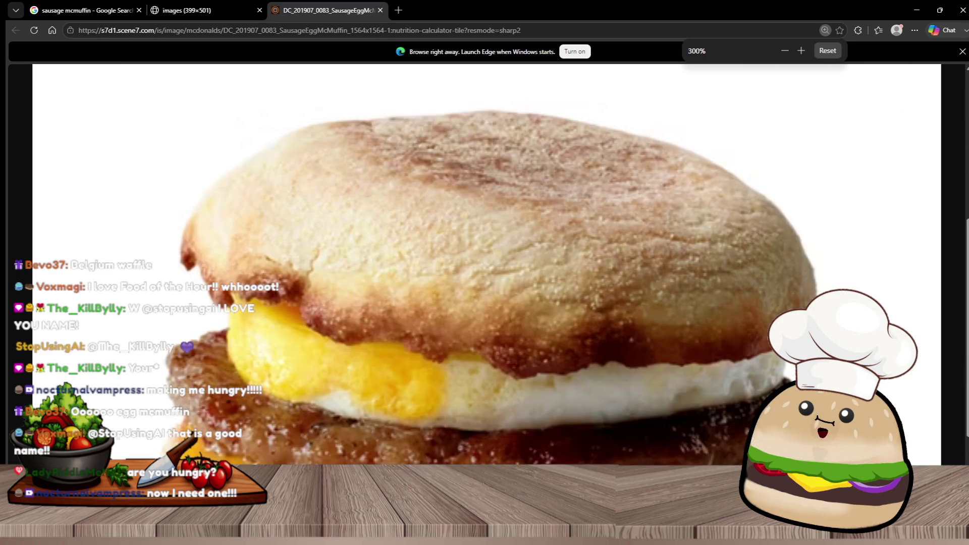
{"action": "scroll", "coordinate": [485, 252], "scroll_direction": "down", "scroll_amount": 1}
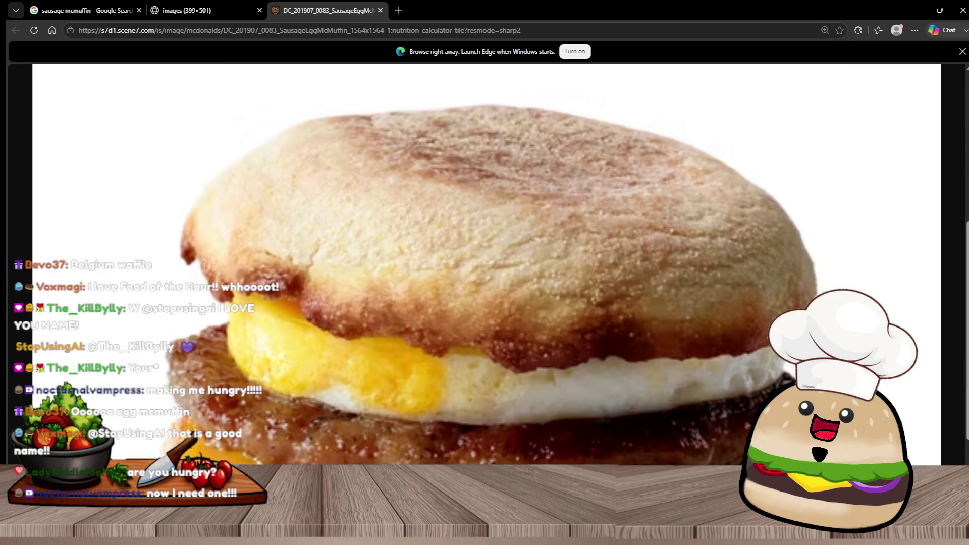
{"action": "scroll", "coordinate": [485, 253], "scroll_direction": "down", "scroll_amount": 1}
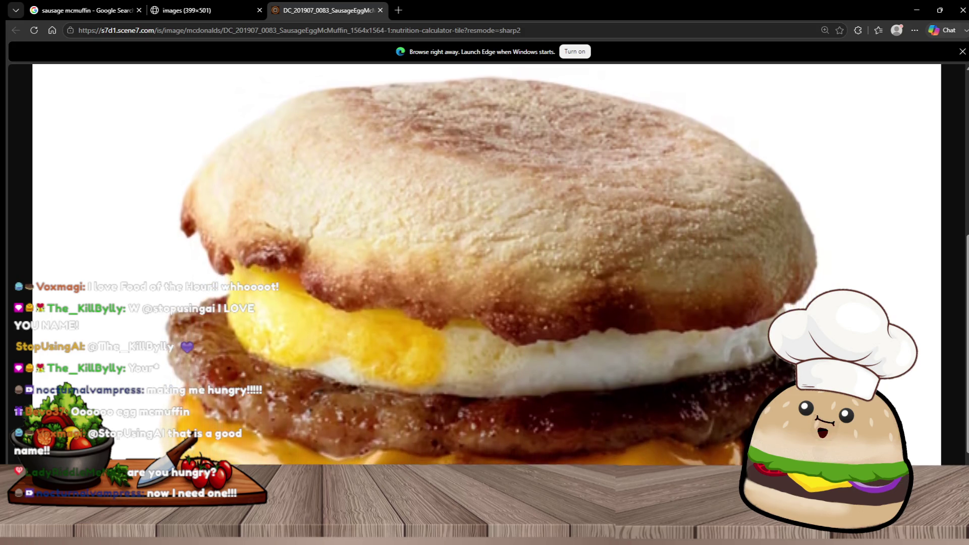
{"action": "scroll", "coordinate": [485, 252], "scroll_direction": "down", "scroll_amount": 1}
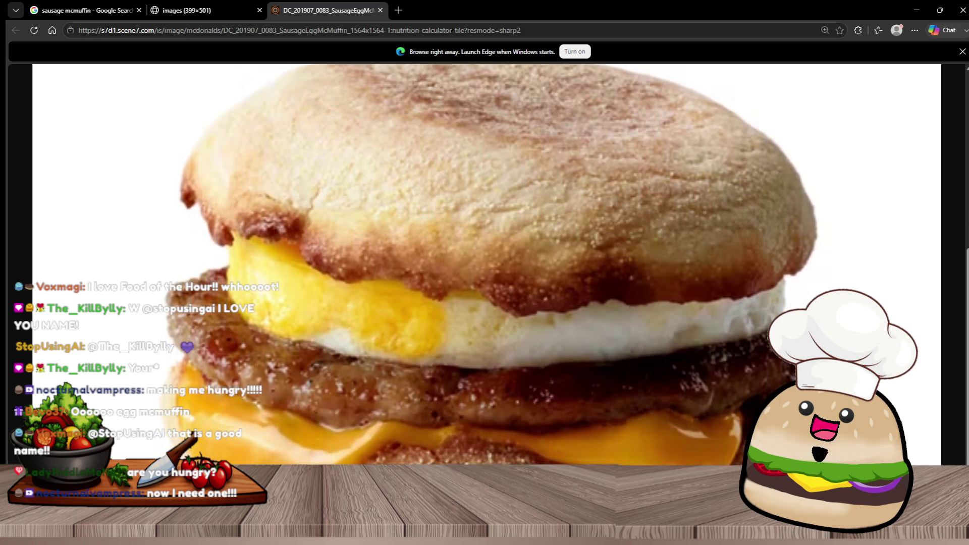
{"action": "scroll", "coordinate": [485, 253], "scroll_direction": "down", "scroll_amount": 1}
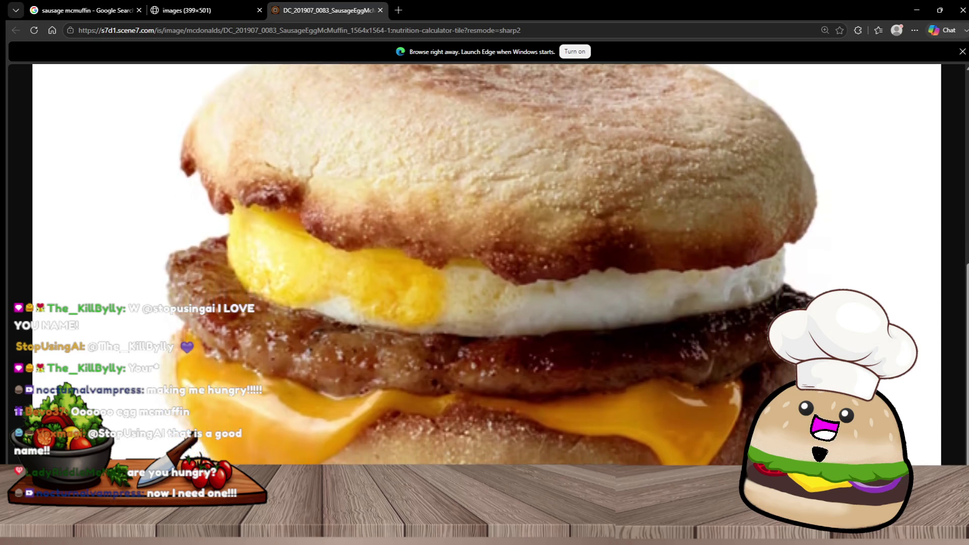
{"action": "scroll", "coordinate": [484, 253], "scroll_direction": "down", "scroll_amount": 1}
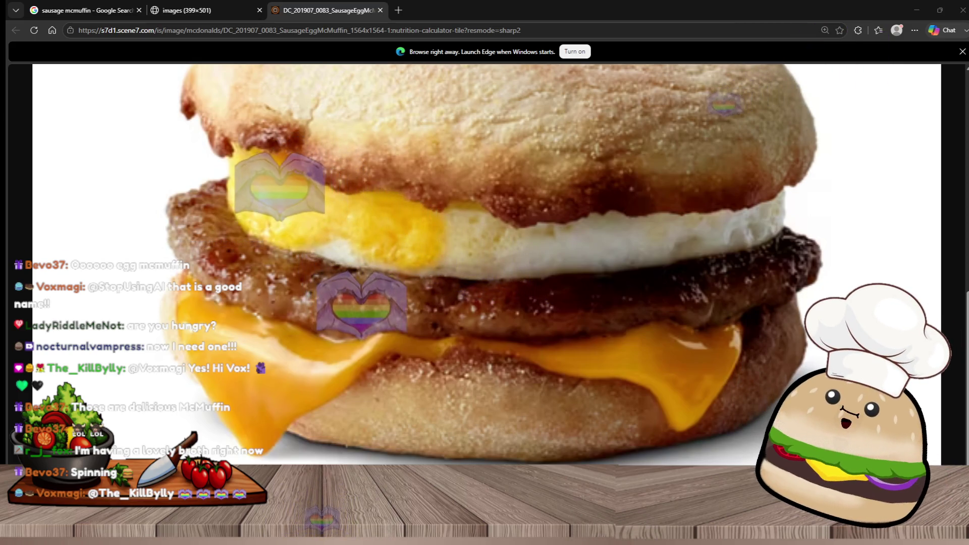
{"action": "key", "text": "ctrl+w"}
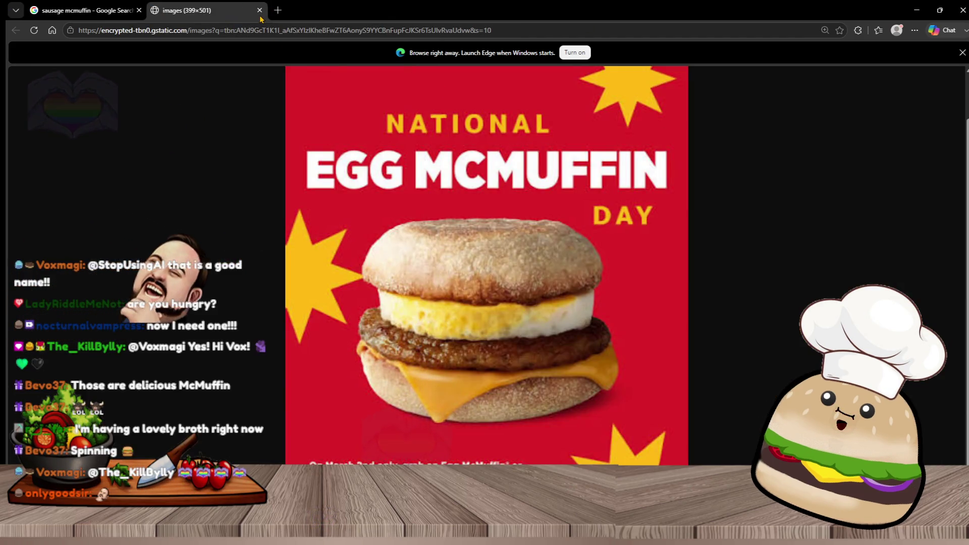
{"action": "key", "text": "ctrl+w"}
Step: Open the McDonald's McCafé breakfast meal photo in a new tab
{"action": "scroll", "coordinate": [407, 382], "scroll_direction": "down", "scroll_amount": 4}
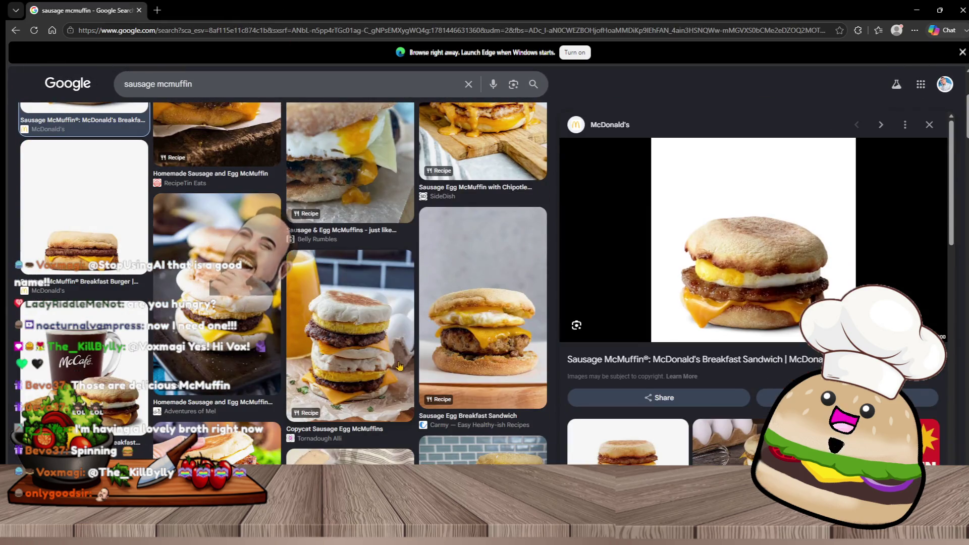
{"action": "left_click", "coordinate": [223, 298]}
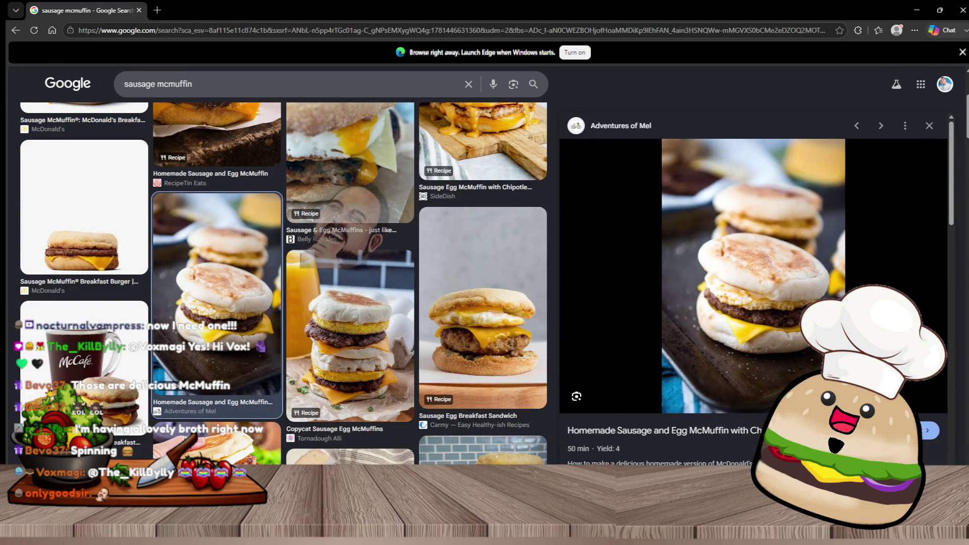
{"action": "left_click", "coordinate": [48, 392]}
{"action": "right_click", "coordinate": [772, 295]}
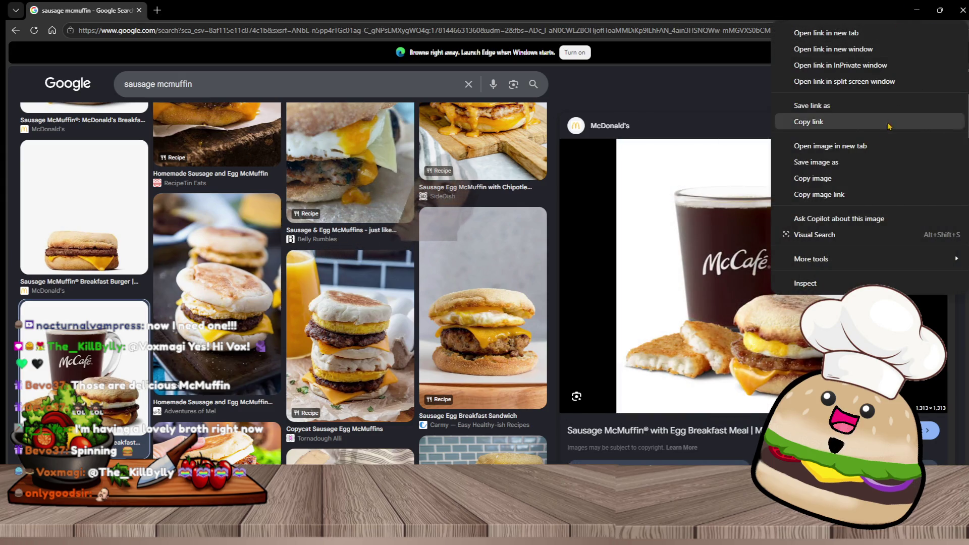
{"action": "left_click", "coordinate": [870, 148]}
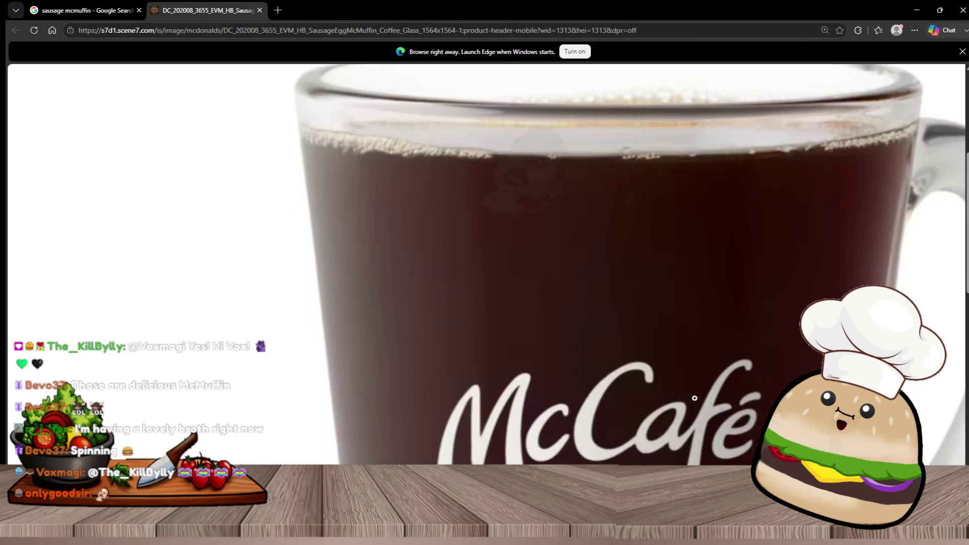
Step: Dismiss Edge's startup banner and view the McCafé meal photo at full size
{"action": "scroll", "coordinate": [930, 298], "scroll_direction": "up", "scroll_amount": 2}
{"action": "scroll", "coordinate": [931, 298], "scroll_direction": "right", "scroll_amount": 2}
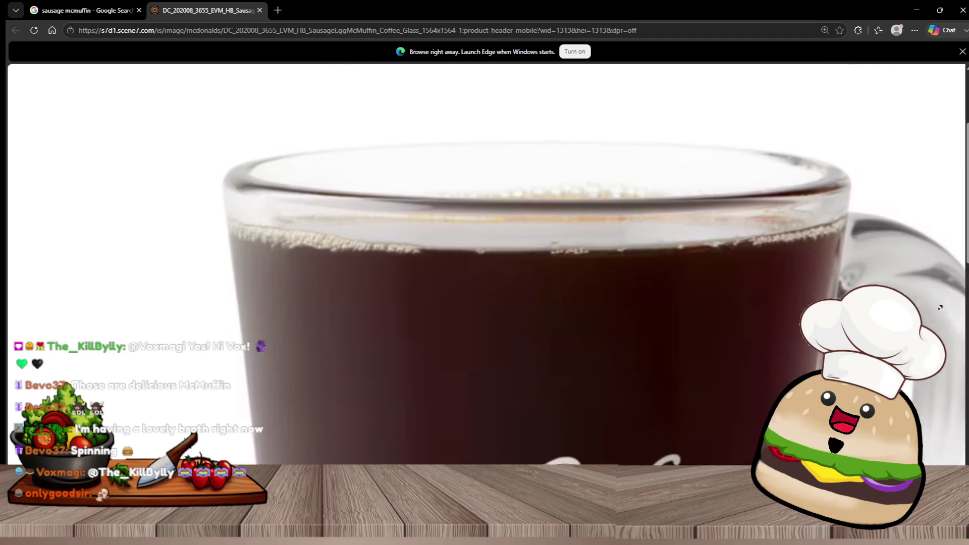
{"action": "scroll", "coordinate": [933, 321], "scroll_direction": "down", "scroll_amount": 1}
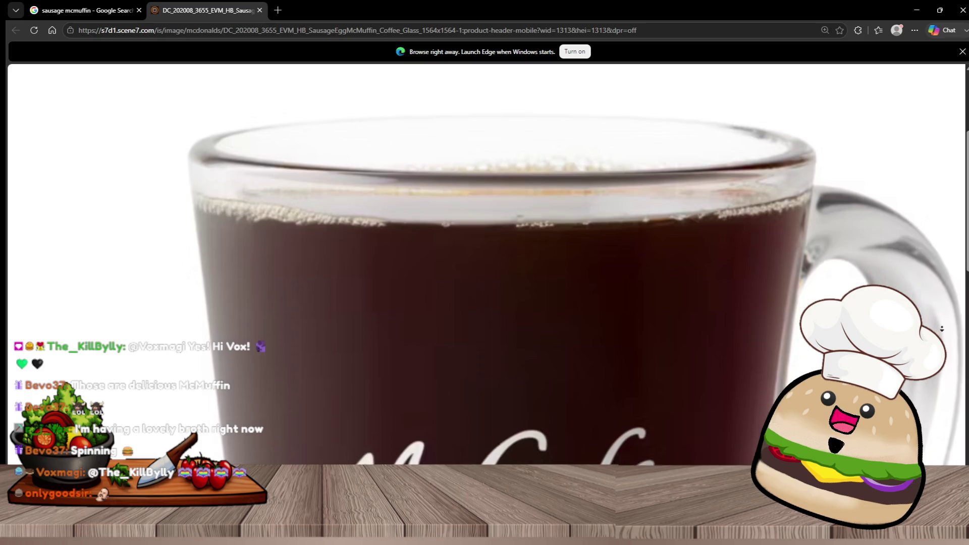
{"action": "scroll", "coordinate": [938, 329], "scroll_direction": "down", "scroll_amount": 3}
{"action": "scroll", "coordinate": [485, 265], "scroll_direction": "down", "scroll_amount": 4}
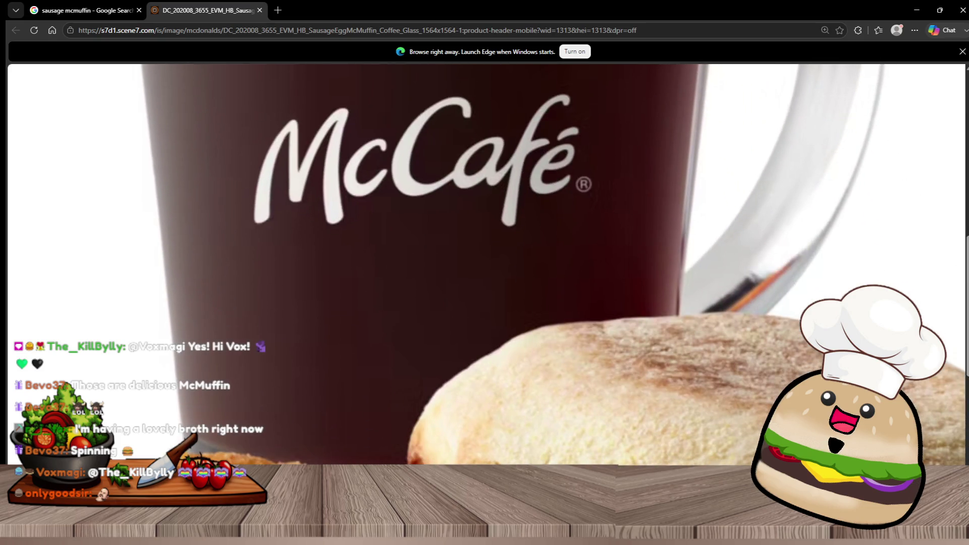
{"action": "scroll", "coordinate": [484, 265], "scroll_direction": "down", "scroll_amount": 2}
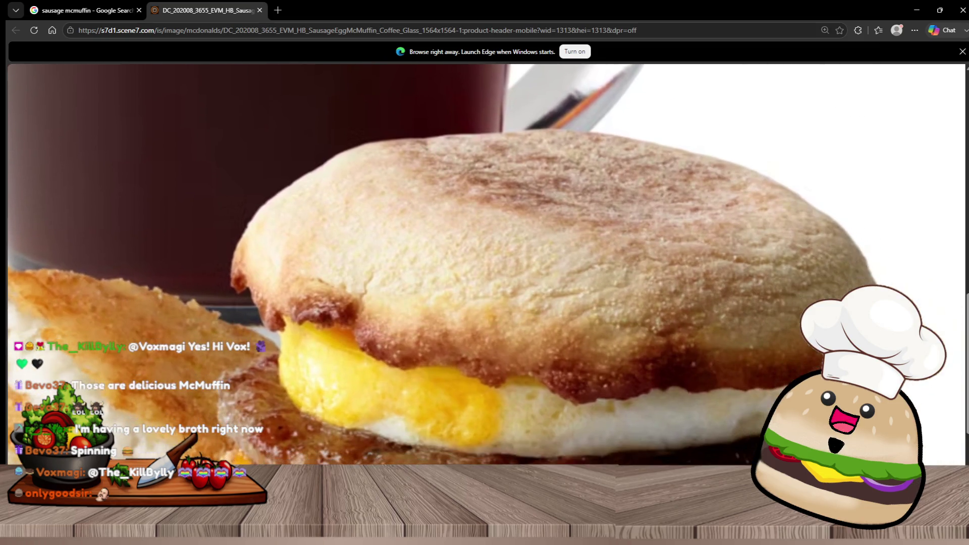
{"action": "scroll", "coordinate": [484, 265], "scroll_direction": "down", "scroll_amount": 1}
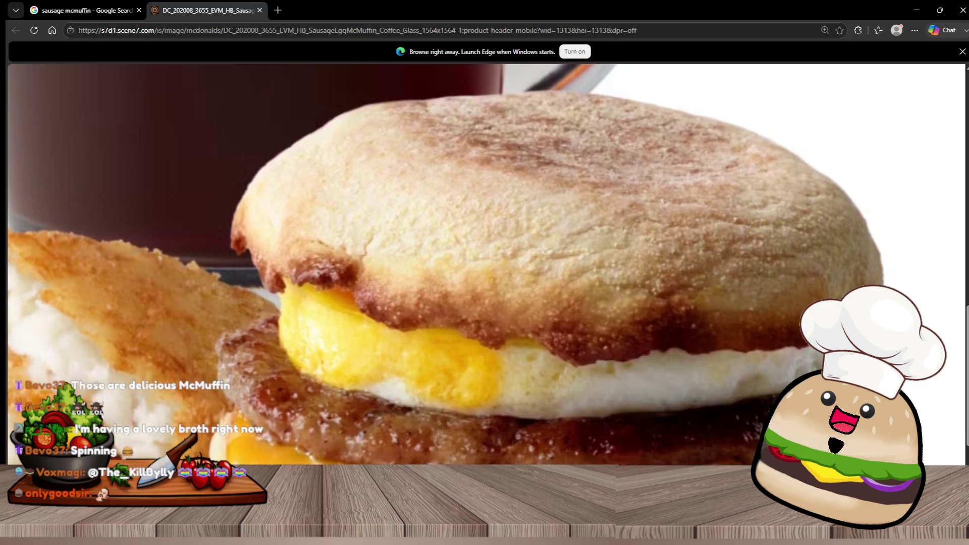
{"action": "scroll", "coordinate": [506, 397], "scroll_direction": "left", "scroll_amount": 7}
{"action": "scroll", "coordinate": [539, 457], "scroll_direction": "down", "scroll_amount": 3}
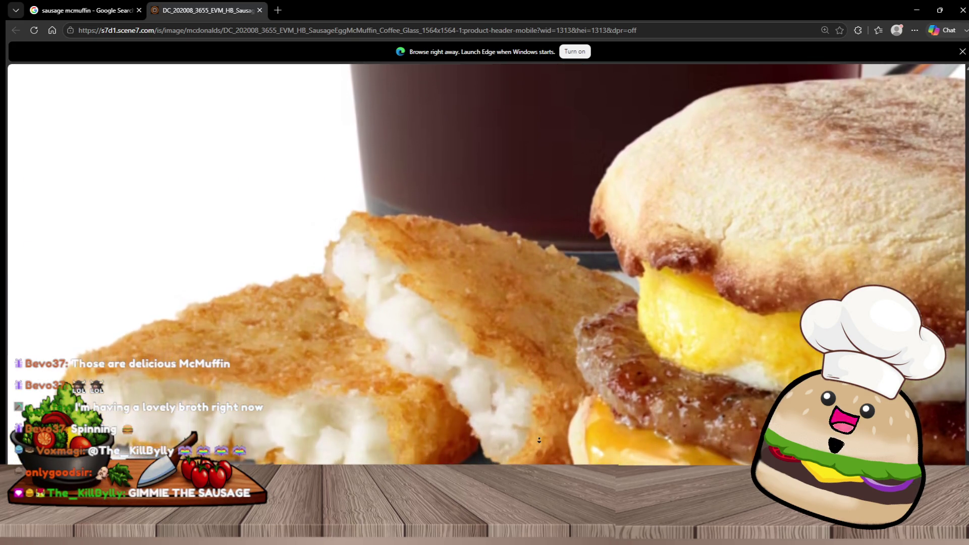
{"action": "scroll", "coordinate": [539, 458], "scroll_direction": "down", "scroll_amount": 2}
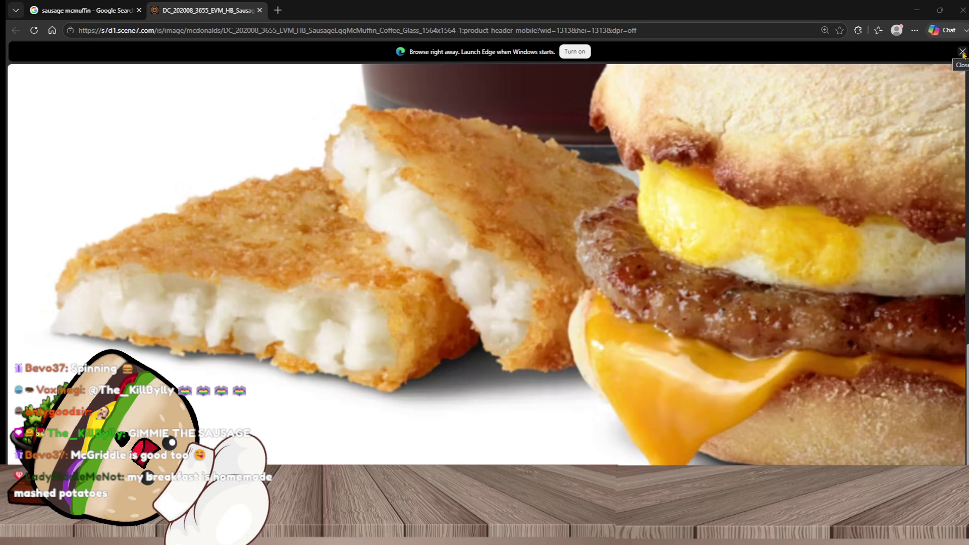
{"action": "left_click", "coordinate": [961, 54]}
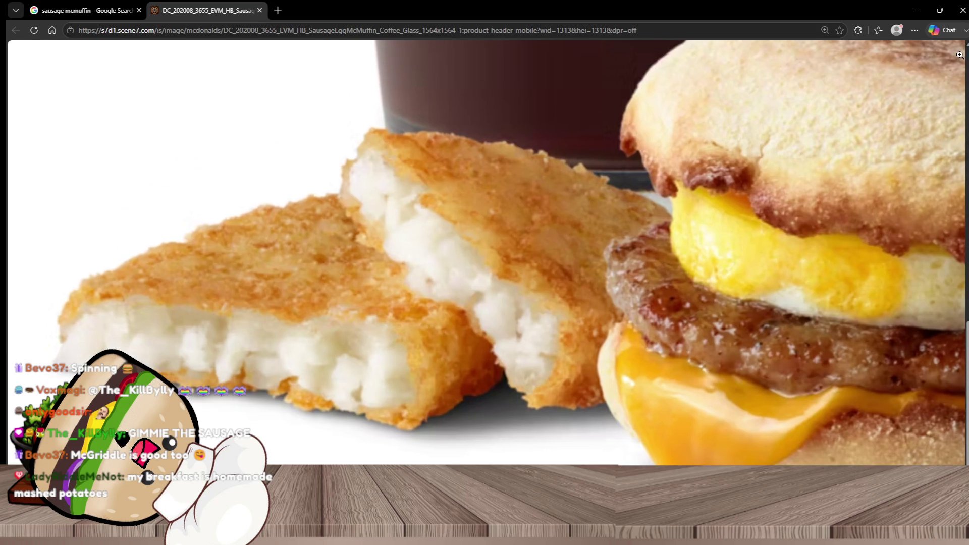
{"action": "left_click", "coordinate": [319, 120]}
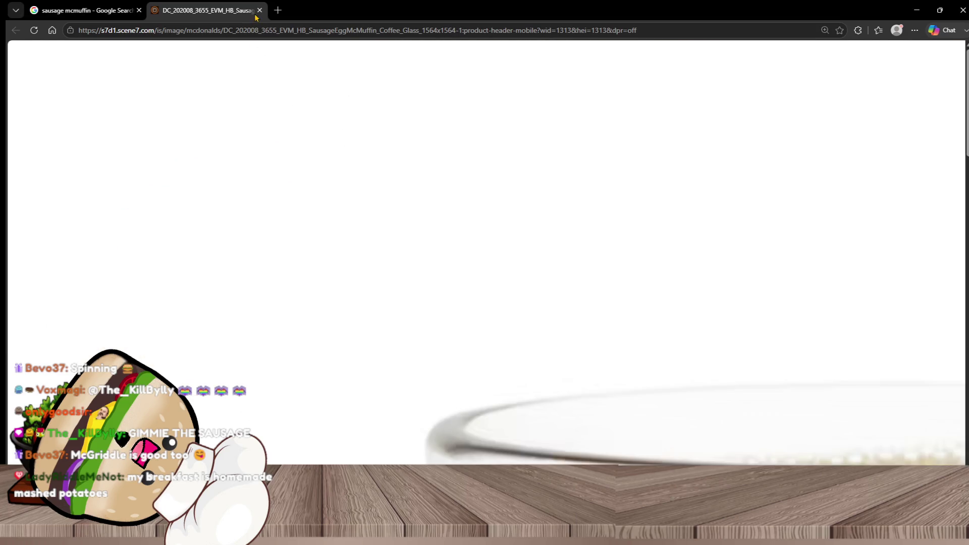
Step: Close the meal photo tab and open the Love Bakes Good Cakes Sausage Egg and Cheese McMuffins page
{"action": "left_click", "coordinate": [259, 10]}
{"action": "scroll", "coordinate": [505, 327], "scroll_direction": "down", "scroll_amount": 2}
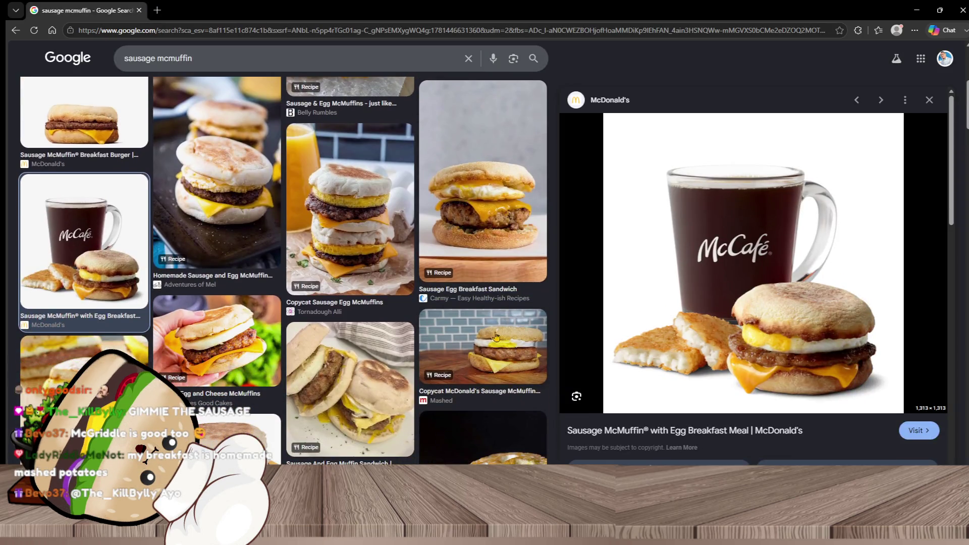
{"action": "left_click", "coordinate": [252, 349]}
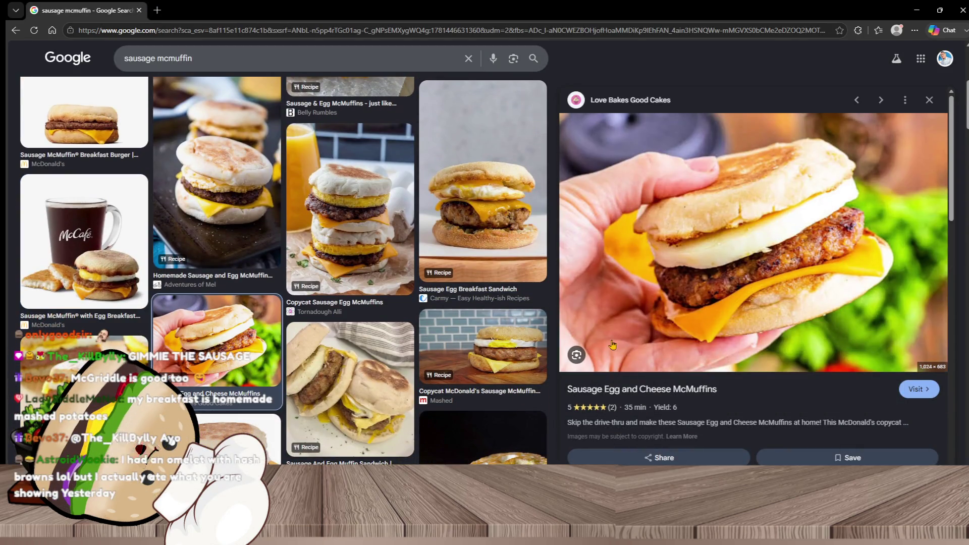
{"action": "left_click", "coordinate": [806, 243]}
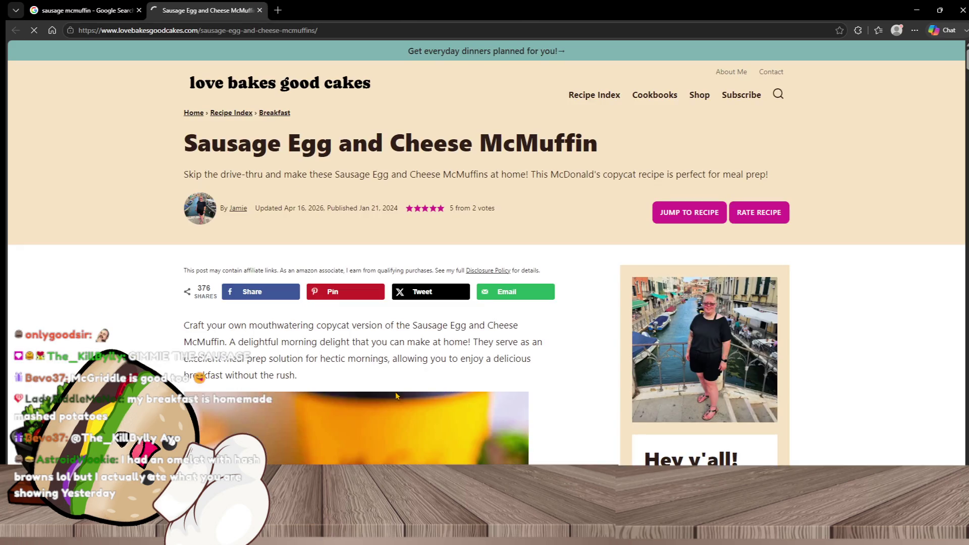
Step: Scroll through the recipe page and bring up the context menu on the McMuffin photo
{"action": "scroll", "coordinate": [424, 362], "scroll_direction": "down", "scroll_amount": 5}
{"action": "scroll", "coordinate": [424, 361], "scroll_direction": "down", "scroll_amount": 15}
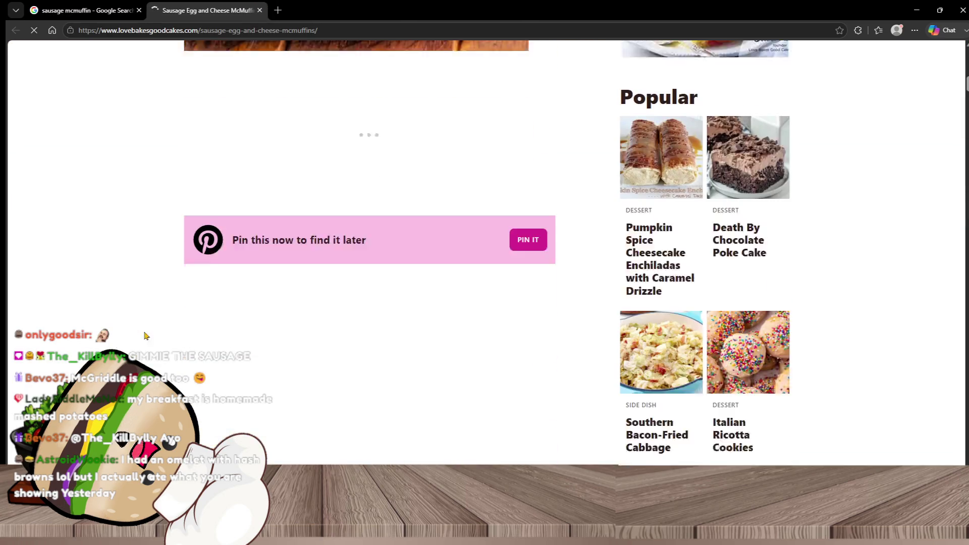
{"action": "scroll", "coordinate": [162, 337], "scroll_direction": "down", "scroll_amount": 14}
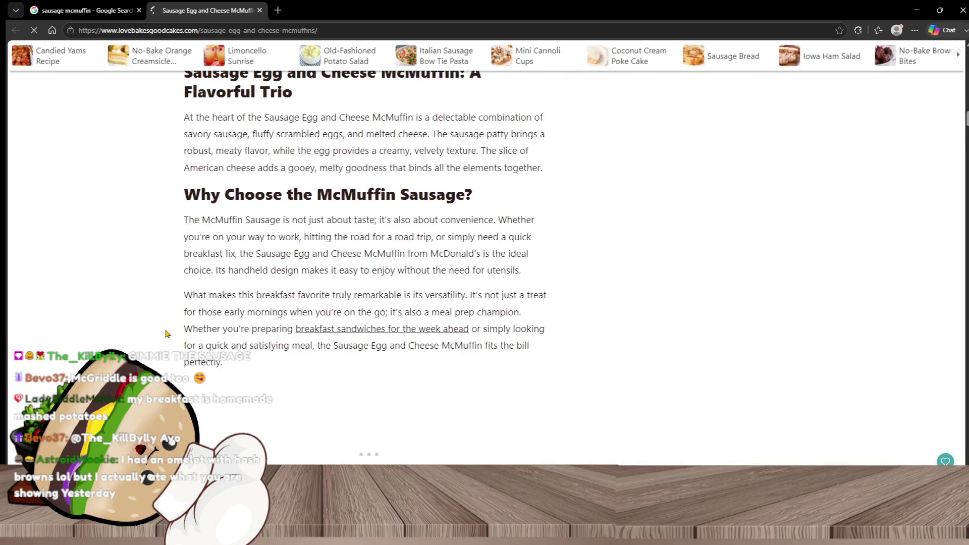
{"action": "scroll", "coordinate": [173, 330], "scroll_direction": "up", "scroll_amount": 10}
{"action": "scroll", "coordinate": [172, 330], "scroll_direction": "up", "scroll_amount": 10}
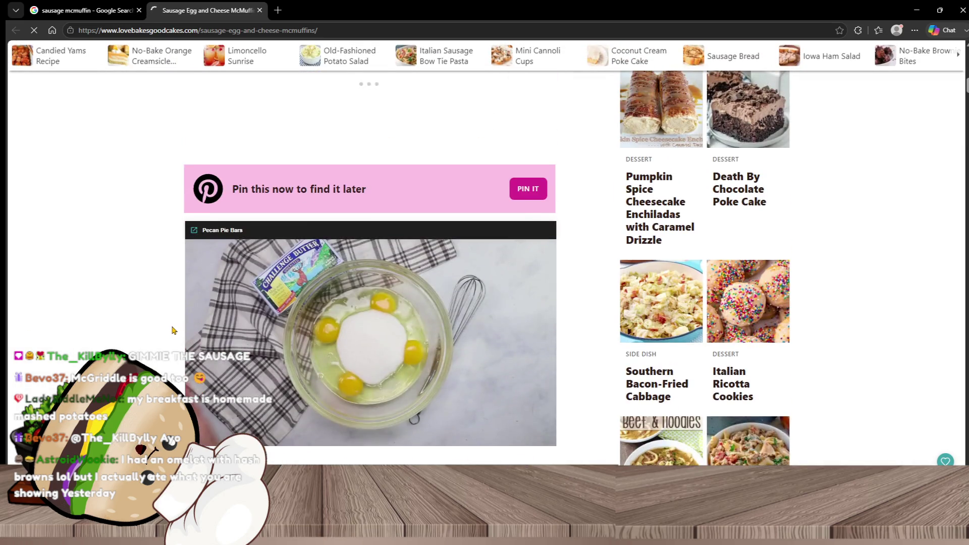
{"action": "scroll", "coordinate": [409, 295], "scroll_direction": "down", "scroll_amount": 1}
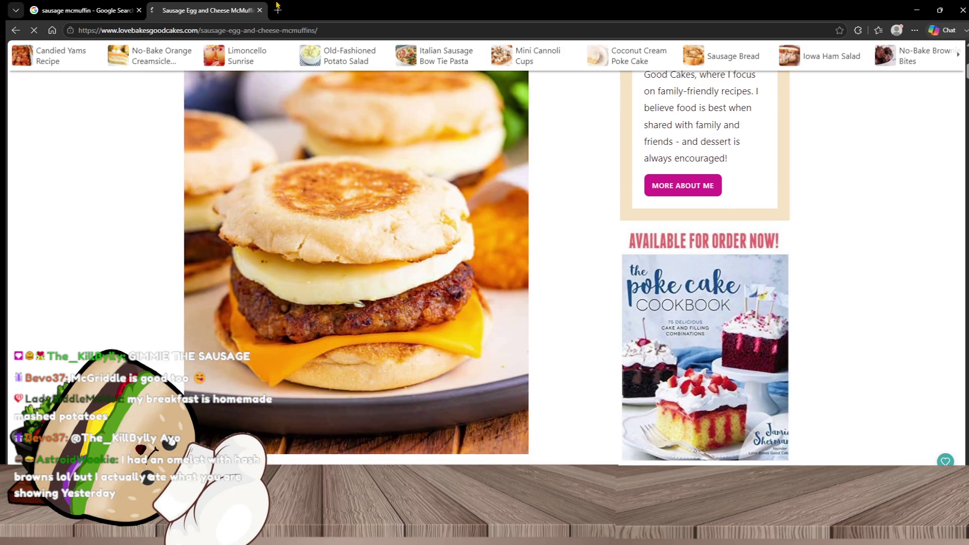
{"action": "scroll", "coordinate": [274, 233], "scroll_direction": "down", "scroll_amount": 10}
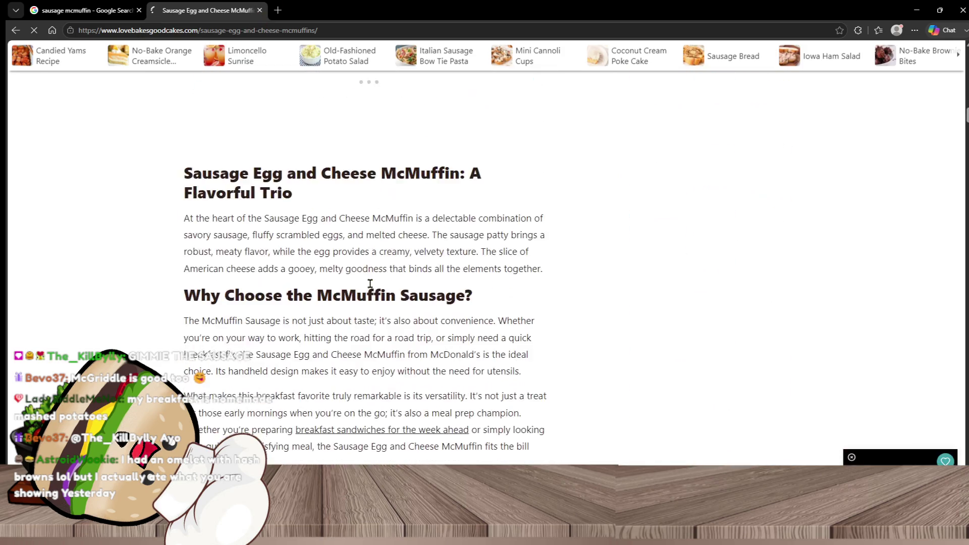
{"action": "scroll", "coordinate": [417, 305], "scroll_direction": "down", "scroll_amount": 10}
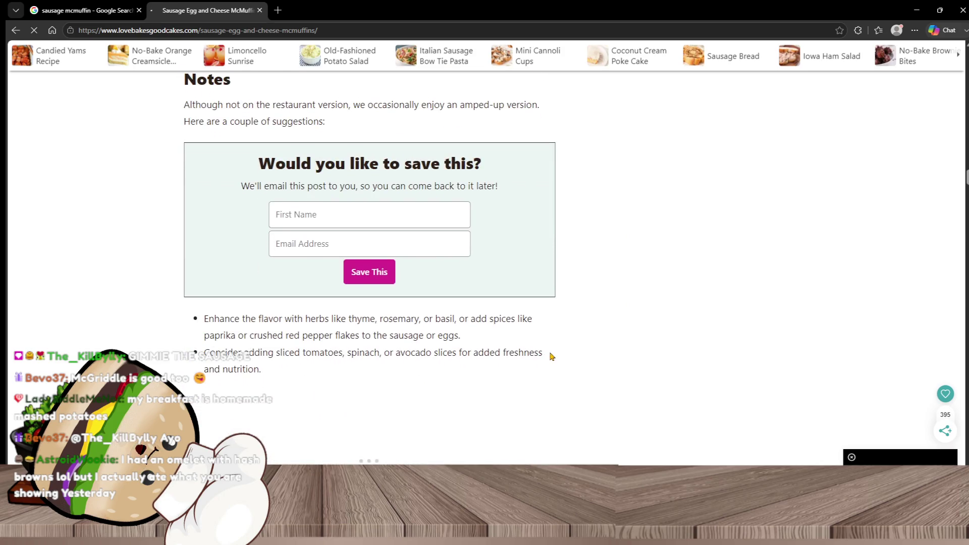
{"action": "right_click", "coordinate": [447, 255]}
{"action": "left_click", "coordinate": [537, 265]}
{"action": "left_click", "coordinate": [338, 5]}
{"action": "left_click", "coordinate": [553, 329]}
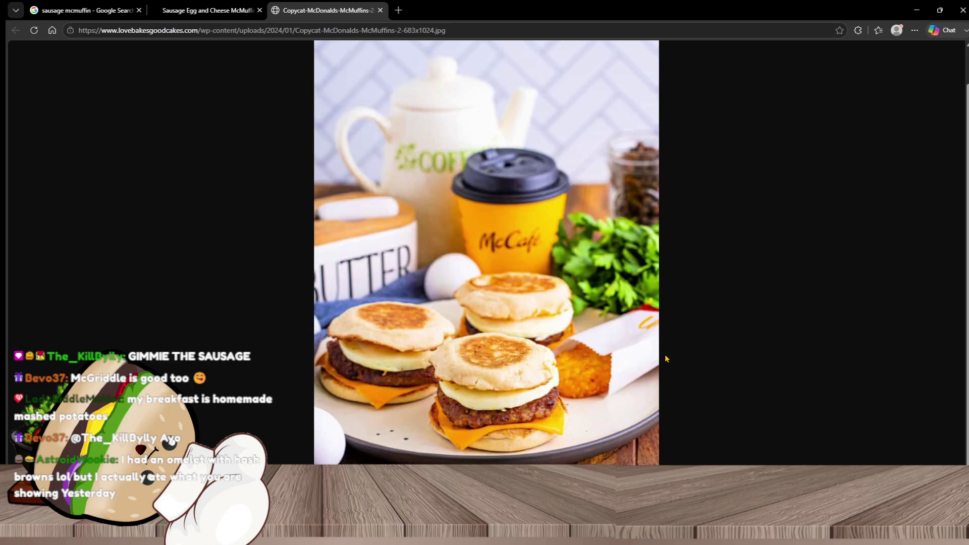
{"action": "scroll", "coordinate": [665, 358], "scroll_direction": "up", "scroll_amount": 7, "text": "ctrl"}
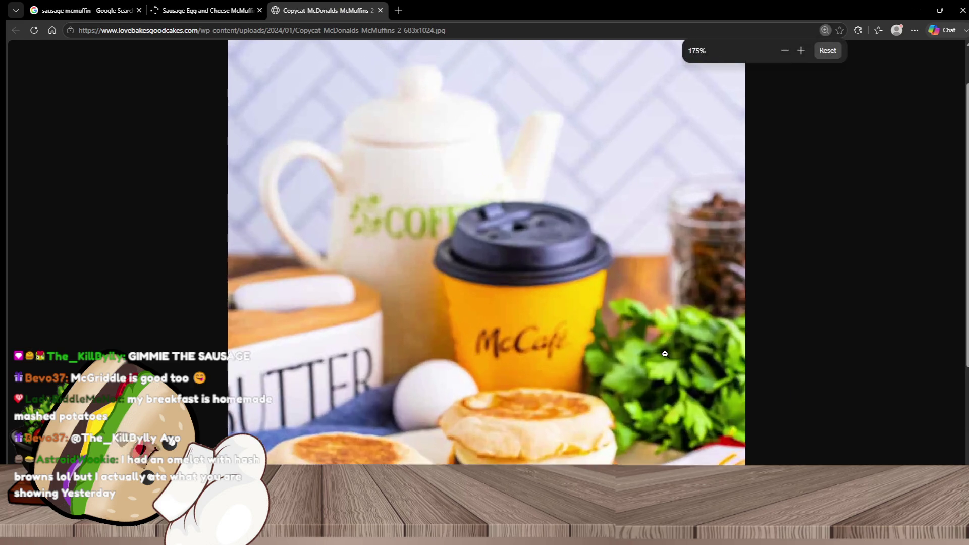
{"action": "scroll", "coordinate": [671, 359], "scroll_direction": "down", "scroll_amount": 10}
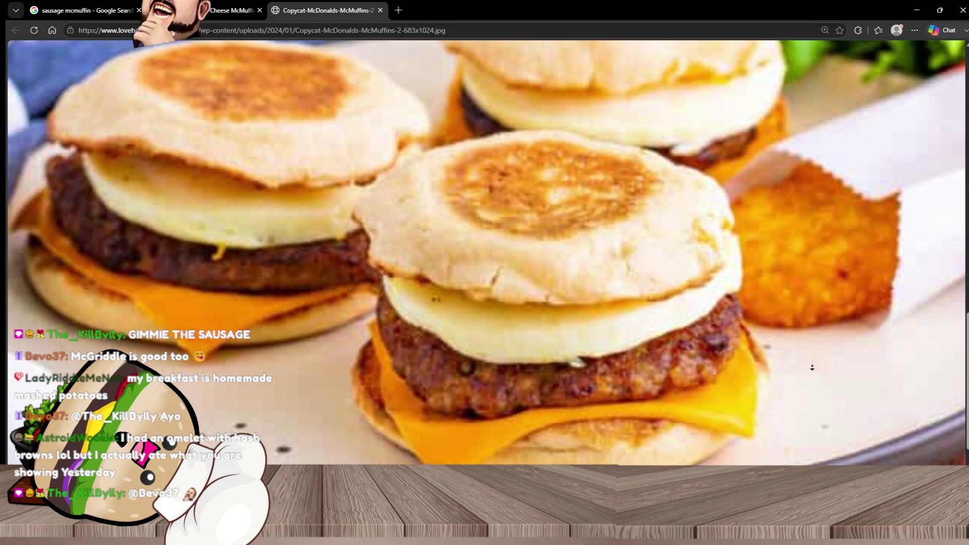
{"action": "middle_click", "coordinate": [813, 366]}
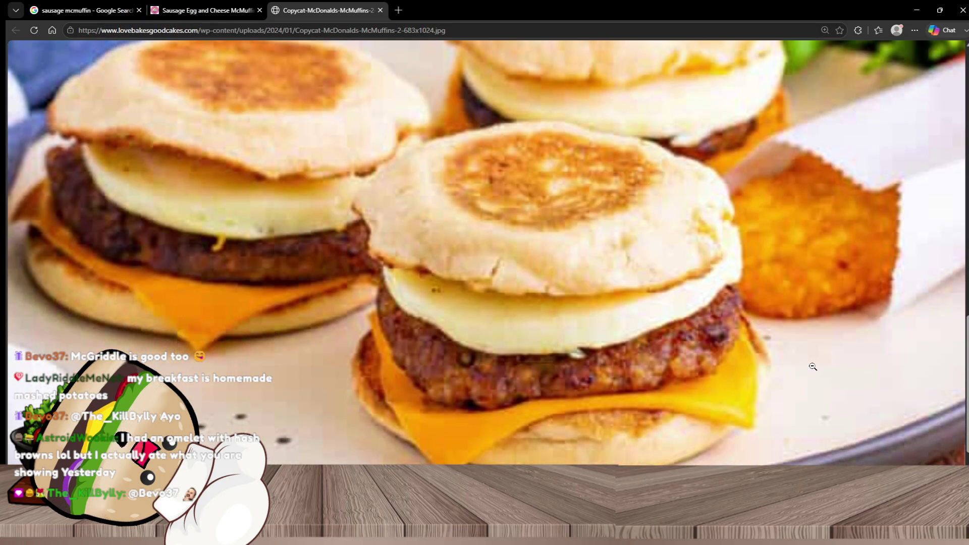
{"action": "scroll", "coordinate": [813, 367], "scroll_direction": "down", "scroll_amount": 3, "text": "ctrl"}
{"action": "scroll", "coordinate": [762, 370], "scroll_direction": "up", "scroll_amount": 2}
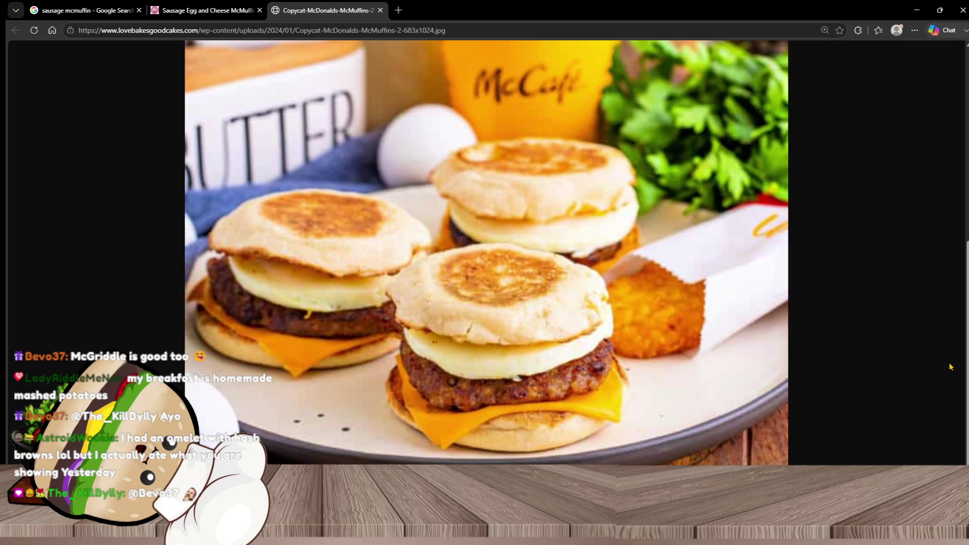
{"action": "left_click", "coordinate": [710, 317]}
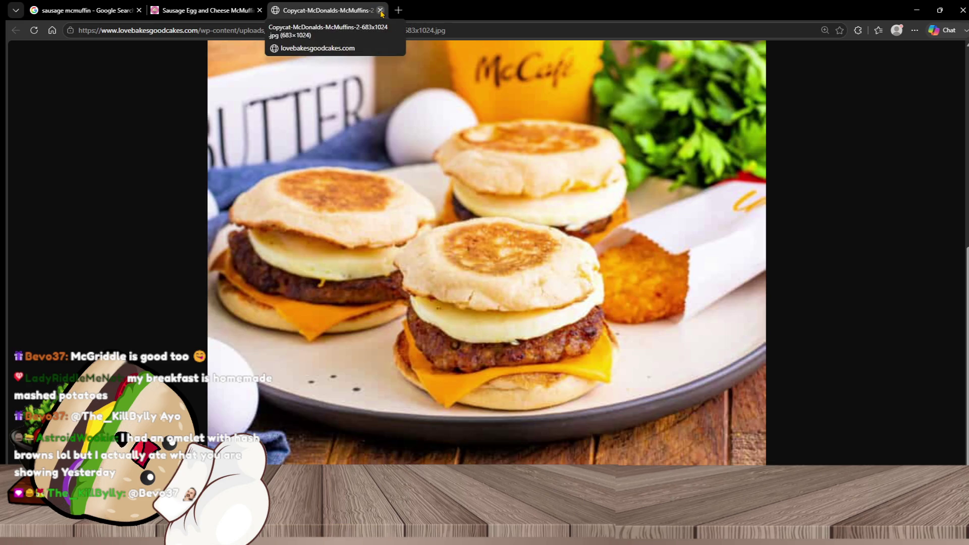
{"action": "left_click", "coordinate": [381, 10]}
{"action": "scroll", "coordinate": [652, 303], "scroll_direction": "up", "scroll_amount": 5}
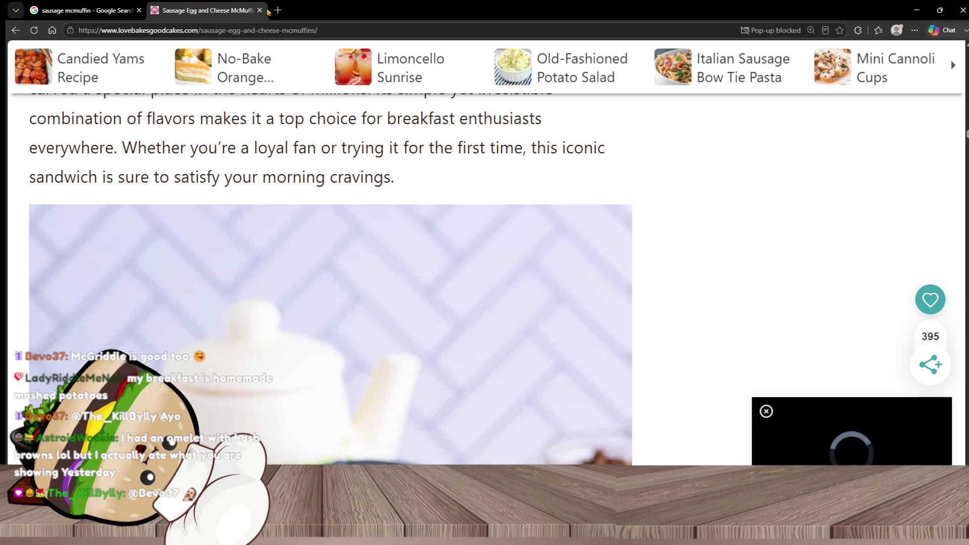
Step: Close the recipe tab, search images for 'hasbrowns and omelete', and preview the Greek Style Hashbrown Omelet
{"action": "left_click", "coordinate": [259, 11]}
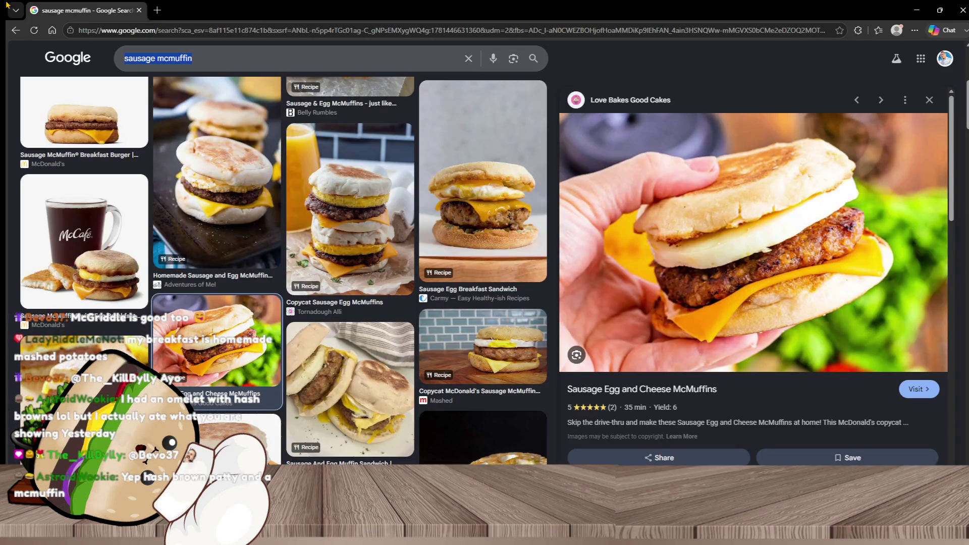
{"action": "type", "text": "has"}
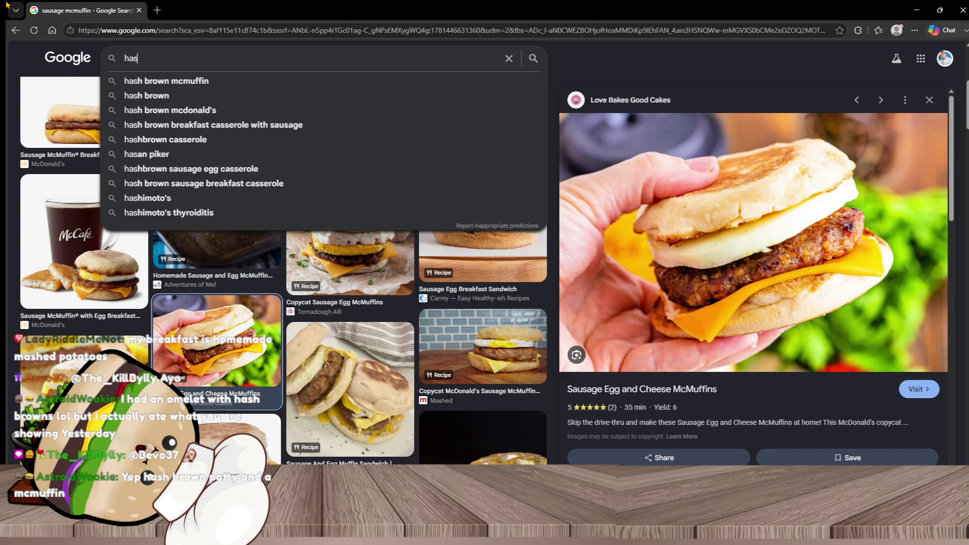
{"action": "type", "text": "browns and"}
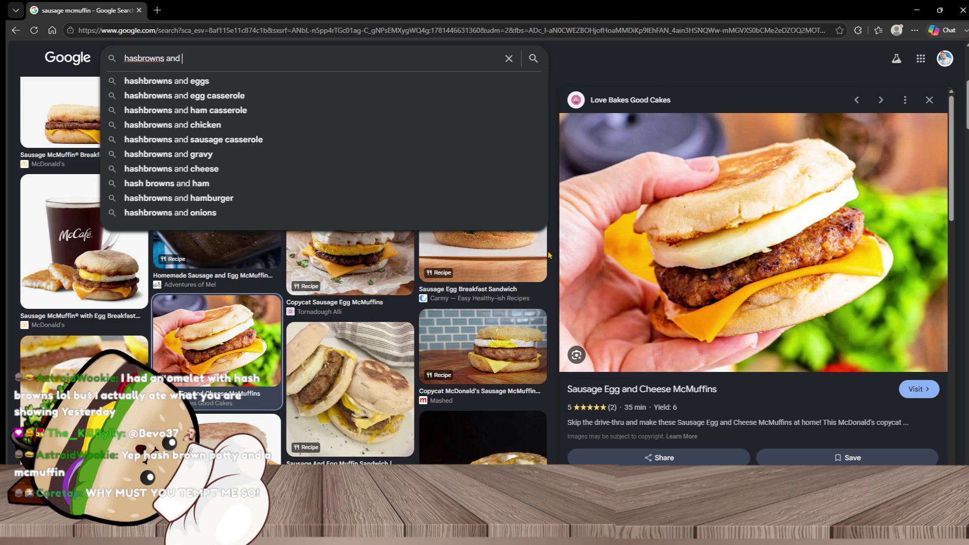
{"action": "type", "text": "omelet"}
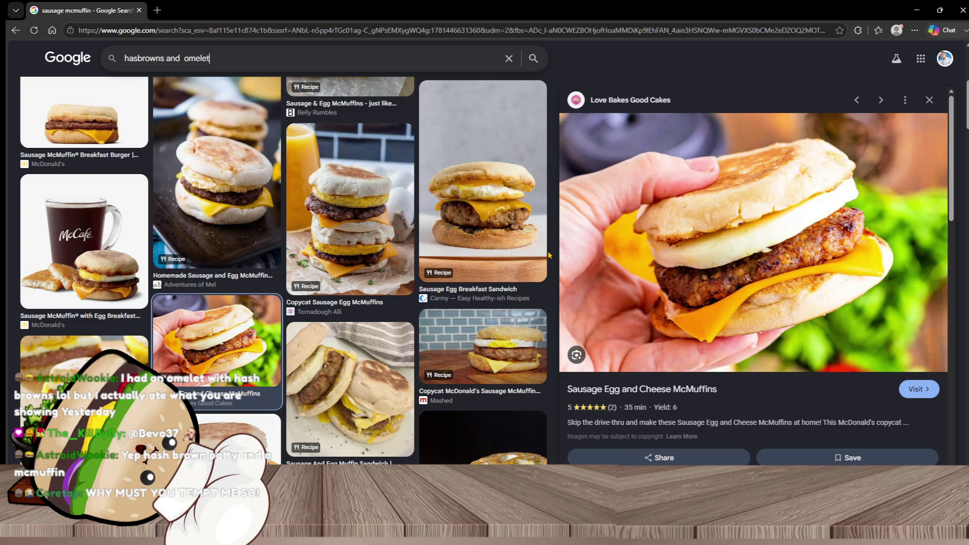
{"action": "type", "text": "e"}
{"action": "key", "text": "Return"}
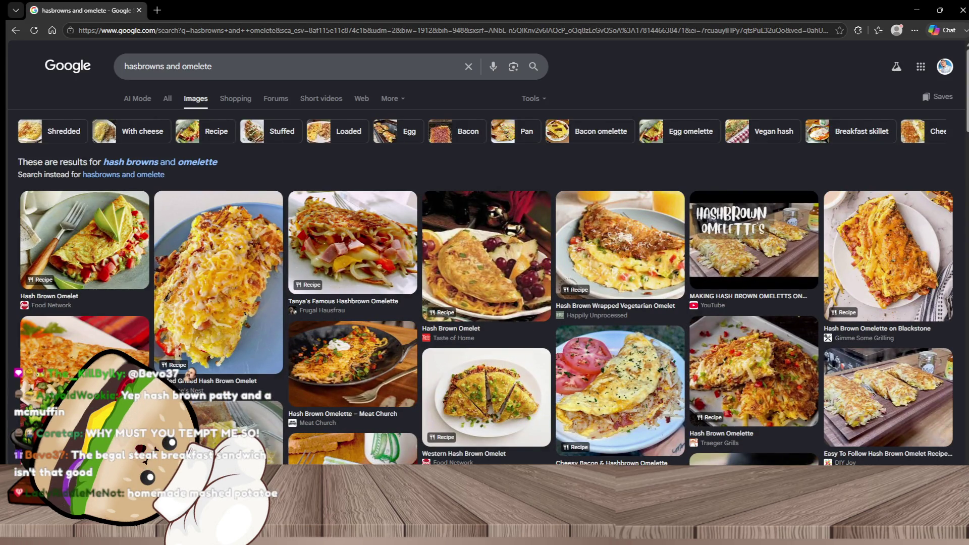
{"action": "left_click", "coordinate": [85, 343]}
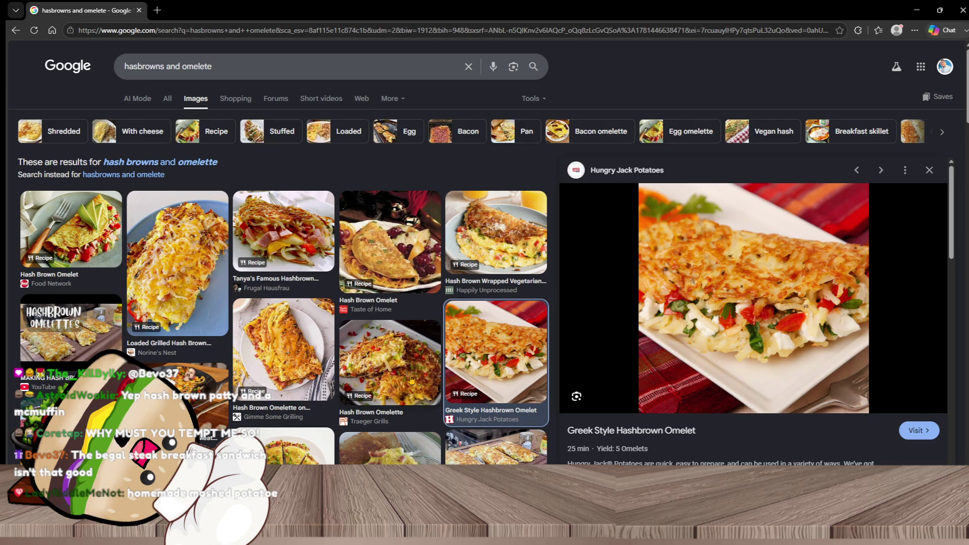
{"action": "right_click", "coordinate": [652, 294]}
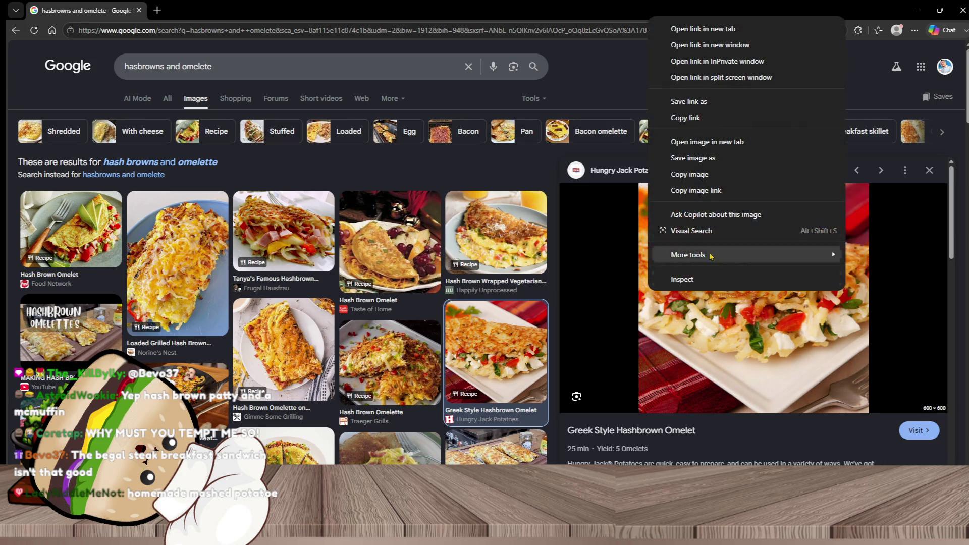
Step: Show Hungry Jack's Greek Style Hashbrown Omelet photo full-size in a new tab, zoomed and panned to the filling
{"action": "left_click", "coordinate": [727, 140]}
{"action": "left_click", "coordinate": [237, 10]}
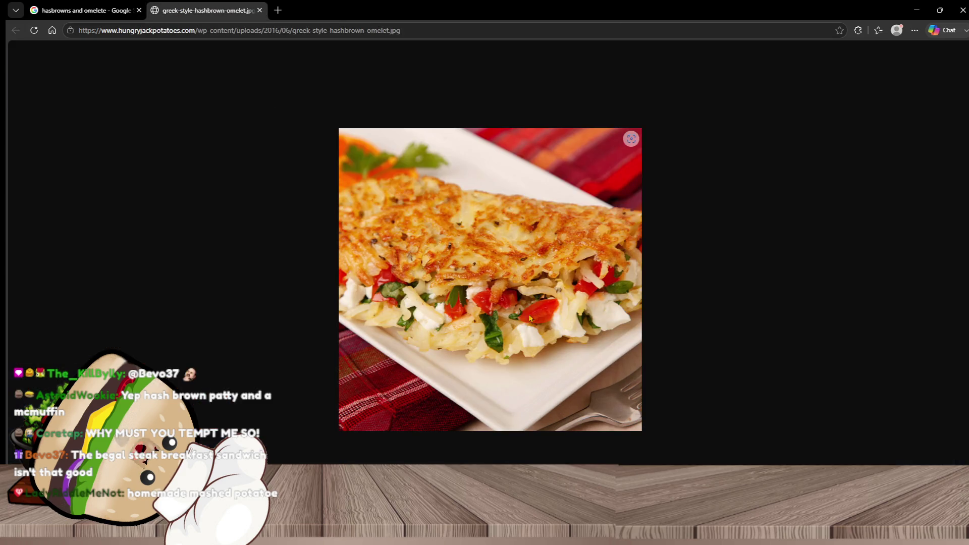
{"action": "scroll", "coordinate": [713, 374], "scroll_direction": "up", "scroll_amount": 7, "text": "ctrl"}
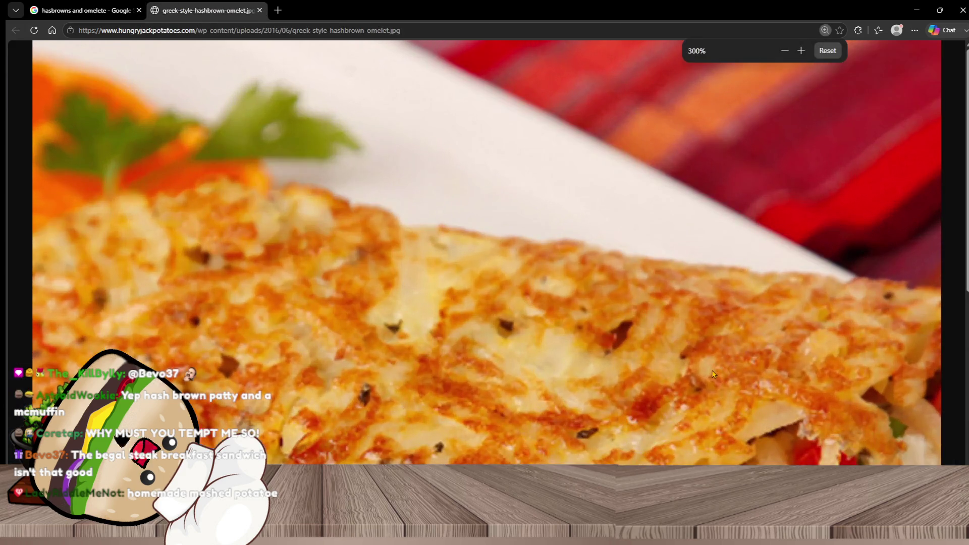
{"action": "scroll", "coordinate": [658, 380], "scroll_direction": "down", "scroll_amount": 5}
{"action": "middle_click", "coordinate": [831, 431]}
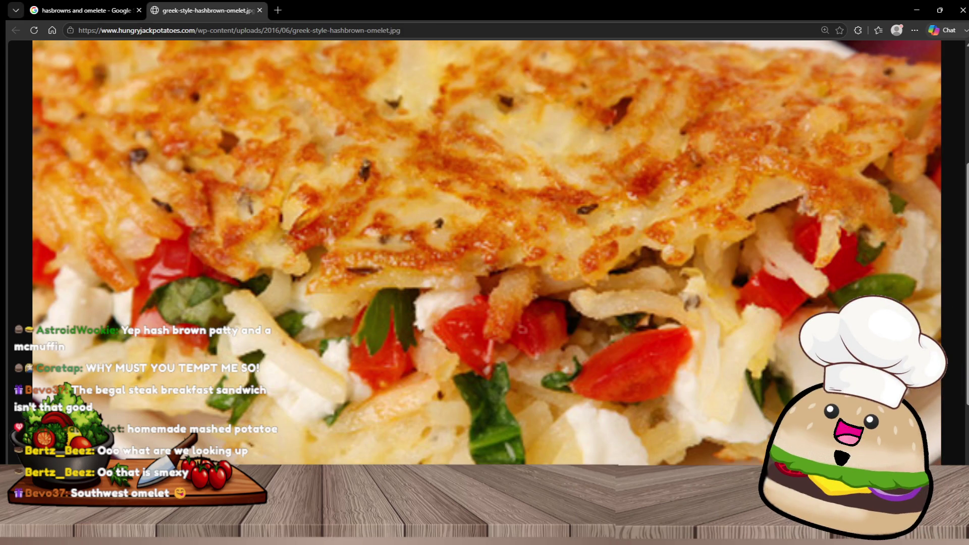
{"action": "key", "text": "ctrl+minus"}
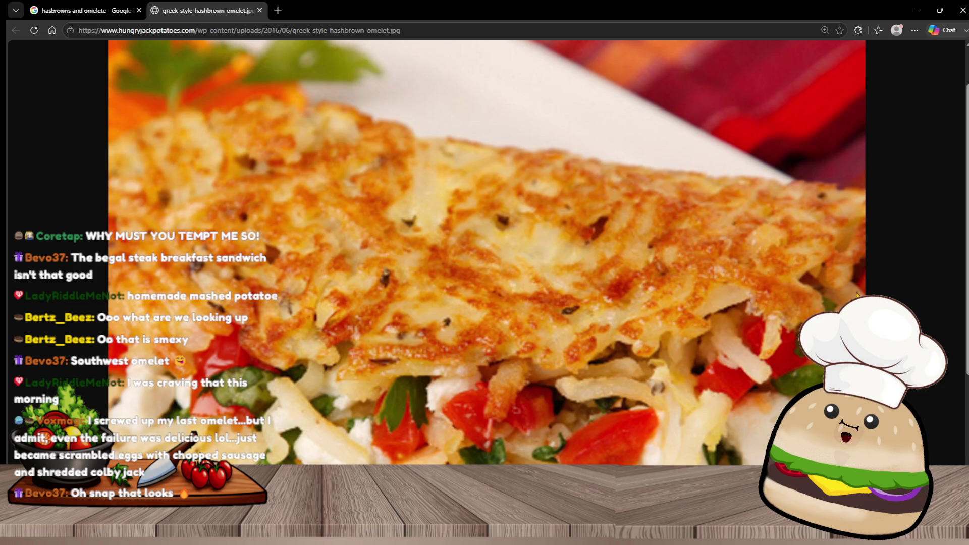
{"action": "scroll", "coordinate": [752, 306], "scroll_direction": "down", "scroll_amount": 3}
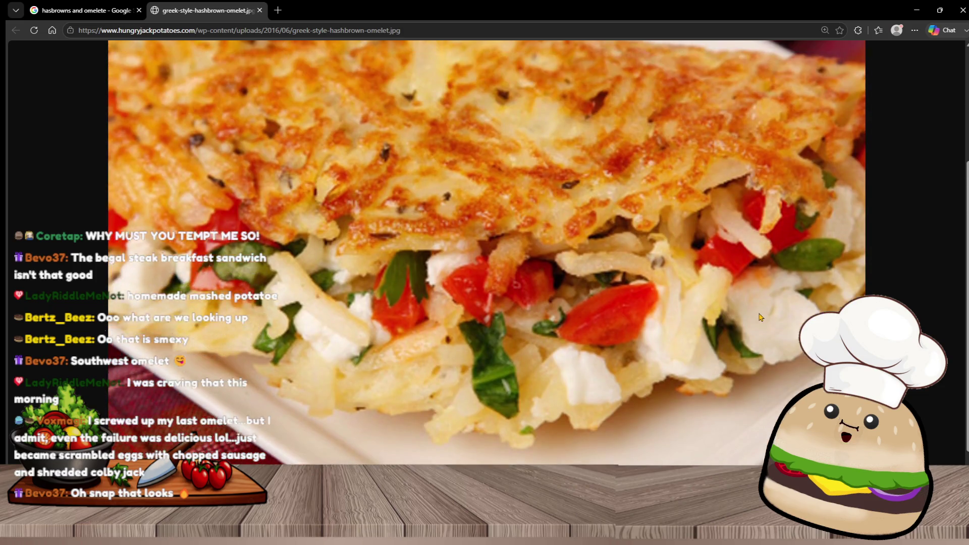
{"action": "scroll", "coordinate": [761, 317], "scroll_direction": "up", "scroll_amount": 1}
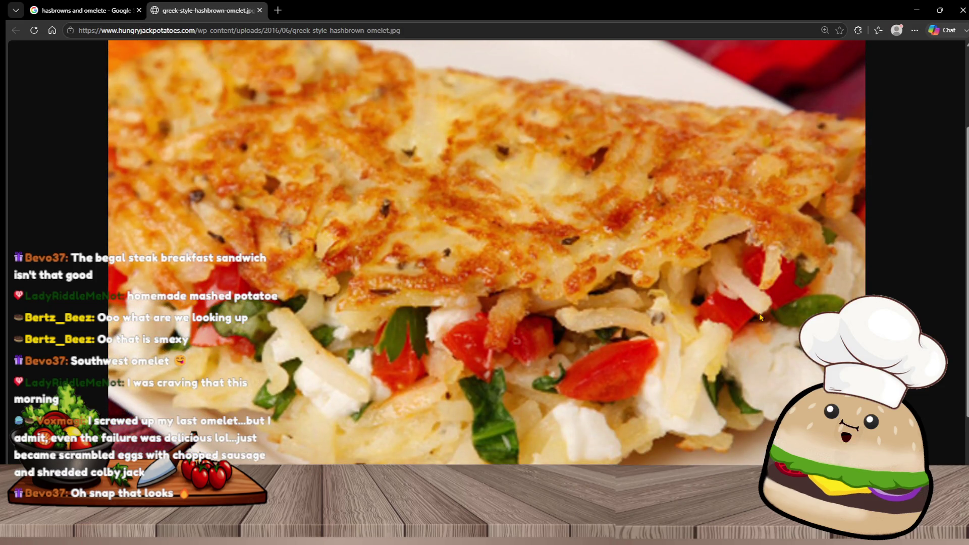
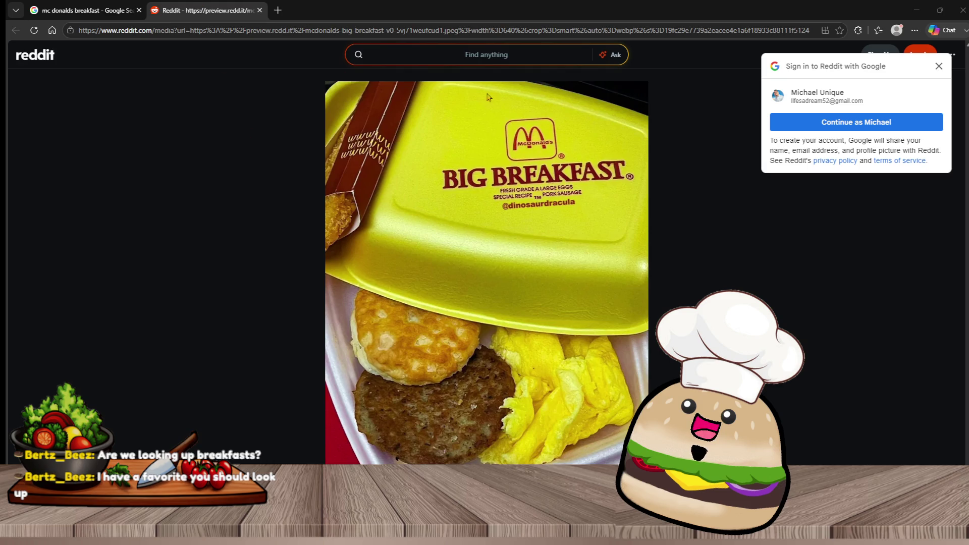
Step: Close the Reddit tab and search Google Images for 'toast 101 french toast flight'
{"action": "left_click", "coordinate": [259, 10]}
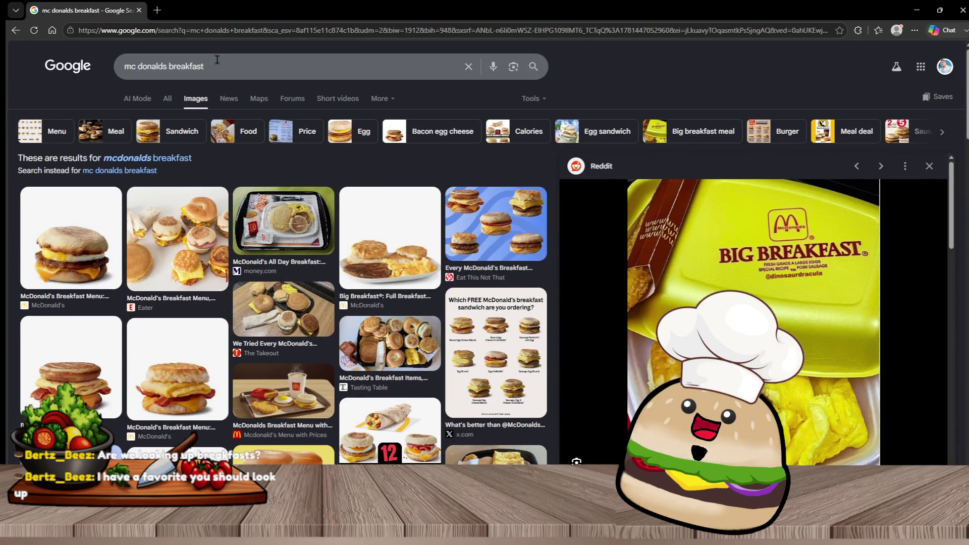
{"action": "left_click_drag", "start_coordinate": [218, 66], "coordinate": [7, 4]}
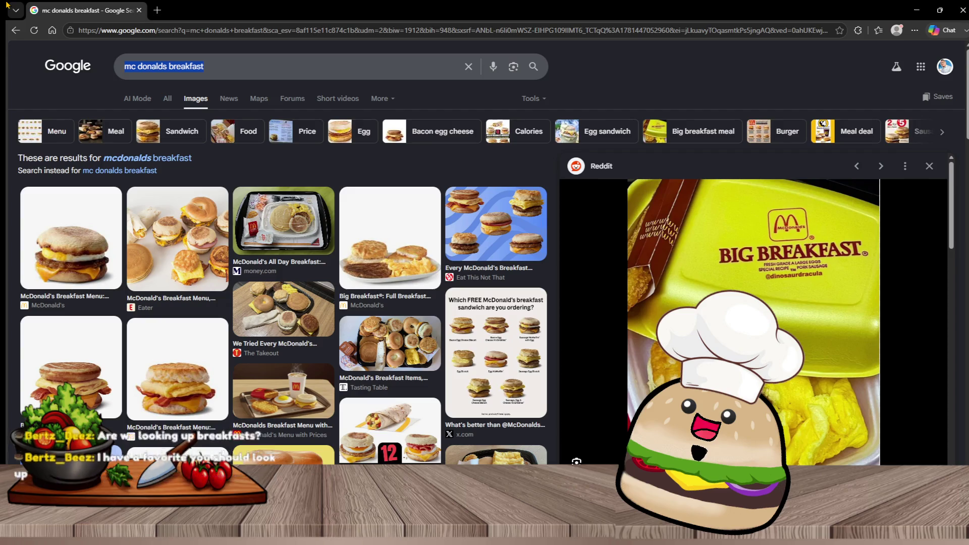
{"action": "type", "text": "toas"}
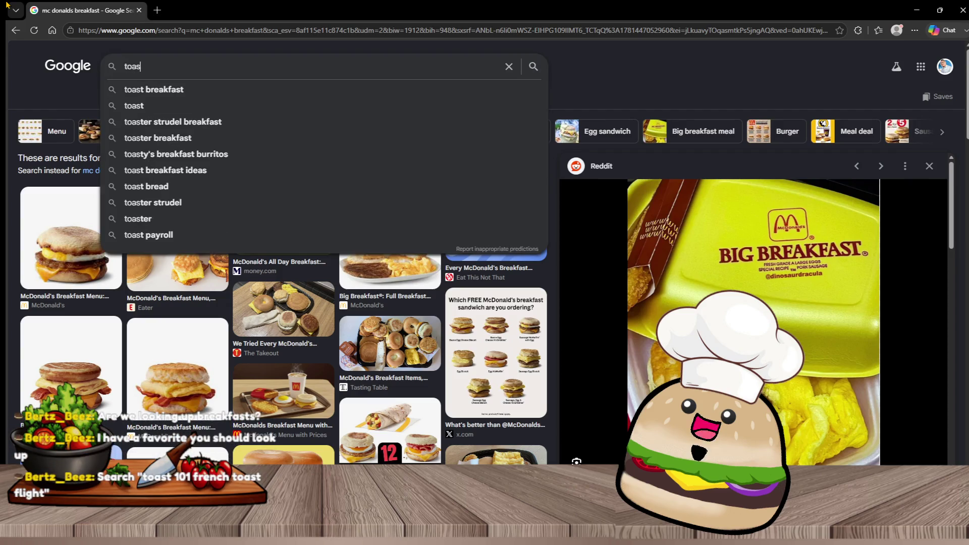
{"action": "type", "text": "t 101 french toast"}
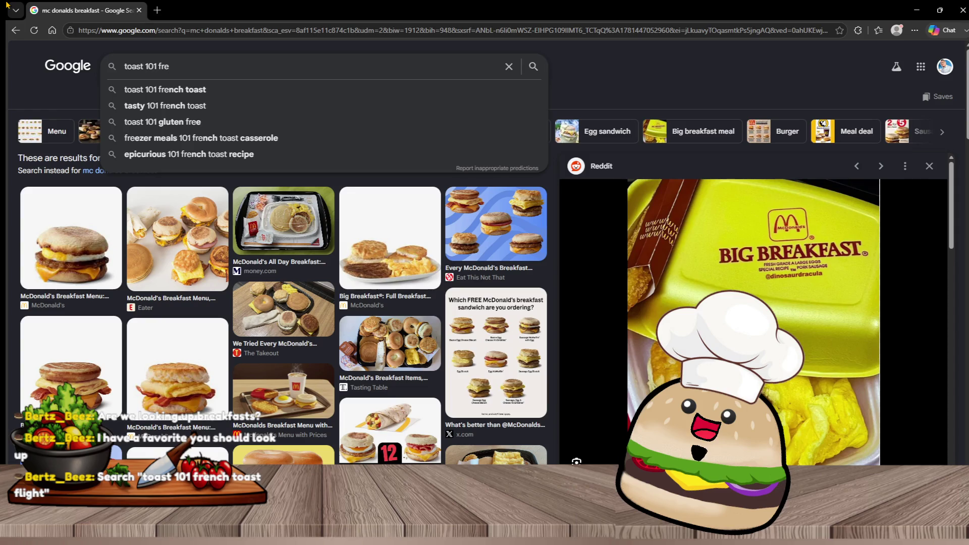
{"action": "key", "text": "Return"}
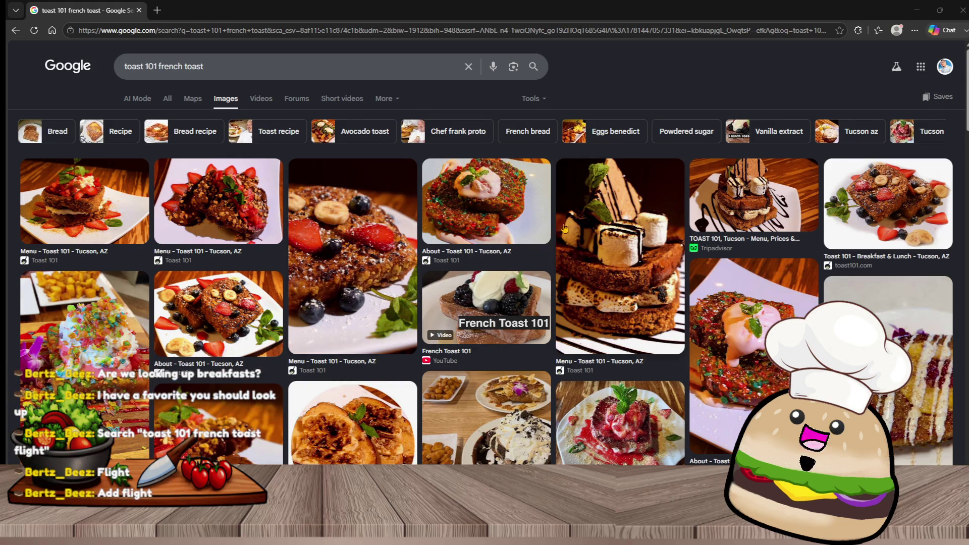
{"action": "left_click", "coordinate": [245, 76]}
{"action": "type", "text": "flight"}
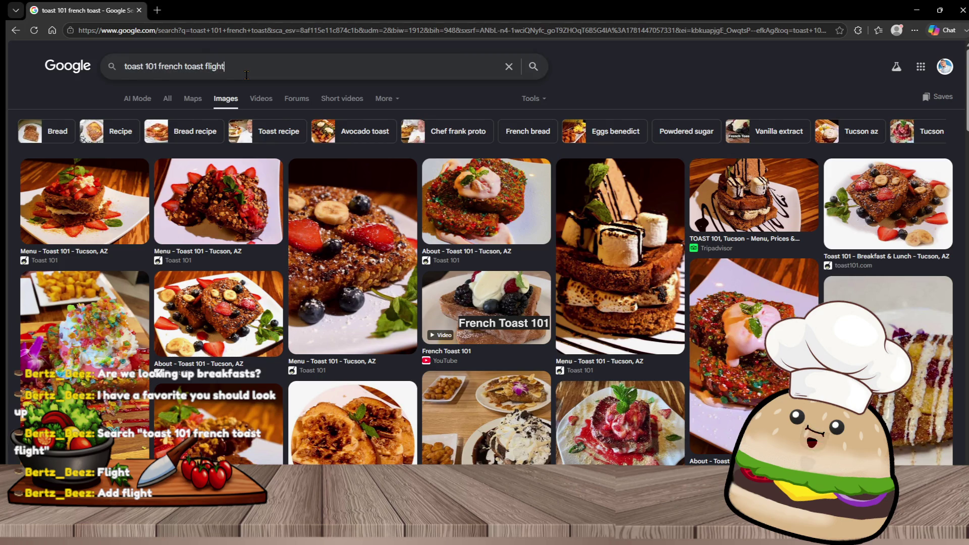
{"action": "key", "text": "Return"}
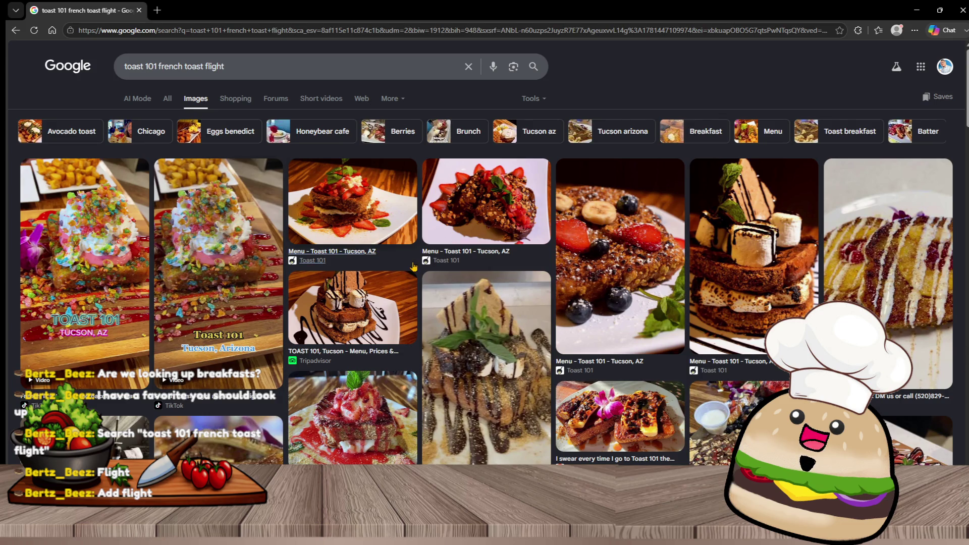
Step: Preview the TikTok French Toast Flight result and open its image in a new tab
{"action": "left_click", "coordinate": [105, 223]}
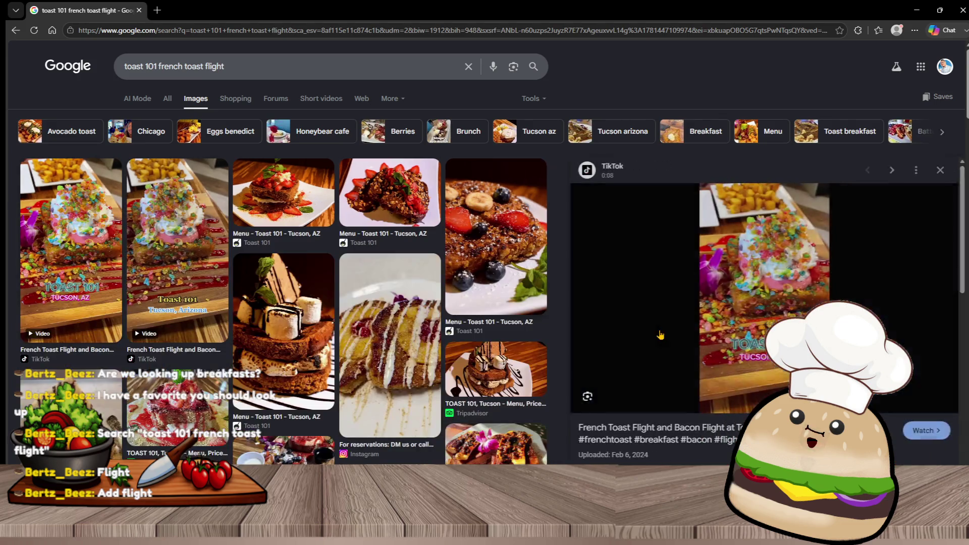
{"action": "right_click", "coordinate": [760, 279]}
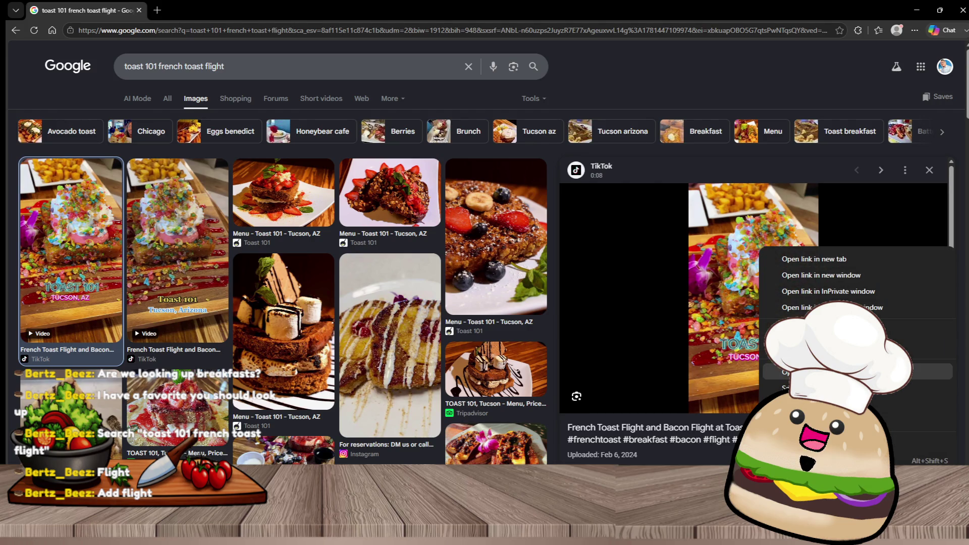
{"action": "left_click", "coordinate": [808, 371]}
Step: Open the French toast flight image in its own tab and zoom in to inspect it
{"action": "left_click", "coordinate": [155, 6]}
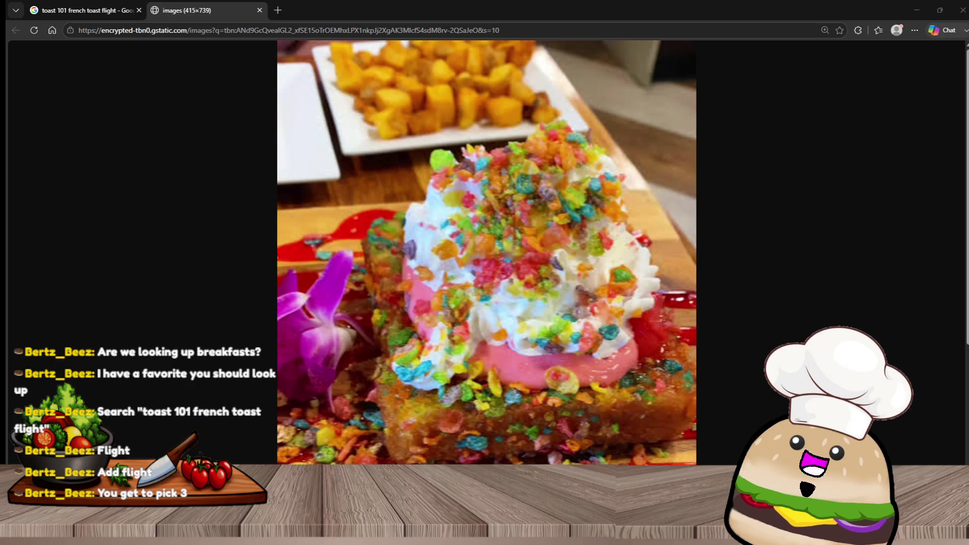
{"action": "scroll", "coordinate": [465, 284], "scroll_direction": "down", "scroll_amount": 2}
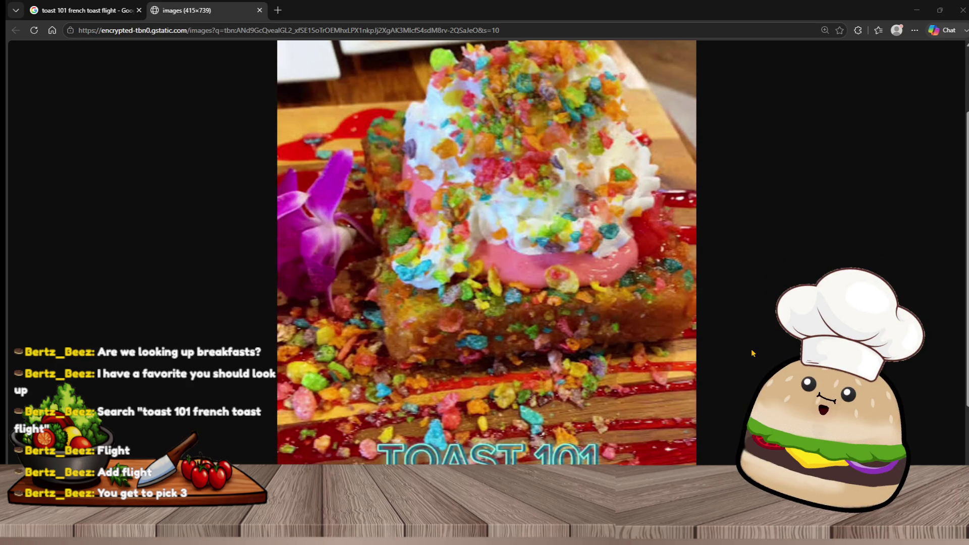
{"action": "scroll", "coordinate": [606, 313], "scroll_direction": "up", "scroll_amount": 1}
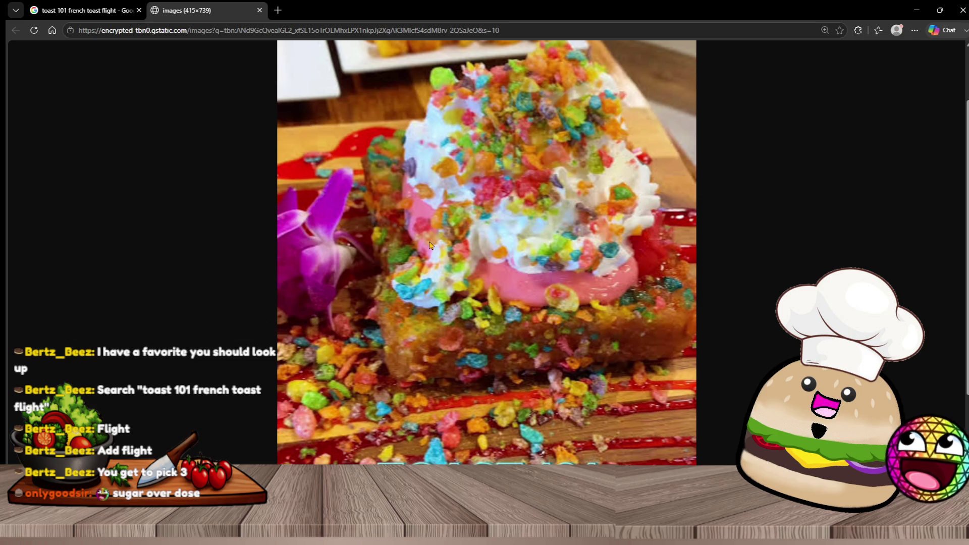
{"action": "scroll", "coordinate": [430, 246], "scroll_direction": "up", "scroll_amount": 3}
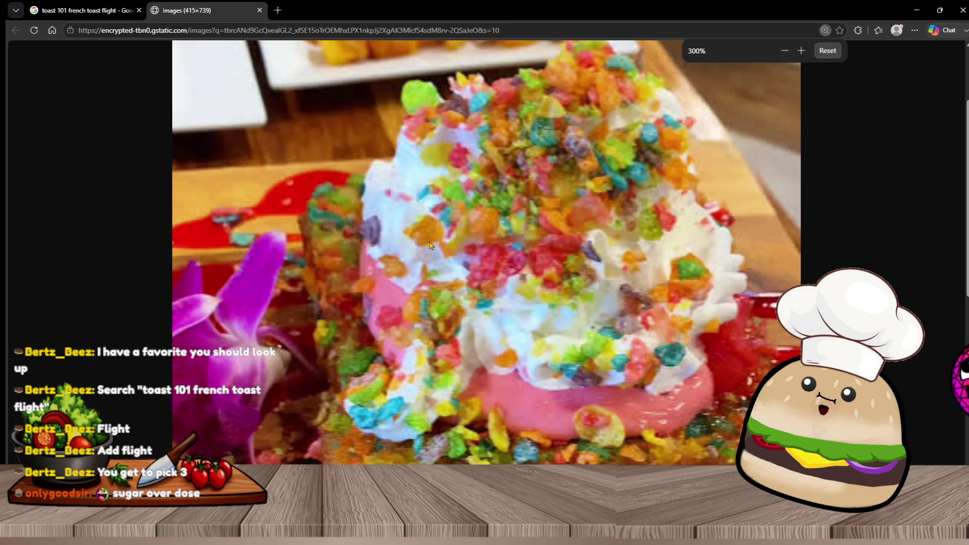
{"action": "scroll", "coordinate": [608, 228], "scroll_direction": "down", "scroll_amount": 2}
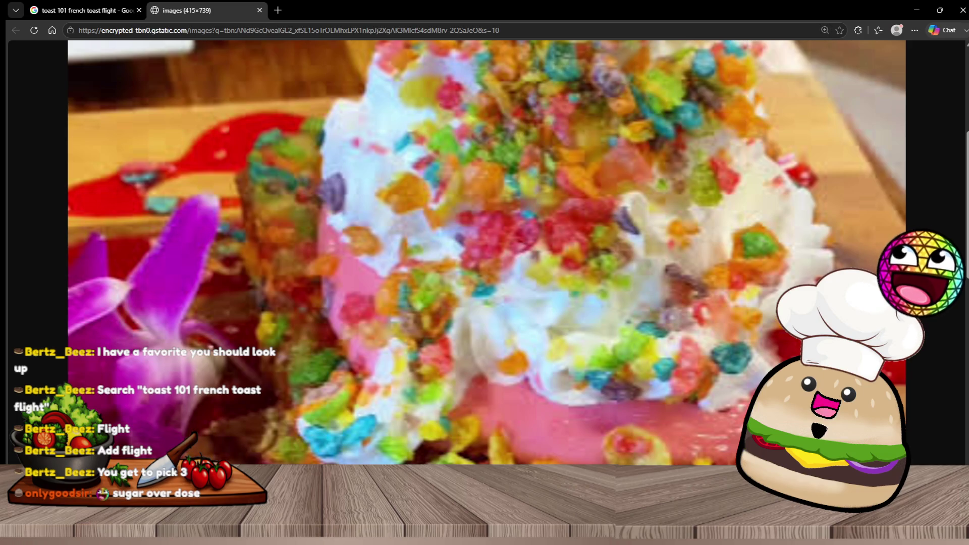
{"action": "scroll", "coordinate": [607, 228], "scroll_direction": "down", "scroll_amount": 2}
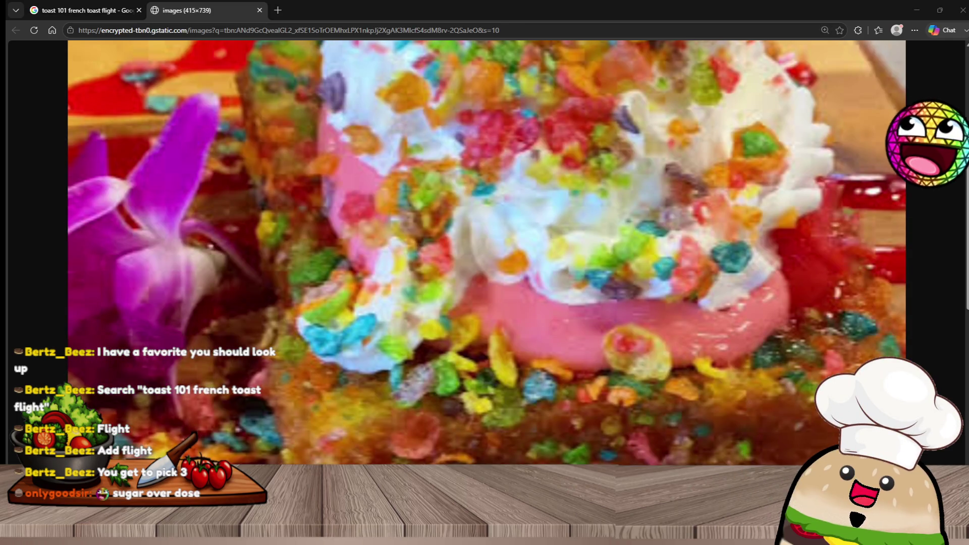
{"action": "scroll", "coordinate": [768, 260], "scroll_direction": "up", "scroll_amount": 2}
{"action": "scroll", "coordinate": [768, 260], "scroll_direction": "up", "scroll_amount": 1}
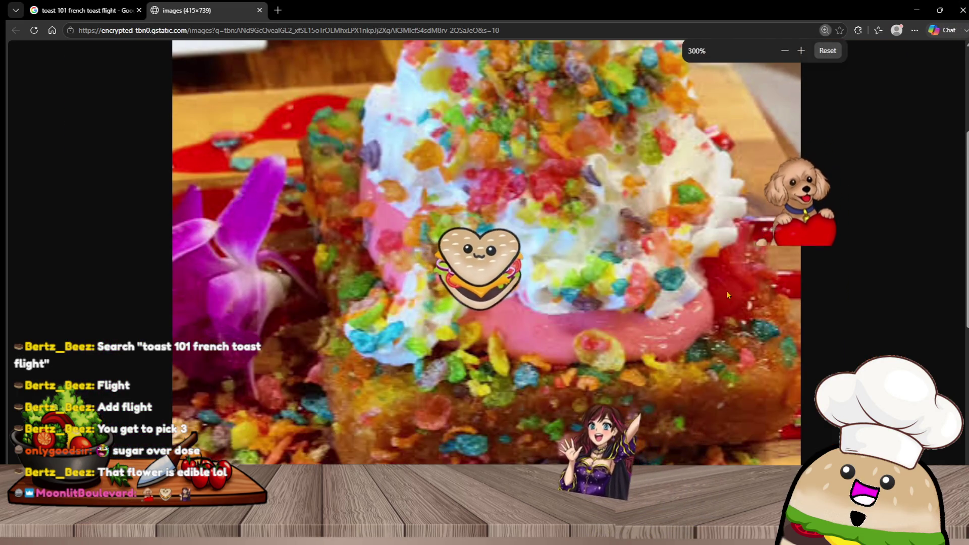
{"action": "scroll", "coordinate": [725, 289], "scroll_direction": "up", "scroll_amount": 2}
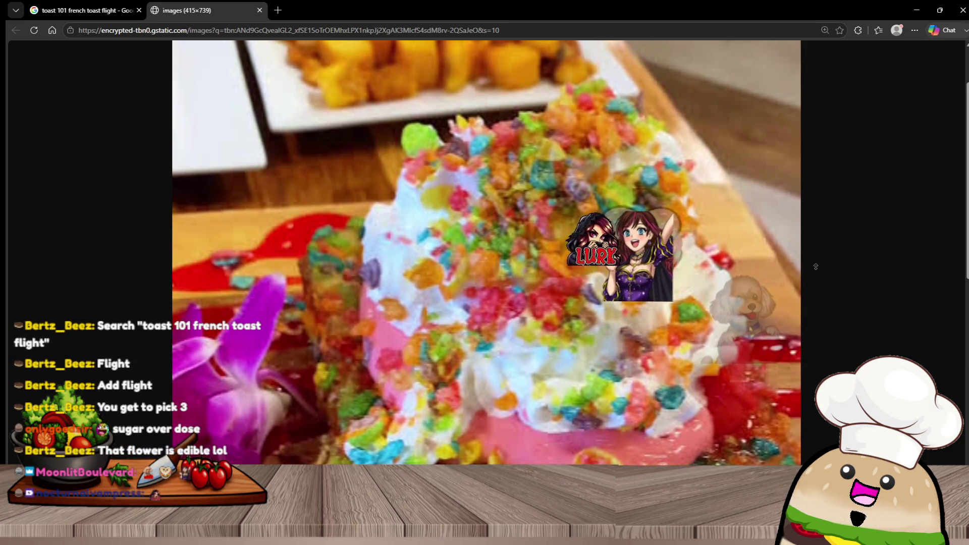
{"action": "scroll", "coordinate": [817, 232], "scroll_direction": "up", "scroll_amount": 2}
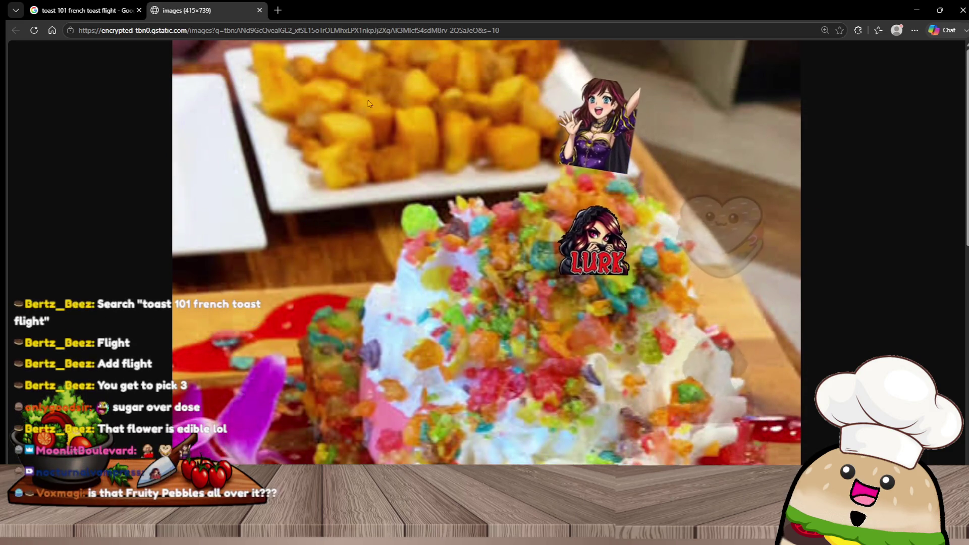
{"action": "mouse_move", "coordinate": [643, 313]}
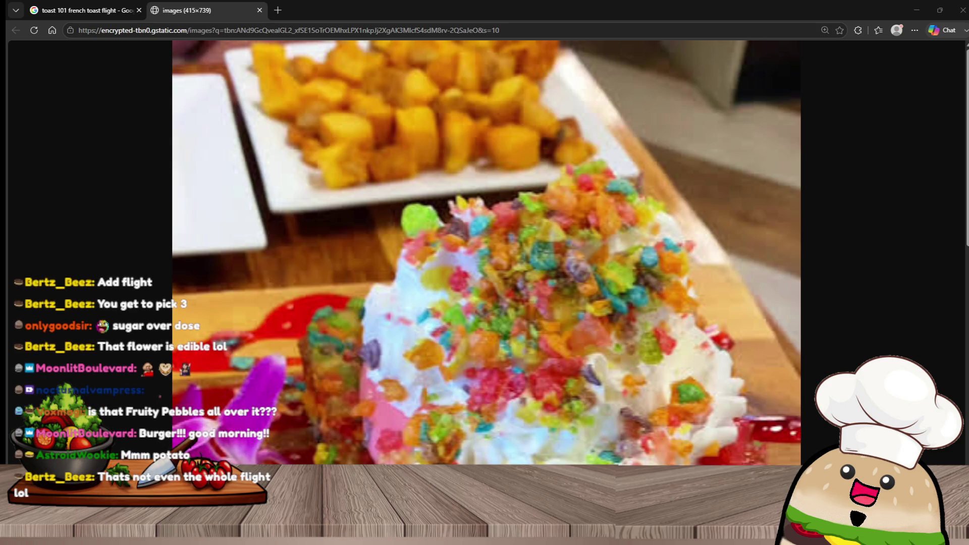
Step: Scroll the zoomed image once more, then return to the Google Images results tab
{"action": "scroll", "coordinate": [828, 333], "scroll_direction": "down", "scroll_amount": 2}
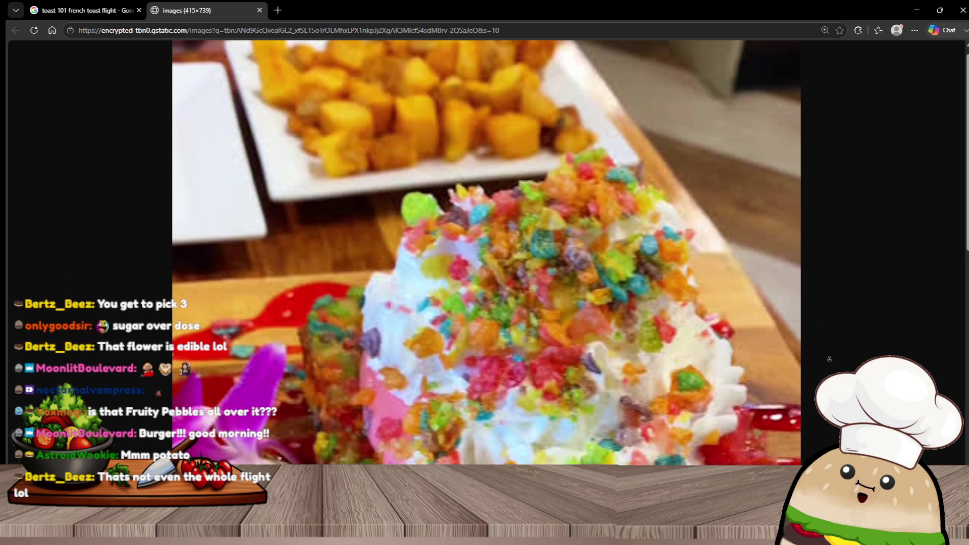
{"action": "scroll", "coordinate": [486, 253], "scroll_direction": "down", "scroll_amount": 5}
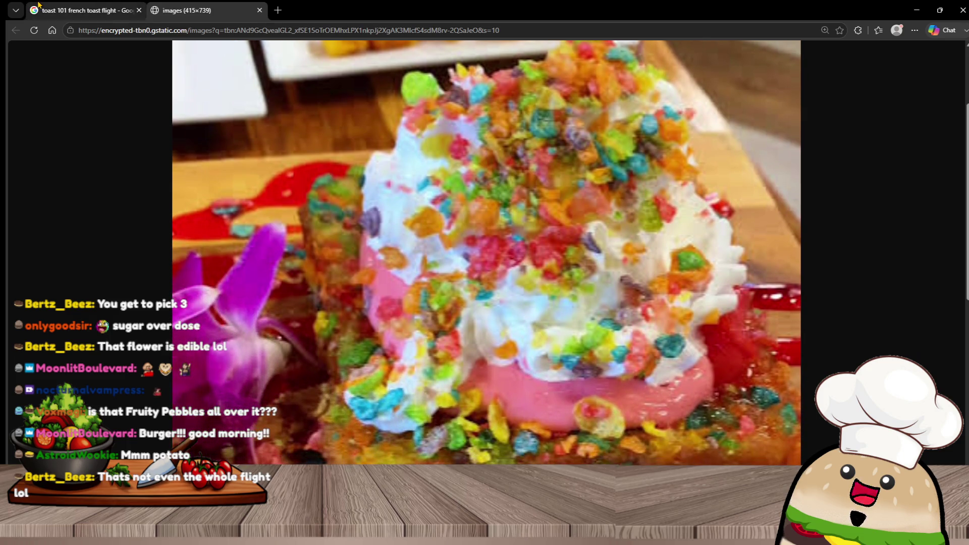
{"action": "left_click", "coordinate": [86, 10]}
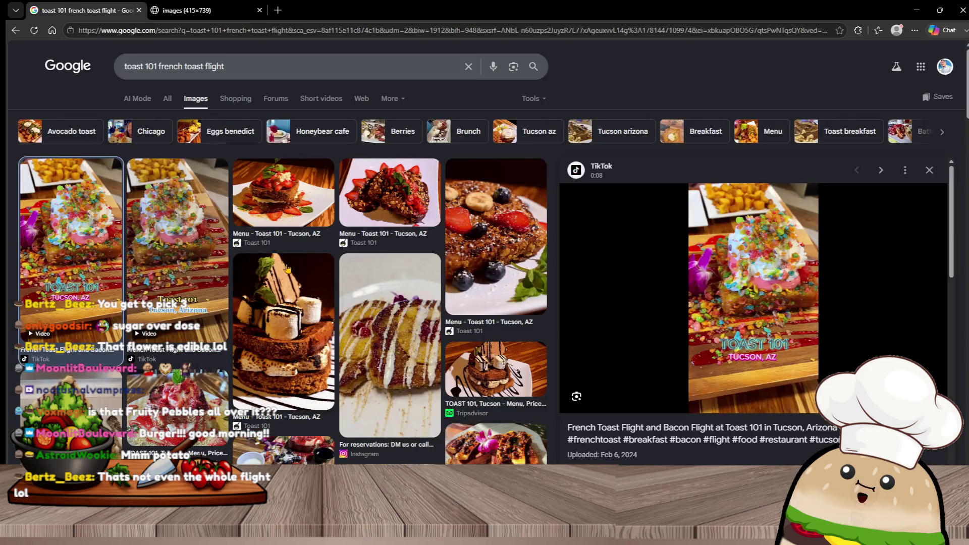
Step: Return to the 415×739 French toast image tab and scroll over the toast and toppings
{"action": "left_click", "coordinate": [205, 9]}
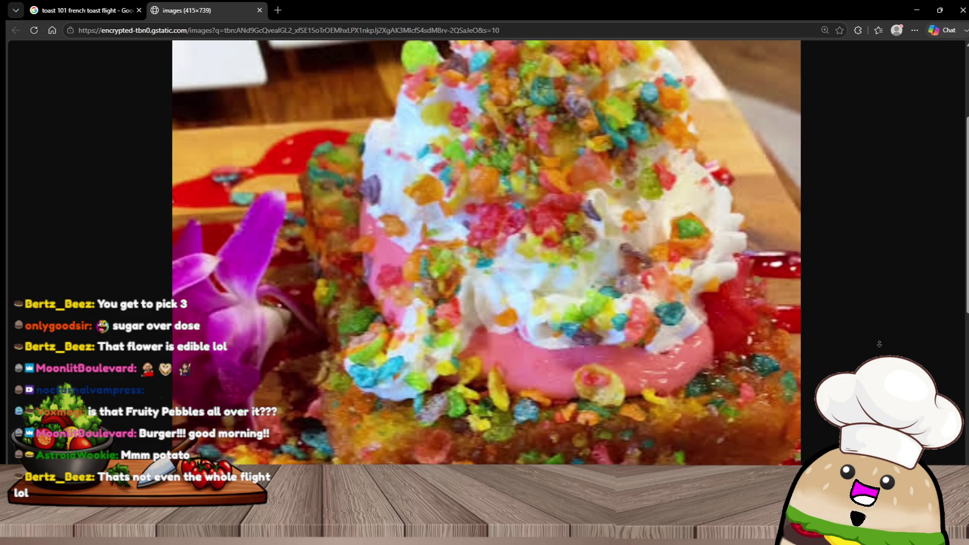
{"action": "scroll", "coordinate": [880, 344], "scroll_direction": "up", "scroll_amount": 2}
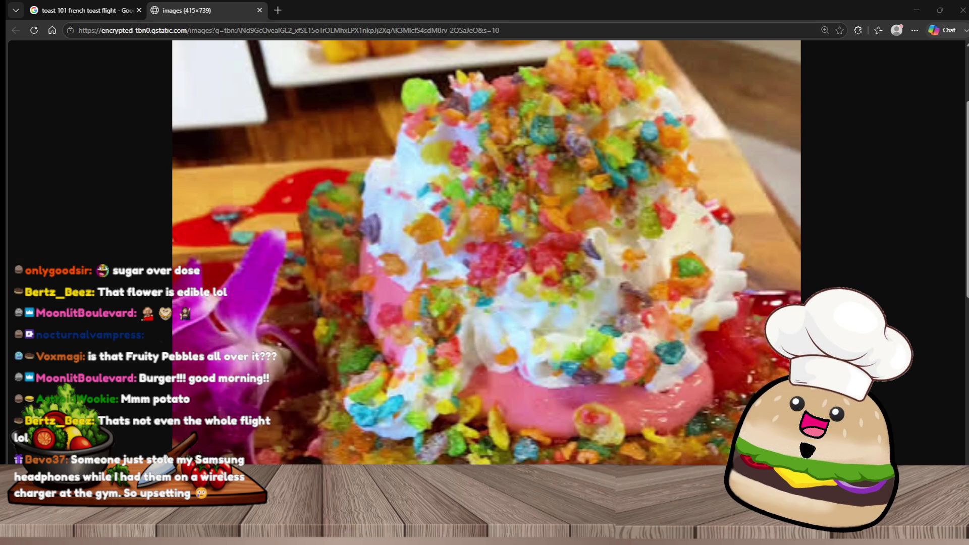
{"action": "scroll", "coordinate": [748, 376], "scroll_direction": "down", "scroll_amount": 1}
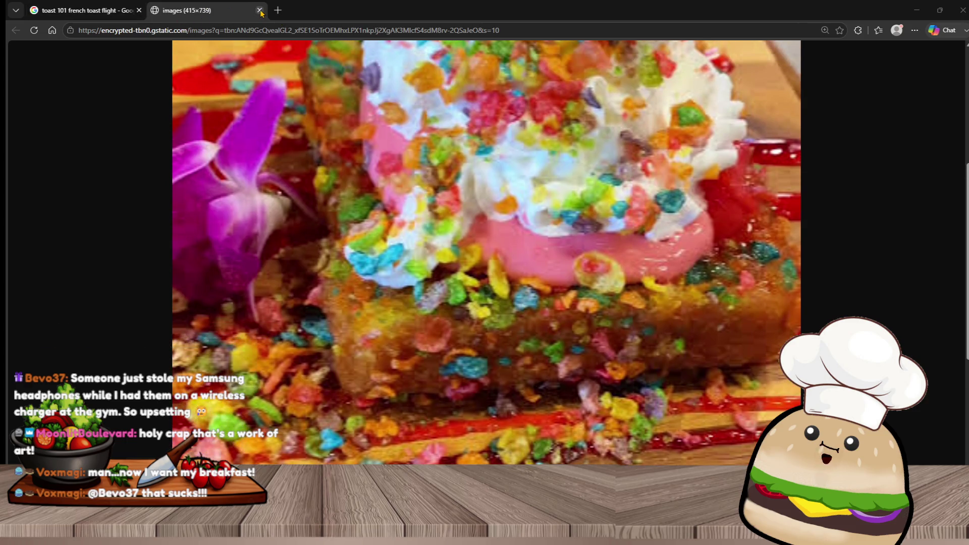
Step: Close the enlarged image tab and preview the Instagram, blueberry and strawberry toast results
{"action": "left_click", "coordinate": [259, 10]}
{"action": "left_click", "coordinate": [429, 333]}
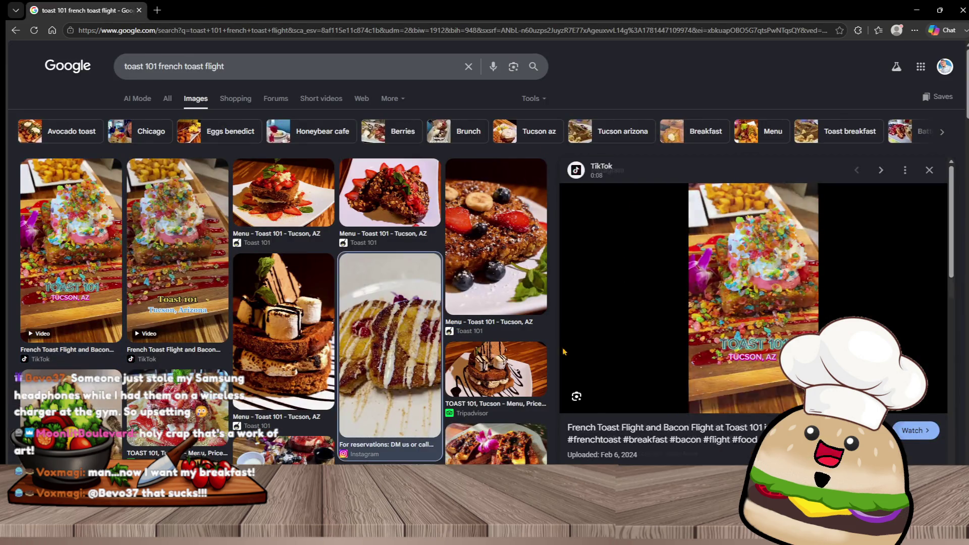
{"action": "left_click", "coordinate": [498, 292]}
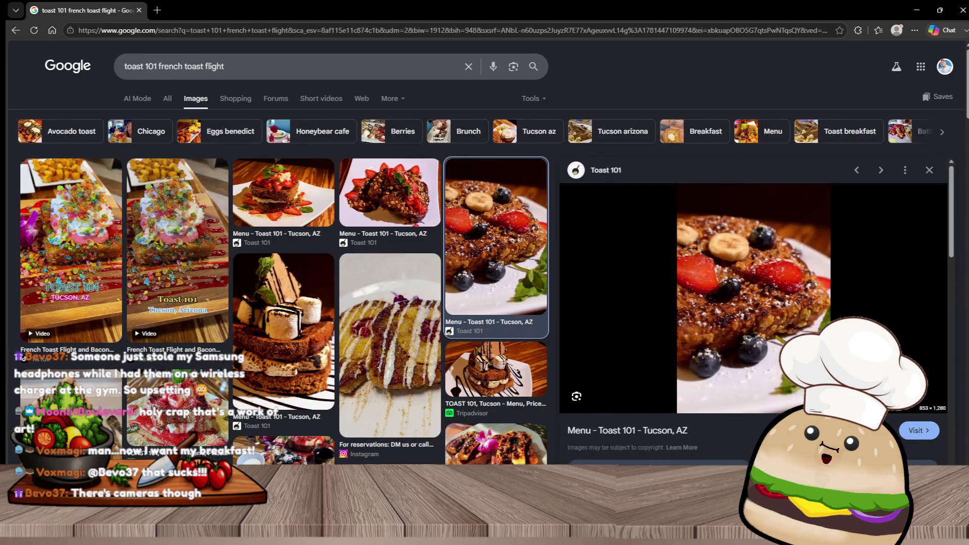
{"action": "right_click", "coordinate": [744, 261]}
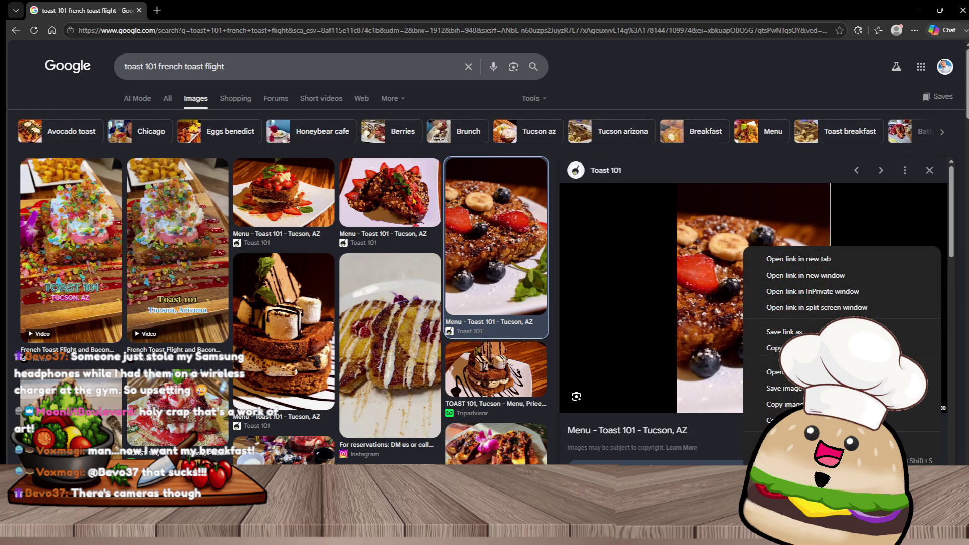
{"action": "left_click", "coordinate": [259, 213]}
{"action": "left_click", "coordinate": [260, 212]}
{"action": "right_click", "coordinate": [587, 248]}
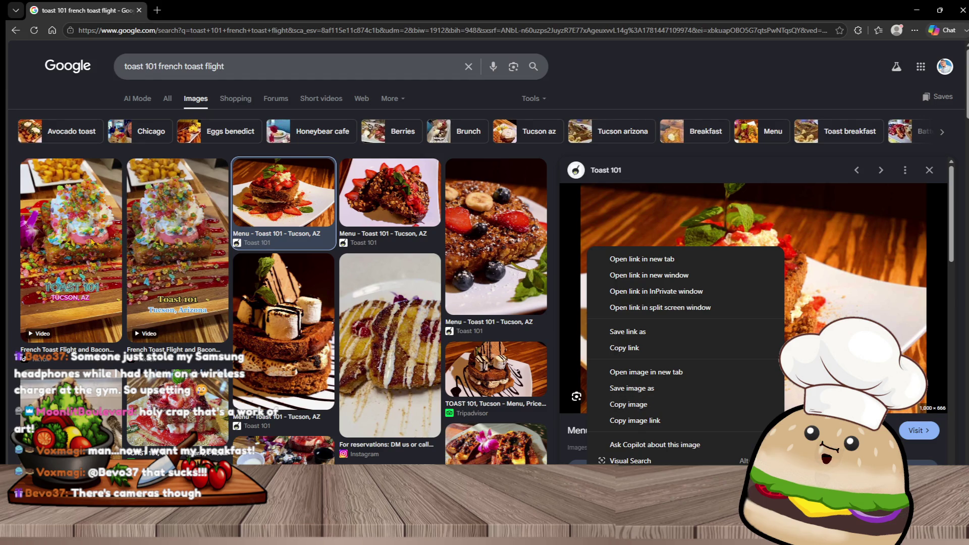
Step: Open the Tripadvisor strawberry French toast photo in a new tab and view it
{"action": "left_click", "coordinate": [201, 403]}
{"action": "left_click", "coordinate": [201, 403]}
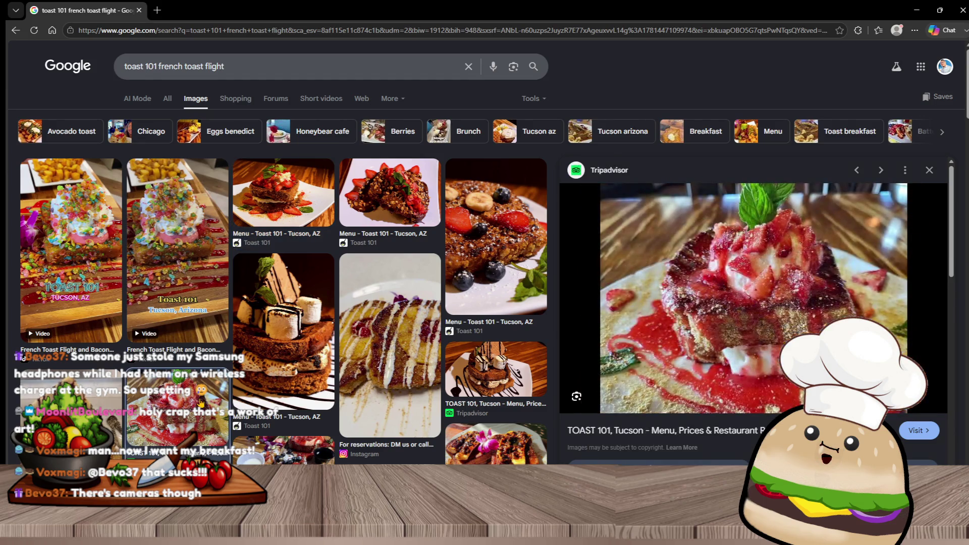
{"action": "right_click", "coordinate": [843, 280]}
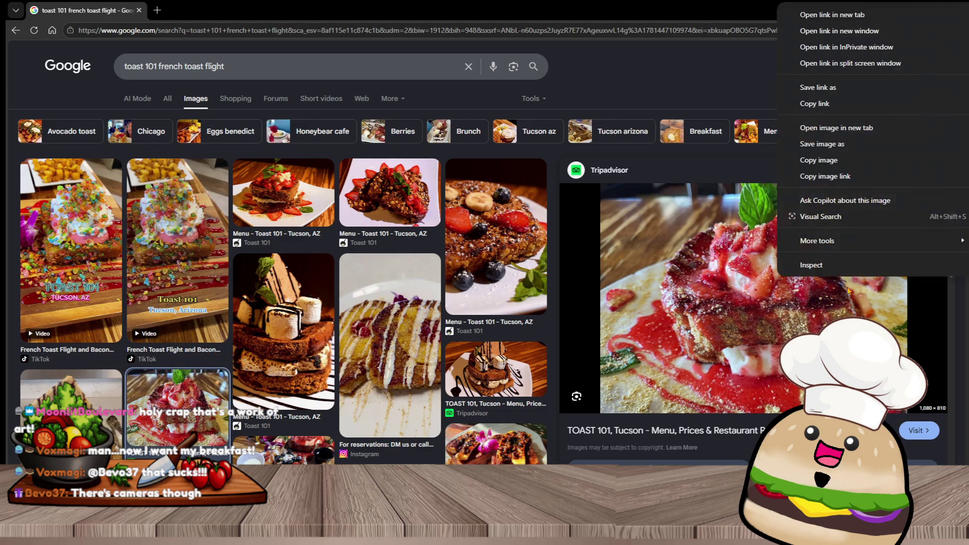
{"action": "left_click", "coordinate": [881, 128]}
{"action": "left_click", "coordinate": [241, 6]}
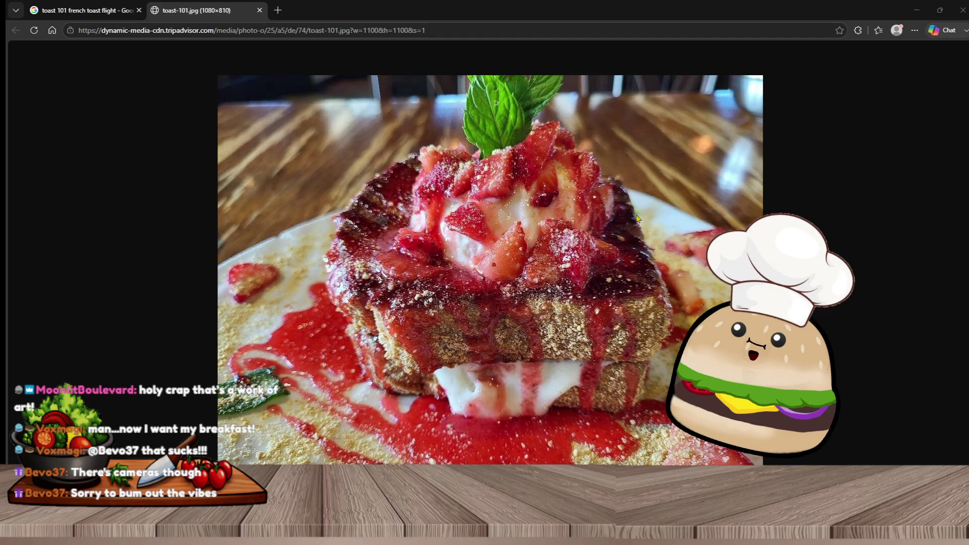
Step: Scroll around the full-size Tripadvisor strawberry toast photo
{"action": "left_click", "coordinate": [623, 221]}
{"action": "scroll", "coordinate": [623, 221], "scroll_direction": "up", "scroll_amount": 5, "text": "ctrl"}
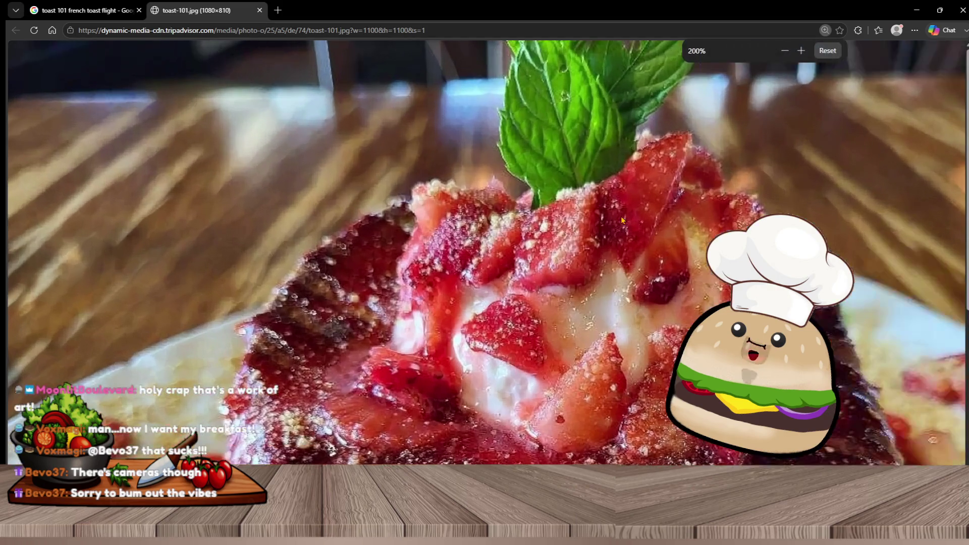
{"action": "scroll", "coordinate": [663, 294], "scroll_direction": "down", "scroll_amount": 4}
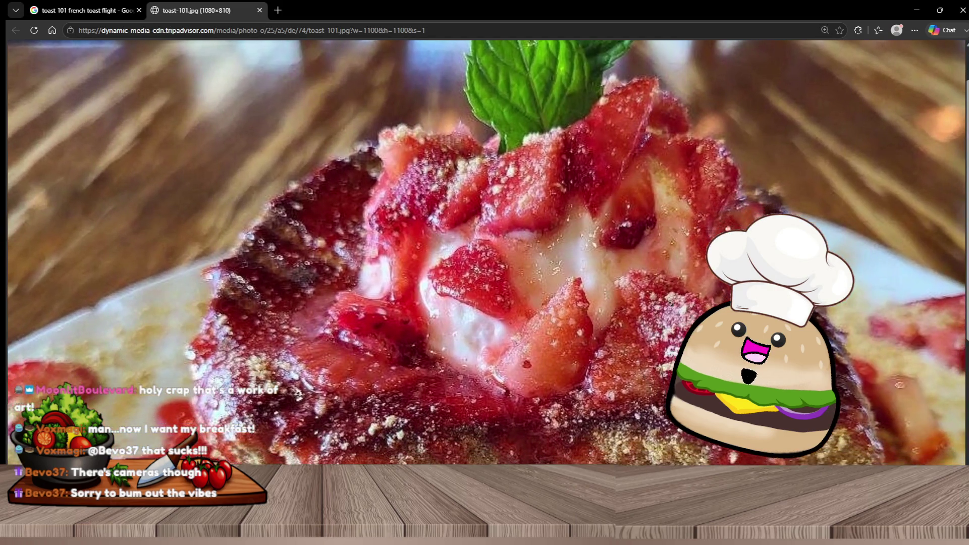
{"action": "scroll", "coordinate": [667, 301], "scroll_direction": "down", "scroll_amount": 2}
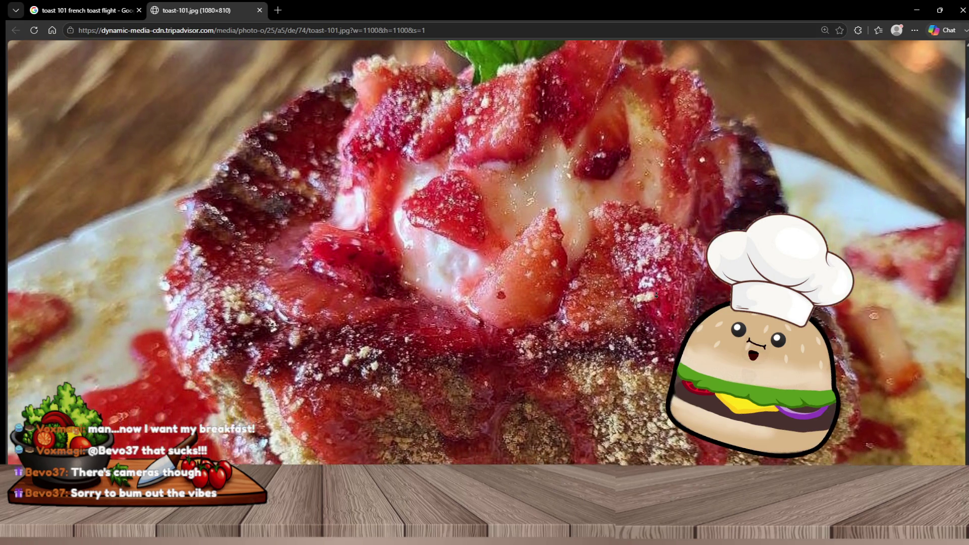
{"action": "scroll", "coordinate": [657, 294], "scroll_direction": "down", "scroll_amount": 1}
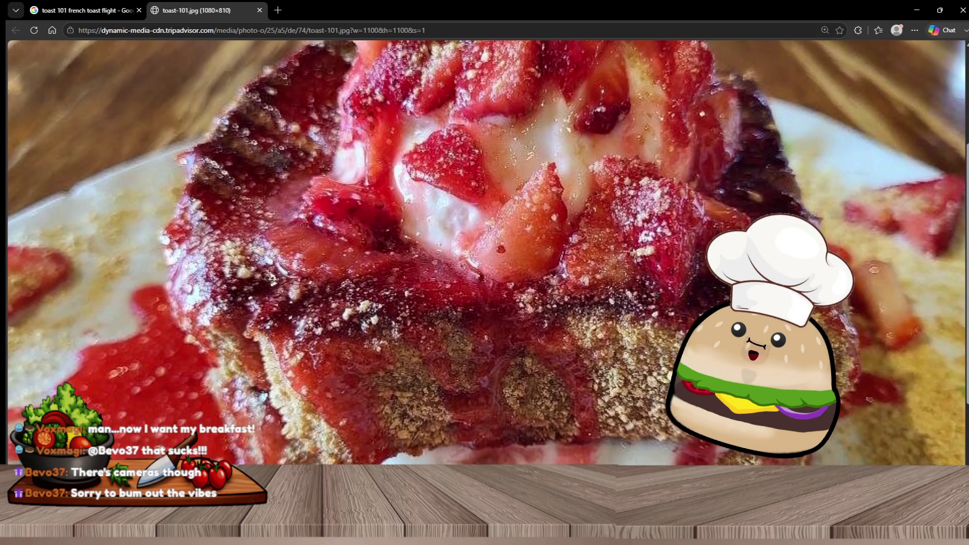
{"action": "scroll", "coordinate": [657, 295], "scroll_direction": "down", "scroll_amount": 1}
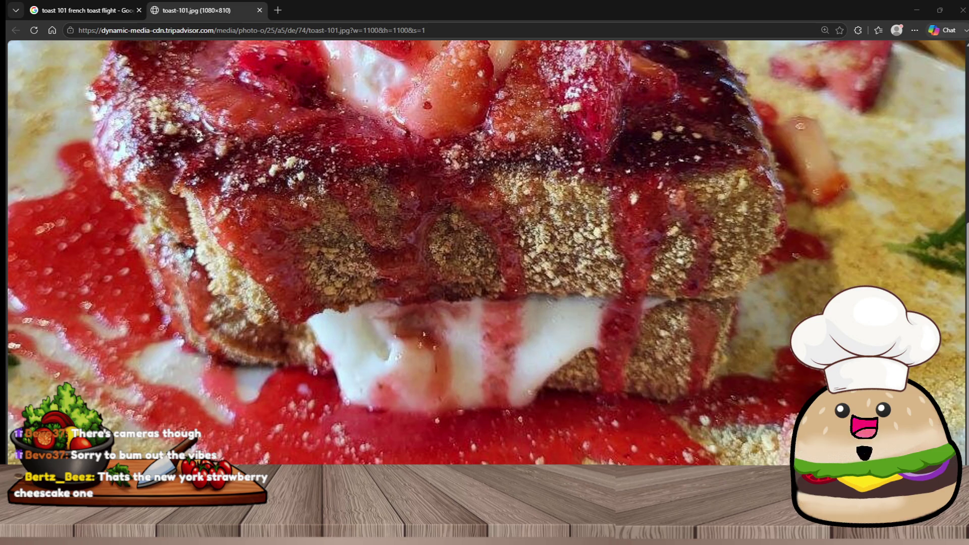
{"action": "scroll", "coordinate": [617, 384], "scroll_direction": "left", "scroll_amount": 3}
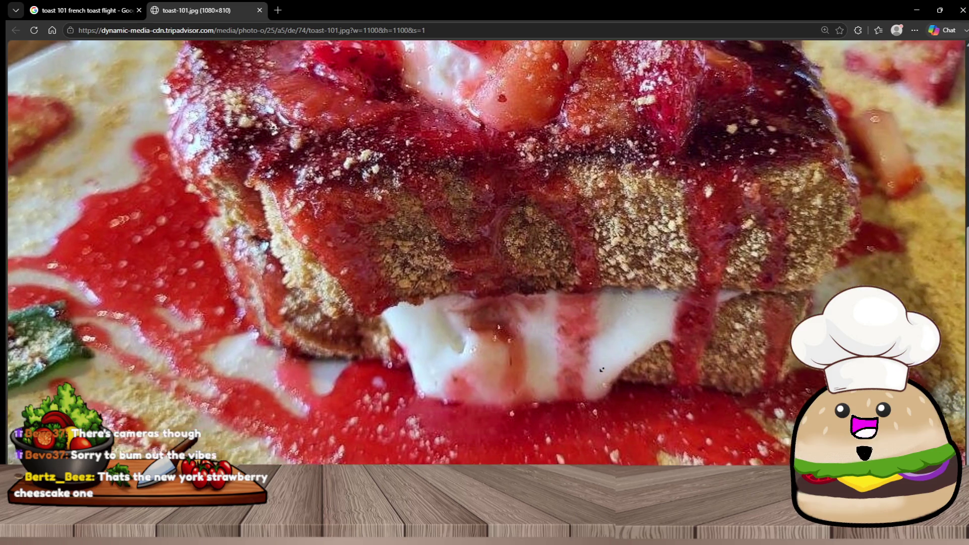
{"action": "scroll", "coordinate": [594, 375], "scroll_direction": "down", "scroll_amount": 1}
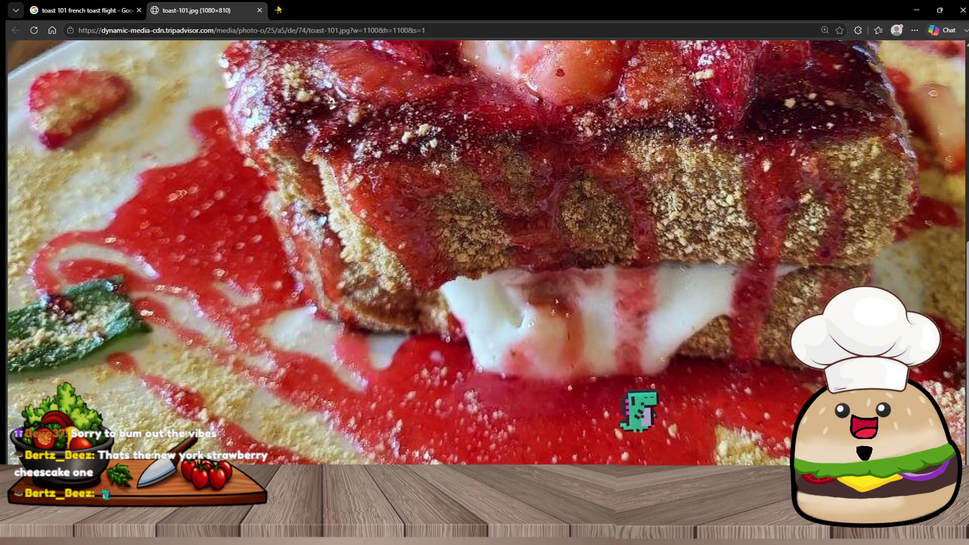
Step: Close the photo tab and preview the Instagram French toast flight result
{"action": "left_click", "coordinate": [258, 10]}
{"action": "scroll", "coordinate": [496, 340], "scroll_direction": "down", "scroll_amount": 6}
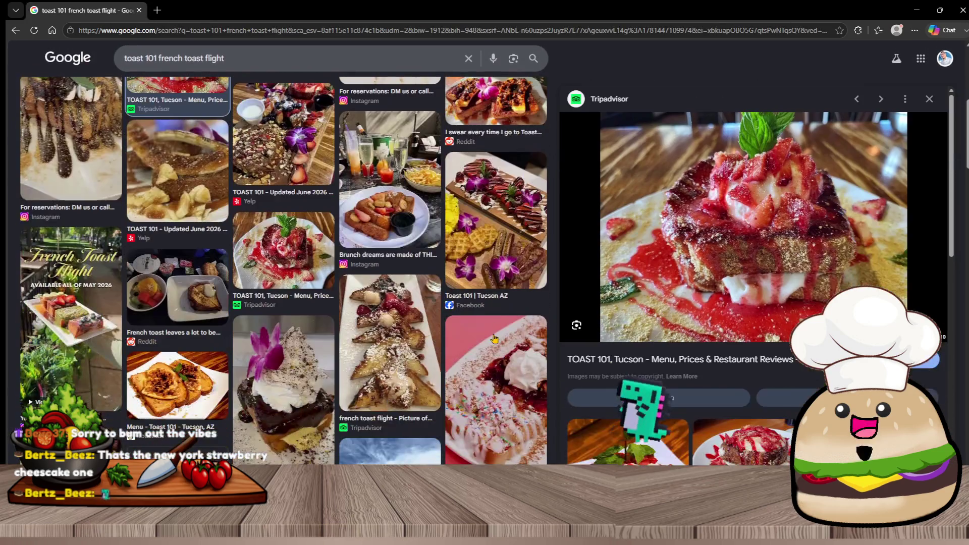
{"action": "scroll", "coordinate": [497, 339], "scroll_direction": "down", "scroll_amount": 1}
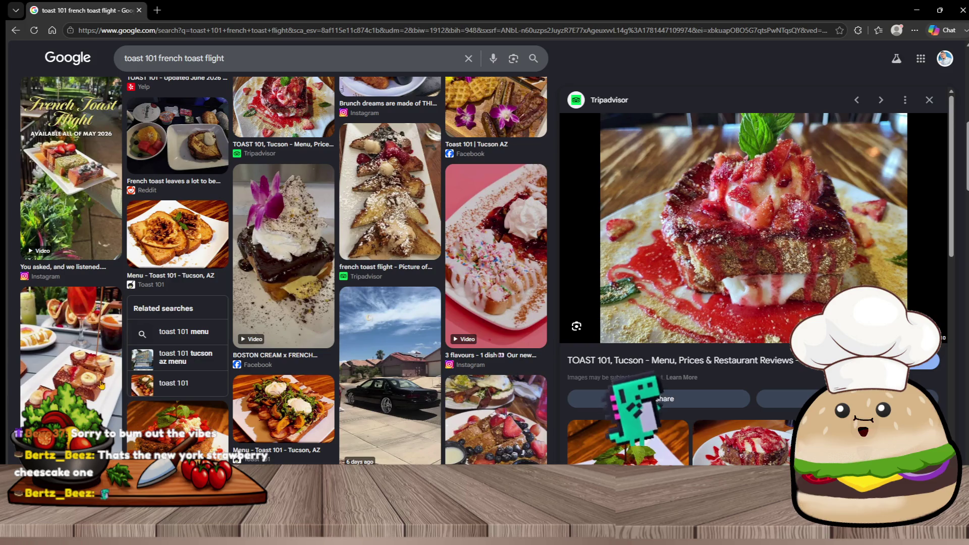
{"action": "left_click", "coordinate": [103, 385]}
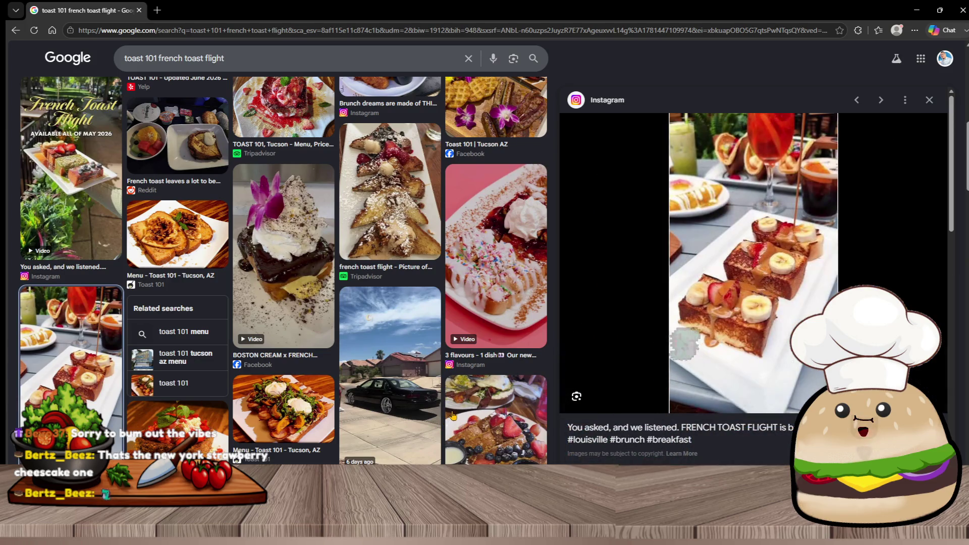
{"action": "right_click", "coordinate": [677, 299]}
{"action": "right_click", "coordinate": [793, 313]}
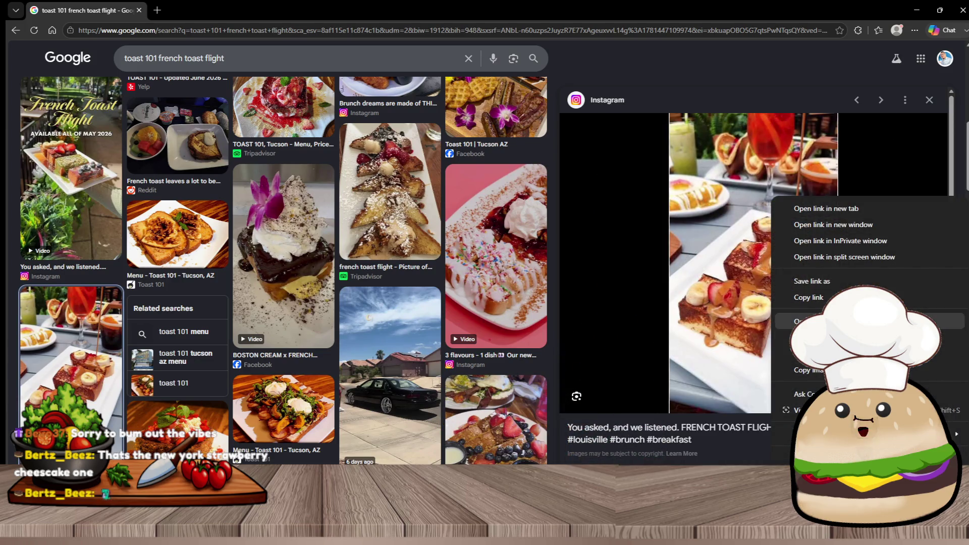
{"action": "left_click", "coordinate": [813, 328]}
{"action": "left_click", "coordinate": [207, 7]}
{"action": "mouse_move", "coordinate": [463, 239]}
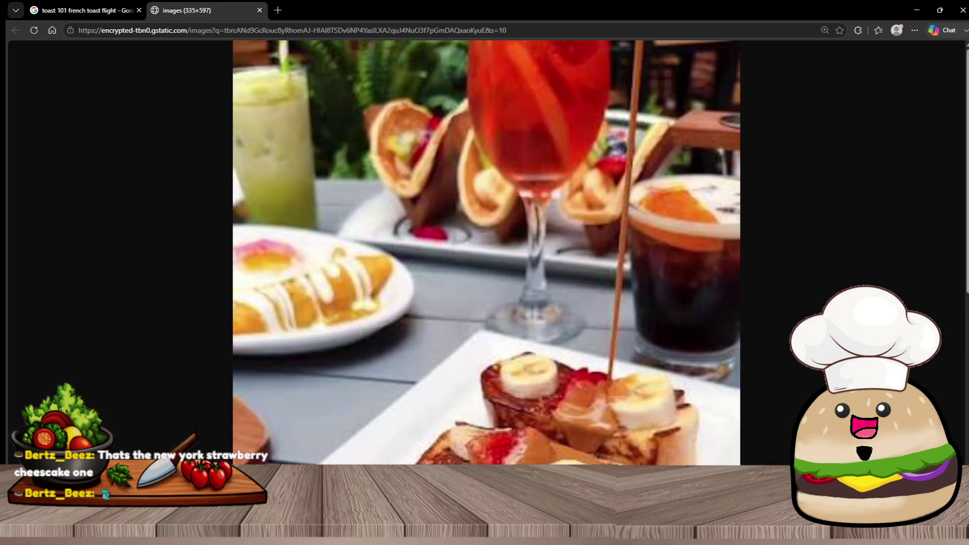
{"action": "scroll", "coordinate": [765, 293], "scroll_direction": "down", "scroll_amount": 5}
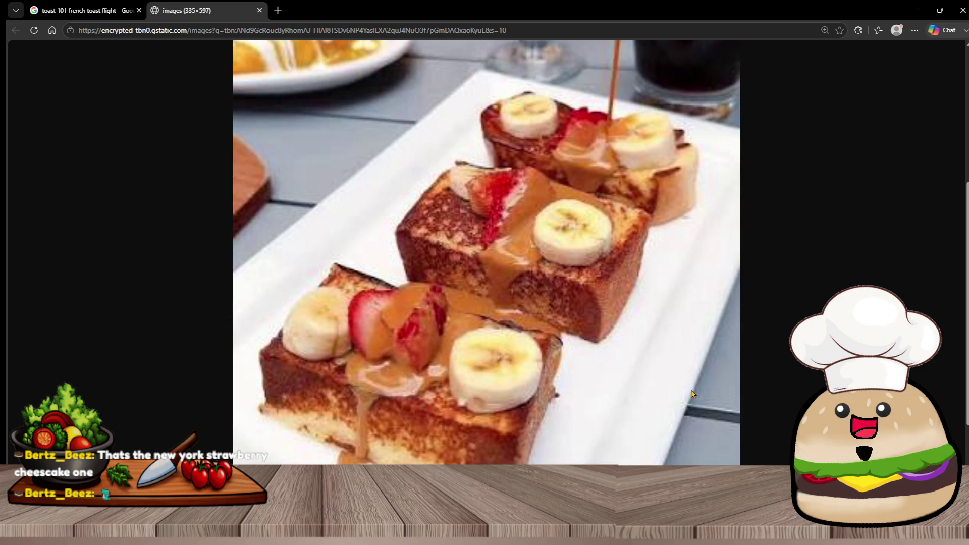
{"action": "left_click", "coordinate": [259, 11]}
{"action": "left_click", "coordinate": [315, 60]}
{"action": "key", "text": "ctrl+a"}
Step: Search Google Images for 'pancakes stack plain with syurp', refining the query step by step
{"action": "type", "text": "p"}
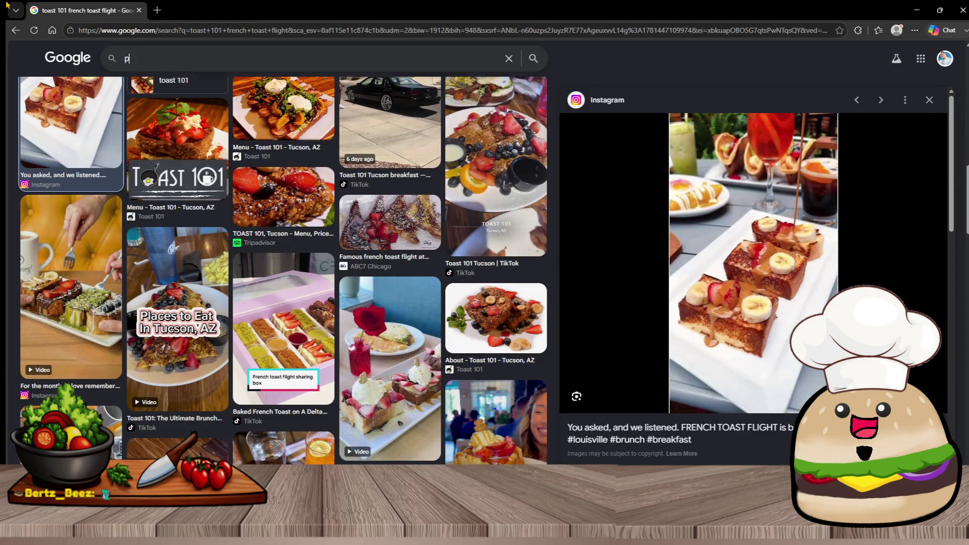
{"action": "type", "text": "ancakes stack"}
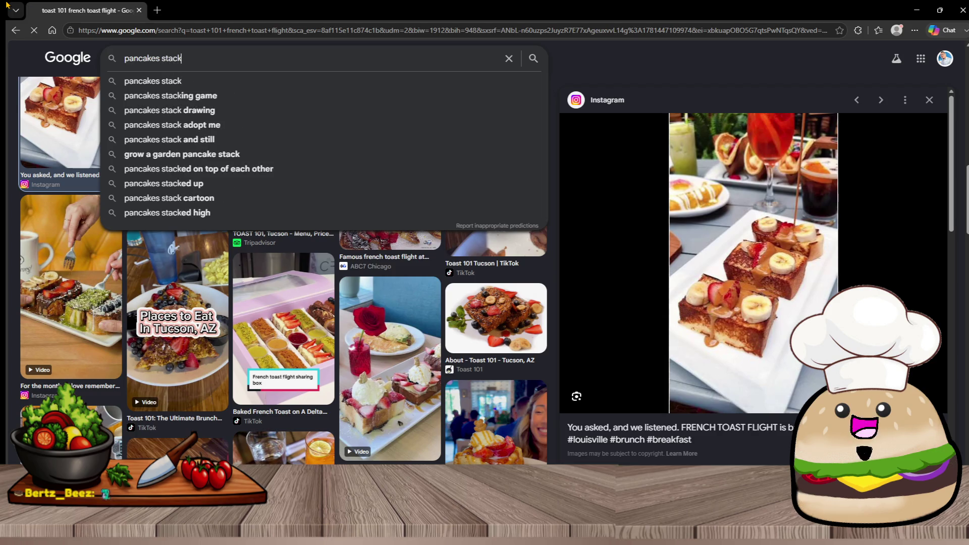
{"action": "key", "text": "Return"}
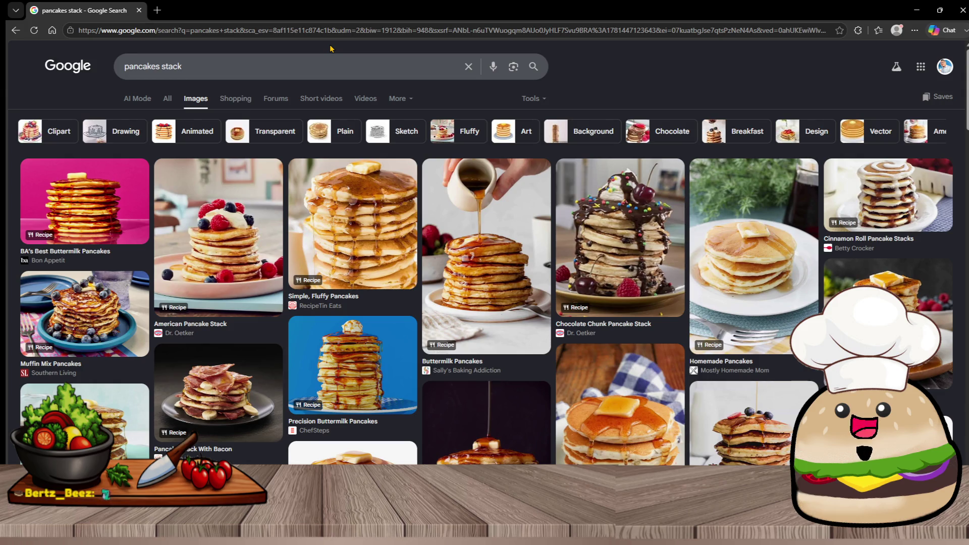
{"action": "left_click", "coordinate": [328, 70]}
{"action": "type", "text": "plain"}
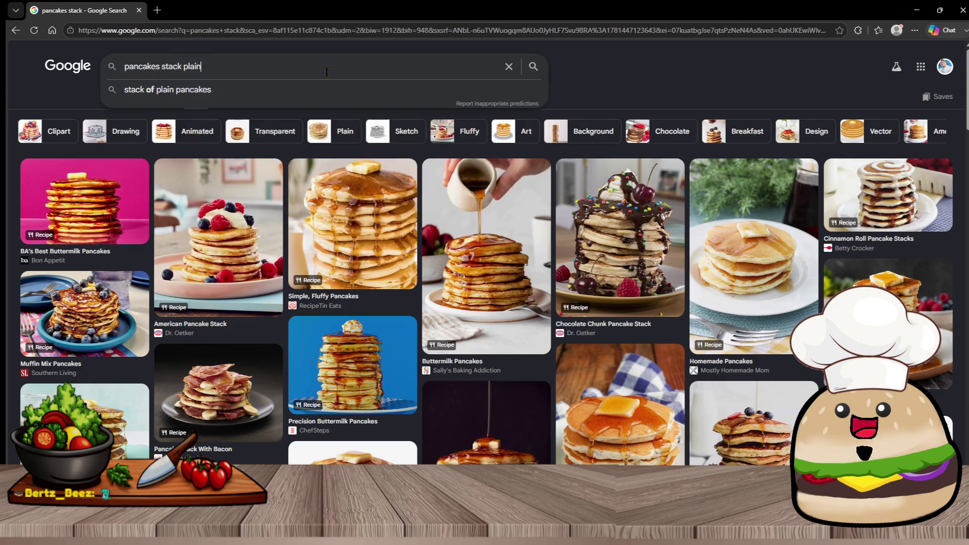
{"action": "key", "text": "Return"}
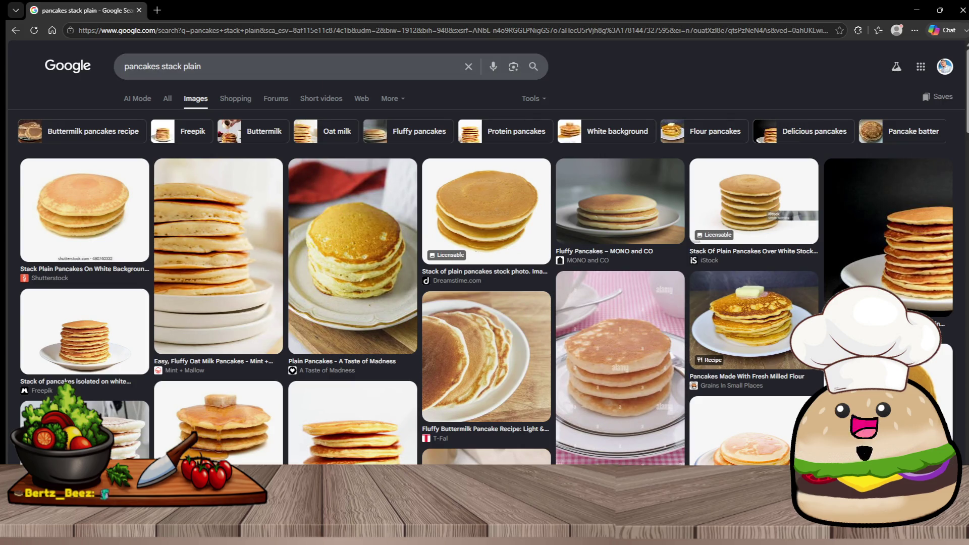
{"action": "left_click", "coordinate": [349, 71]}
{"action": "type", "text": "with syurp"}
{"action": "key", "text": "Return"}
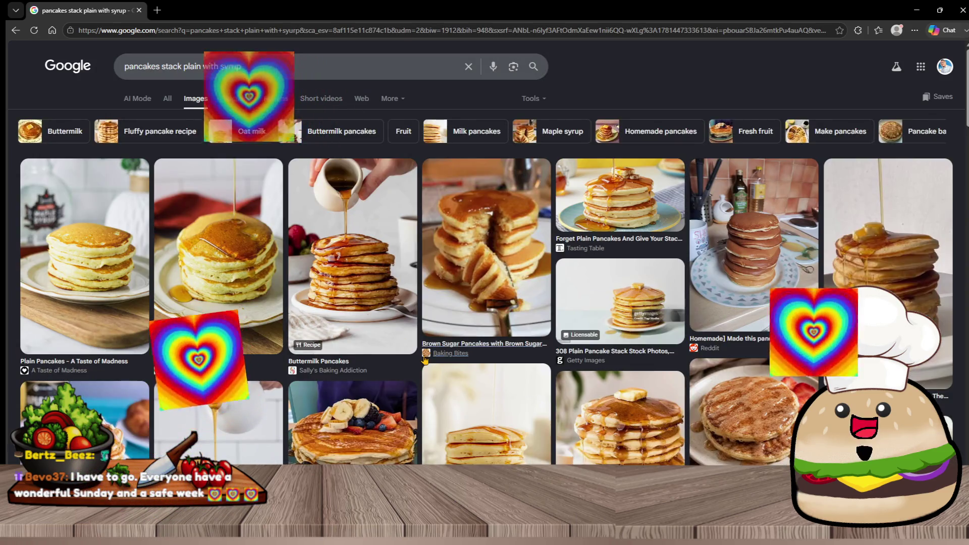
Step: Preview the Buttermilk Pancakes result and open its image in a new tab
{"action": "left_click", "coordinate": [354, 262]}
{"action": "right_click", "coordinate": [729, 295]}
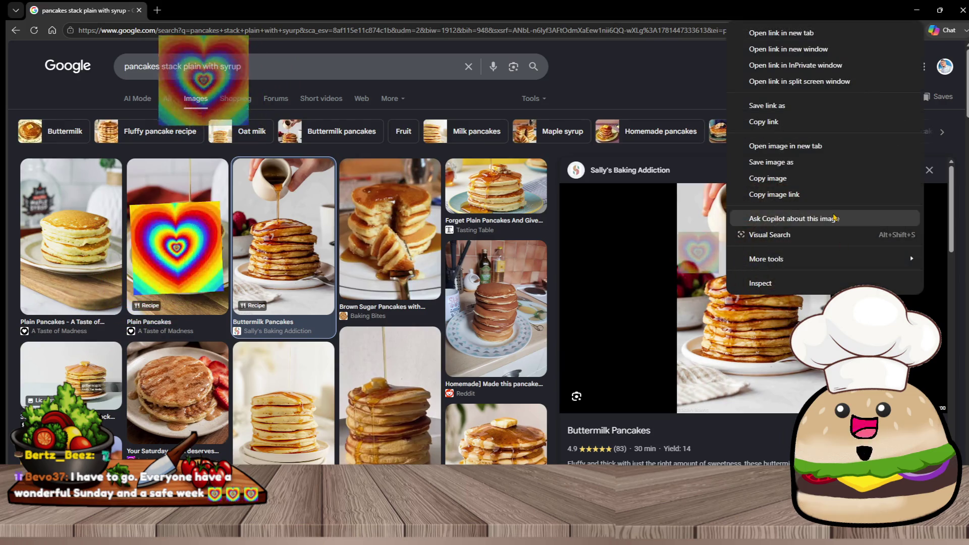
{"action": "left_click", "coordinate": [808, 146]}
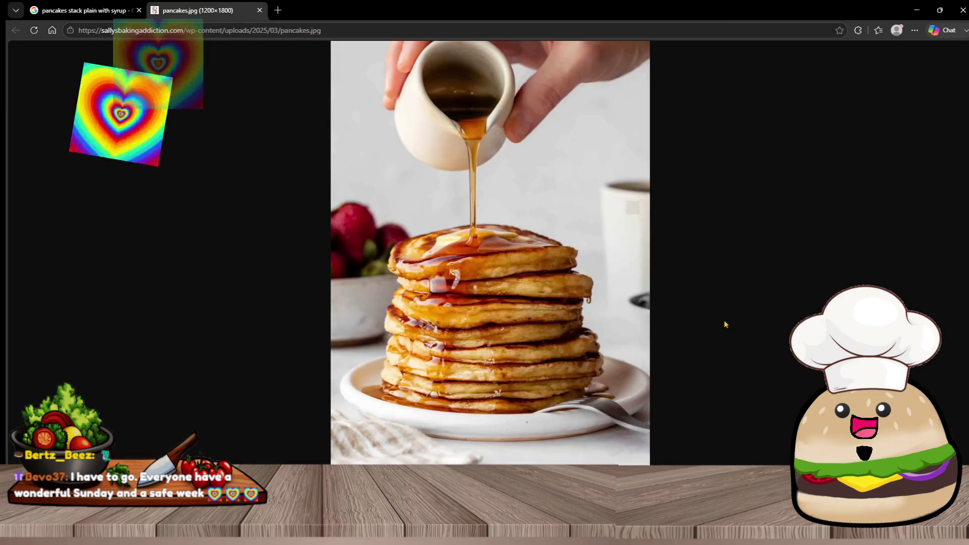
Step: View the pancakes.jpg photo at full size, scroll over it, then close its tab
{"action": "left_click", "coordinate": [642, 298]}
{"action": "scroll", "coordinate": [780, 299], "scroll_direction": "up", "scroll_amount": 5}
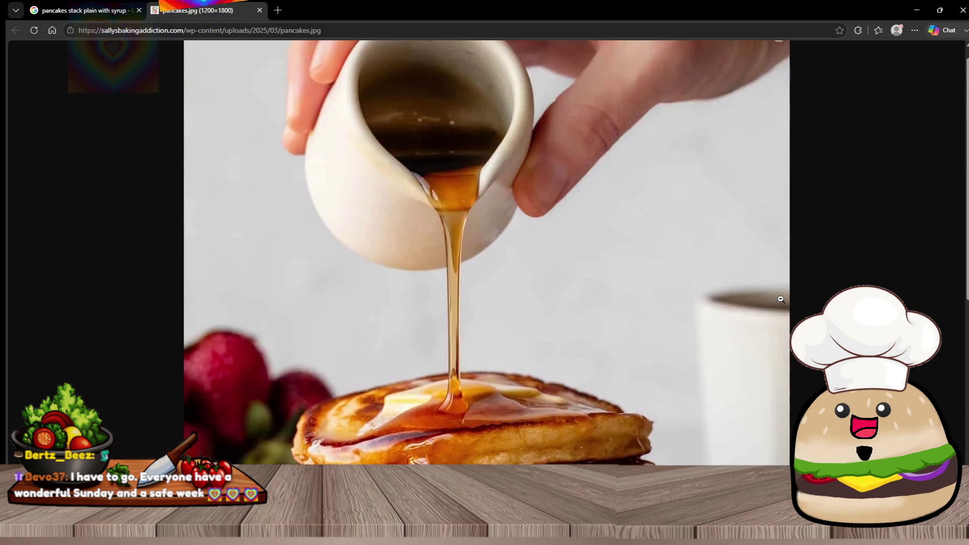
{"action": "scroll", "coordinate": [798, 187], "scroll_direction": "up", "scroll_amount": 2}
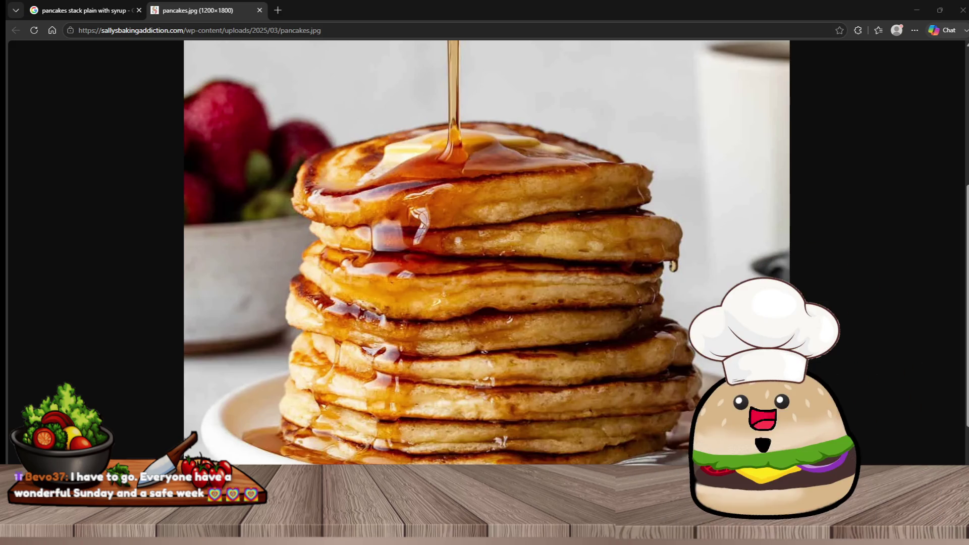
{"action": "left_click", "coordinate": [260, 10]}
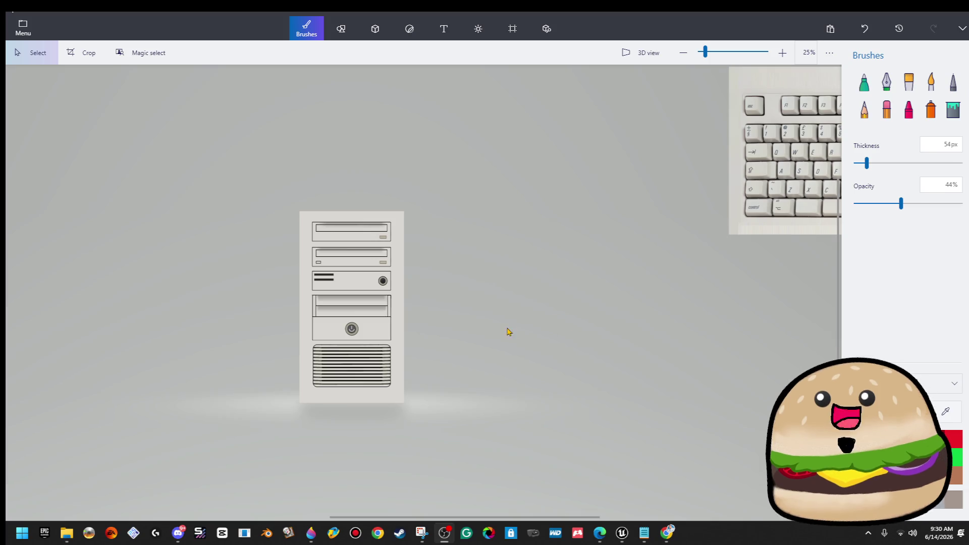
Step: Zoom the beige tower canvas to 50% and back to 33%, then bring up the window switcher
{"action": "scroll", "coordinate": [348, 322], "scroll_direction": "up", "scroll_amount": 3}
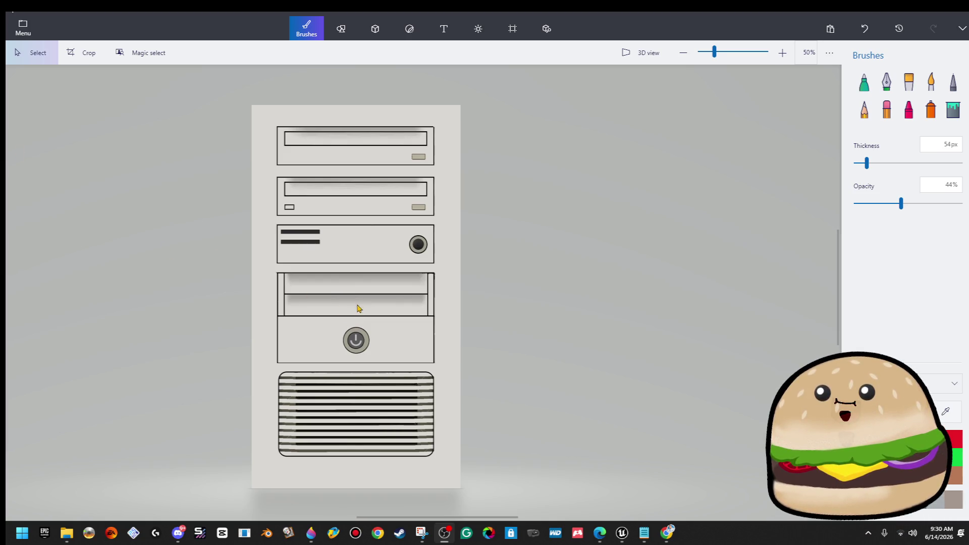
{"action": "scroll", "coordinate": [358, 310], "scroll_direction": "down", "scroll_amount": 2}
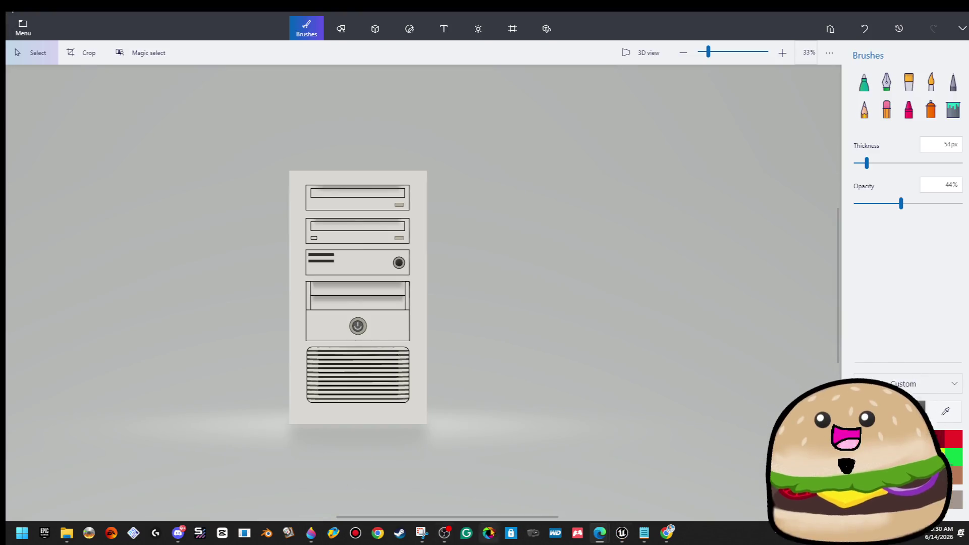
{"action": "key", "text": "alt+Tab"}
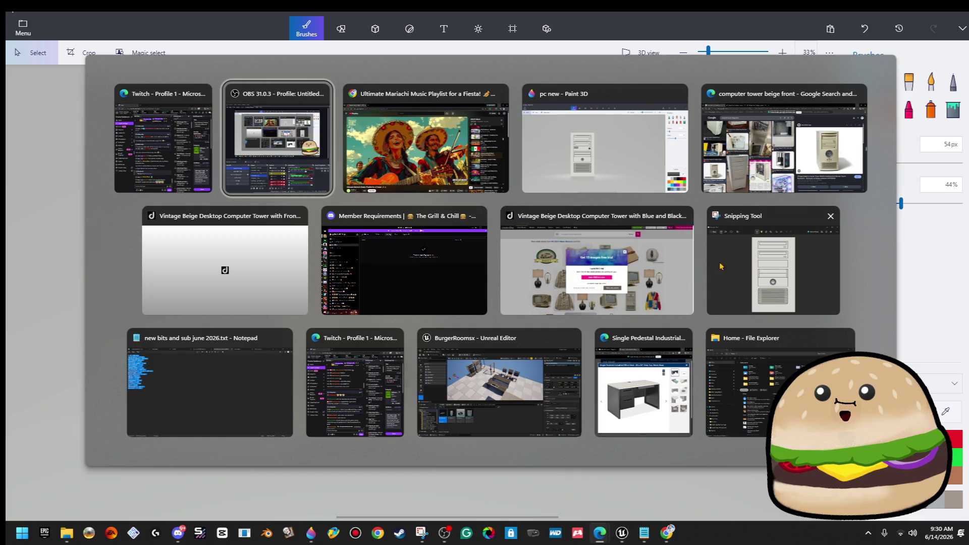
Step: Close both Vintage Beige tower windows and the extra Twitch window, then switch to the beige tower search
{"action": "left_click", "coordinate": [686, 219]}
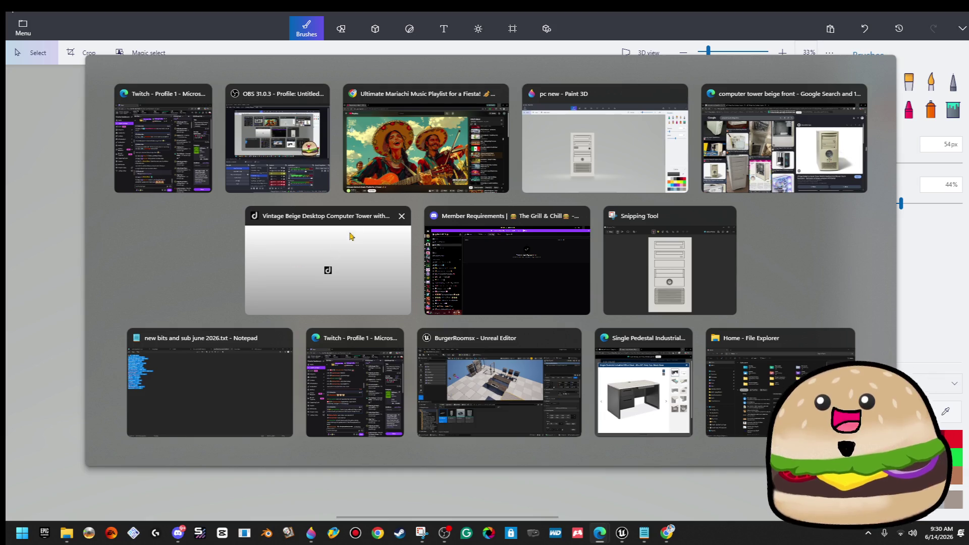
{"action": "left_click", "coordinate": [402, 217]}
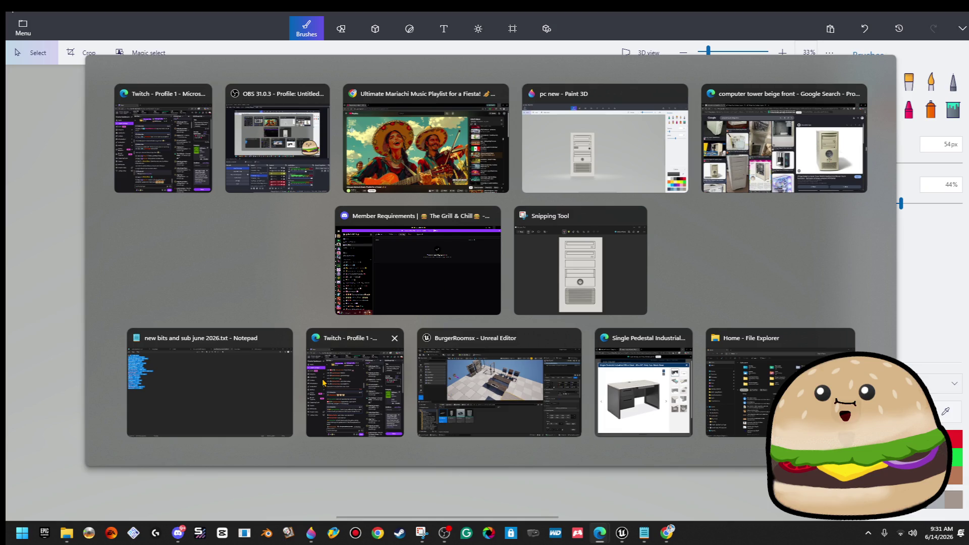
{"action": "left_click", "coordinate": [395, 338]}
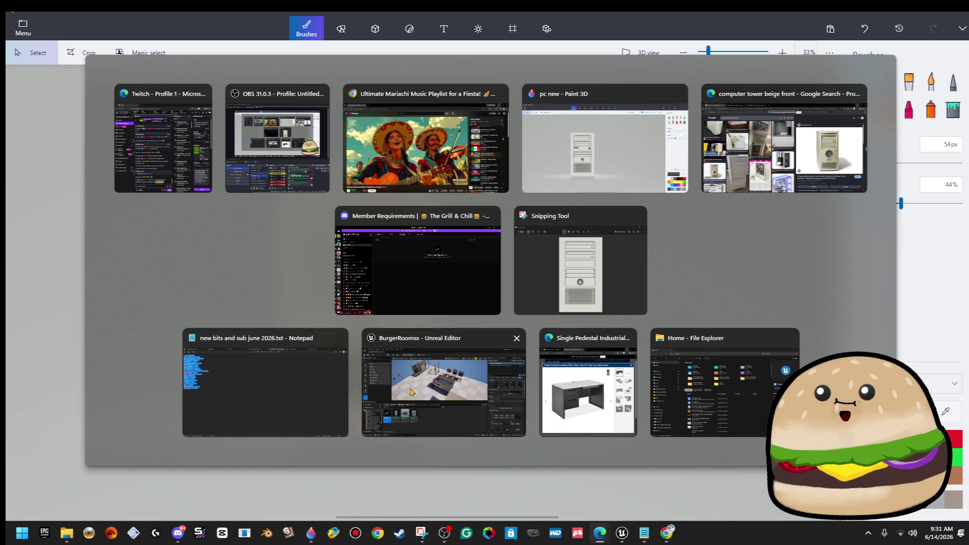
{"action": "left_click", "coordinate": [796, 119]}
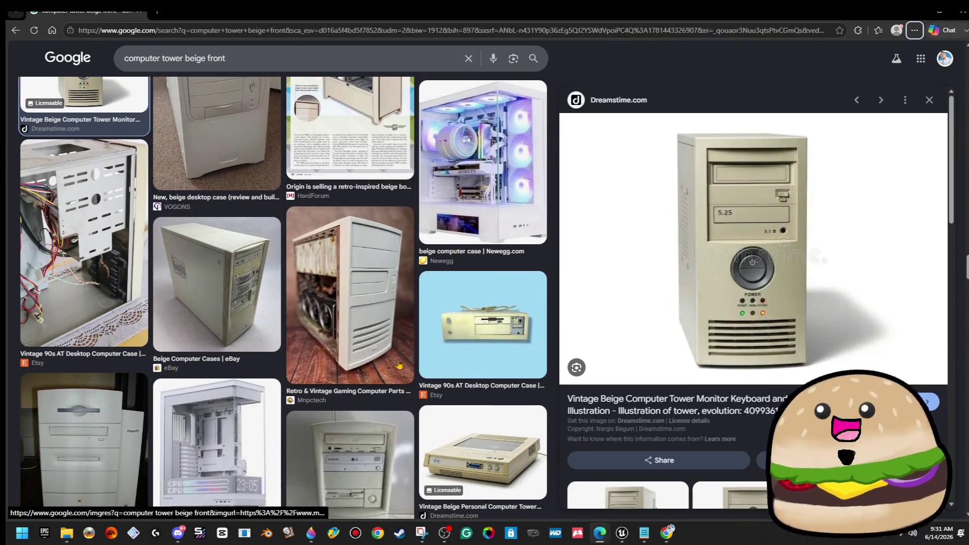
Step: Change the image search to 'computer tower beige side view'
{"action": "scroll", "coordinate": [399, 366], "scroll_direction": "down", "scroll_amount": 7}
{"action": "scroll", "coordinate": [399, 363], "scroll_direction": "down", "scroll_amount": 10}
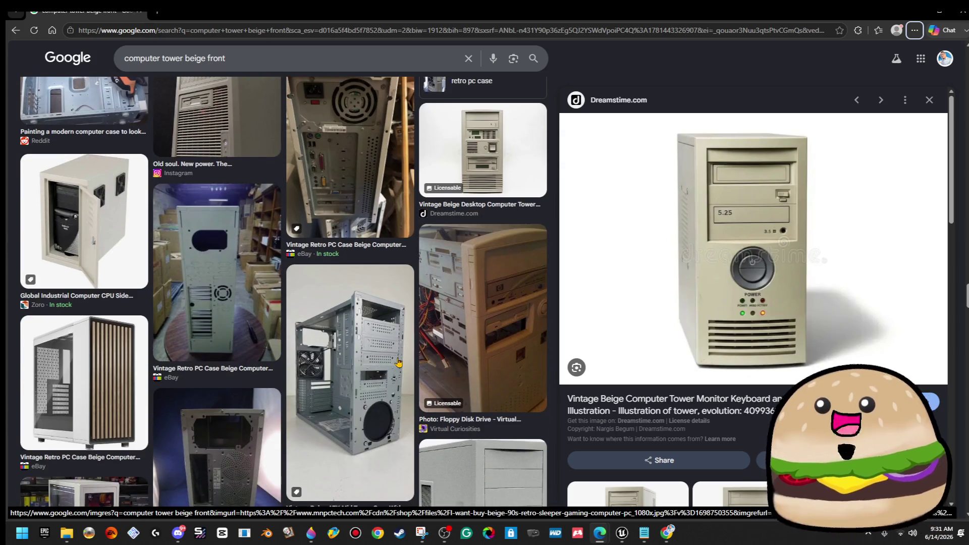
{"action": "scroll", "coordinate": [416, 367], "scroll_direction": "down", "scroll_amount": 3}
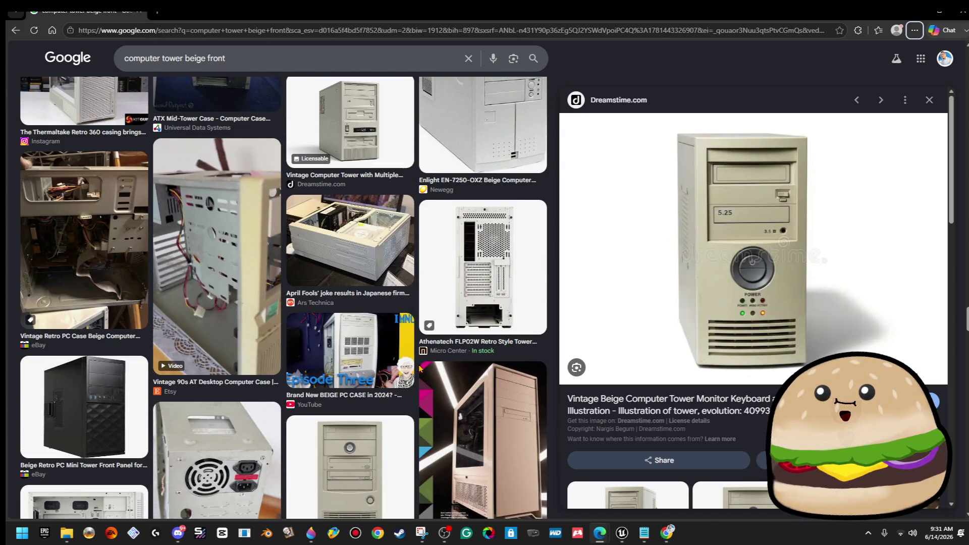
{"action": "scroll", "coordinate": [334, 91], "scroll_direction": "down", "scroll_amount": 4}
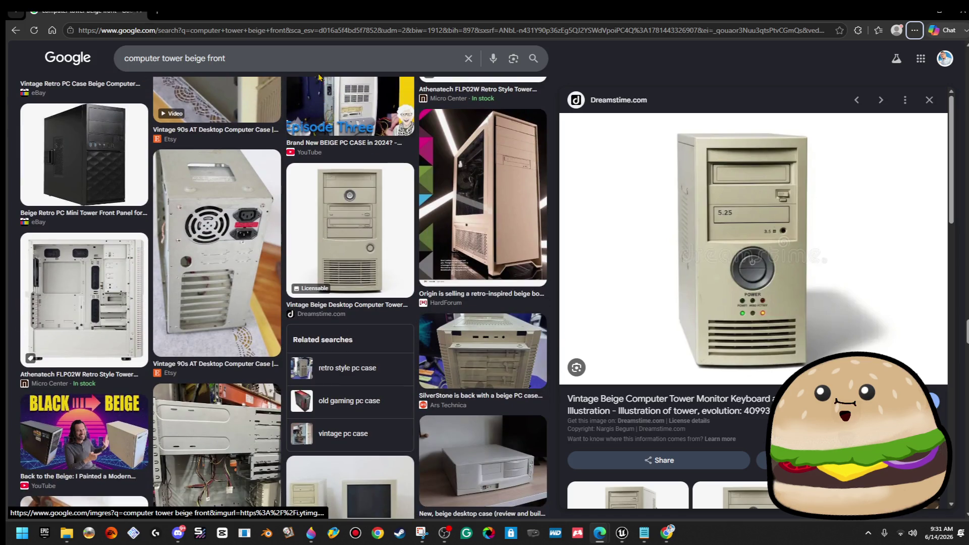
{"action": "left_click", "coordinate": [316, 60]}
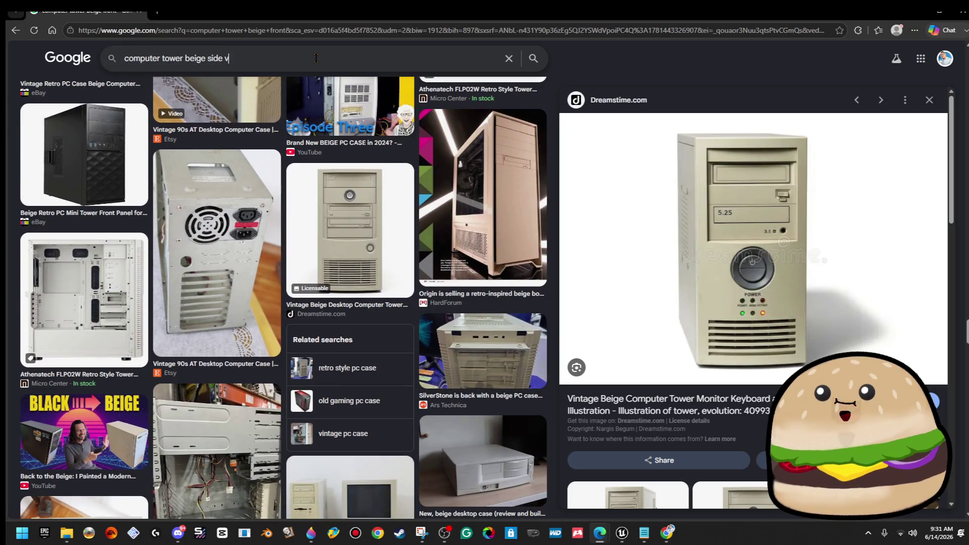
{"action": "type", "text": "iew"}
{"action": "key", "text": "Return"}
Step: Preview the beige ATX full tower photo and the vintage desktop tower illustration
{"action": "scroll", "coordinate": [487, 298], "scroll_direction": "down", "scroll_amount": 5}
{"action": "scroll", "coordinate": [487, 298], "scroll_direction": "down", "scroll_amount": 2}
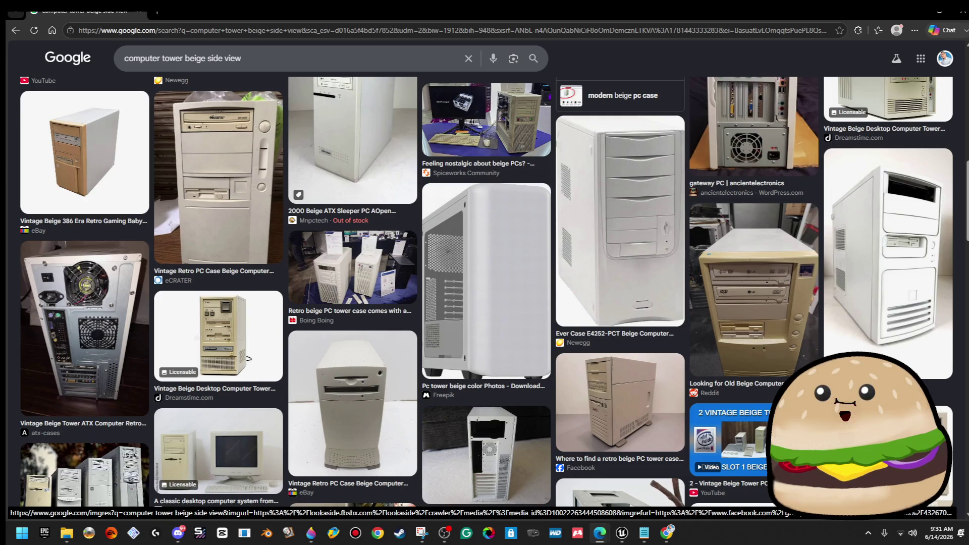
{"action": "scroll", "coordinate": [715, 386], "scroll_direction": "down", "scroll_amount": 3}
{"action": "scroll", "coordinate": [714, 387], "scroll_direction": "down", "scroll_amount": 4}
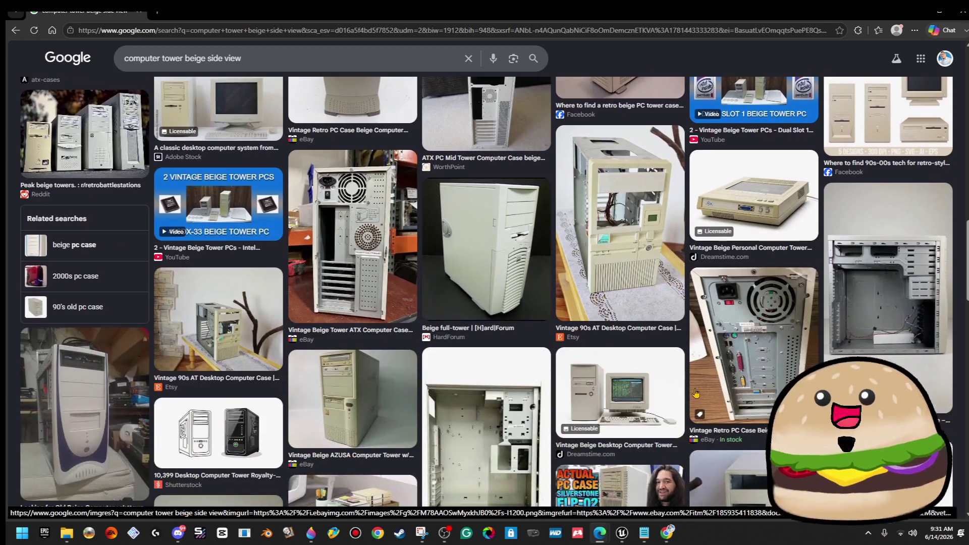
{"action": "scroll", "coordinate": [696, 393], "scroll_direction": "down", "scroll_amount": 8}
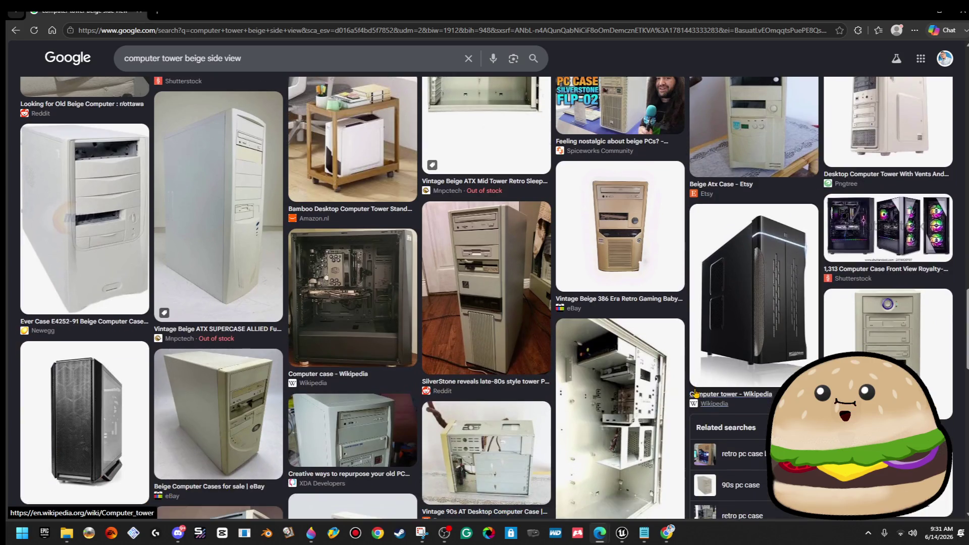
{"action": "left_click", "coordinate": [247, 228]}
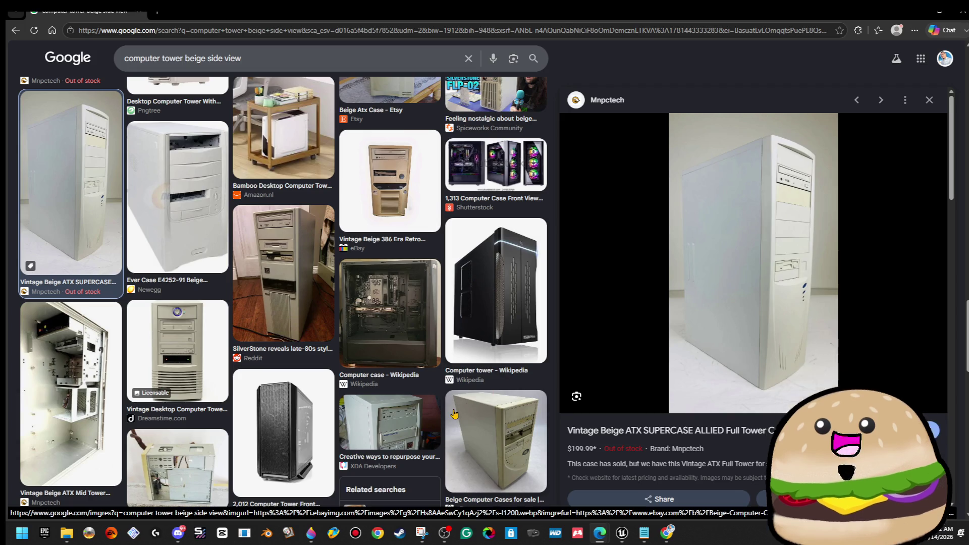
{"action": "left_click", "coordinate": [215, 375]}
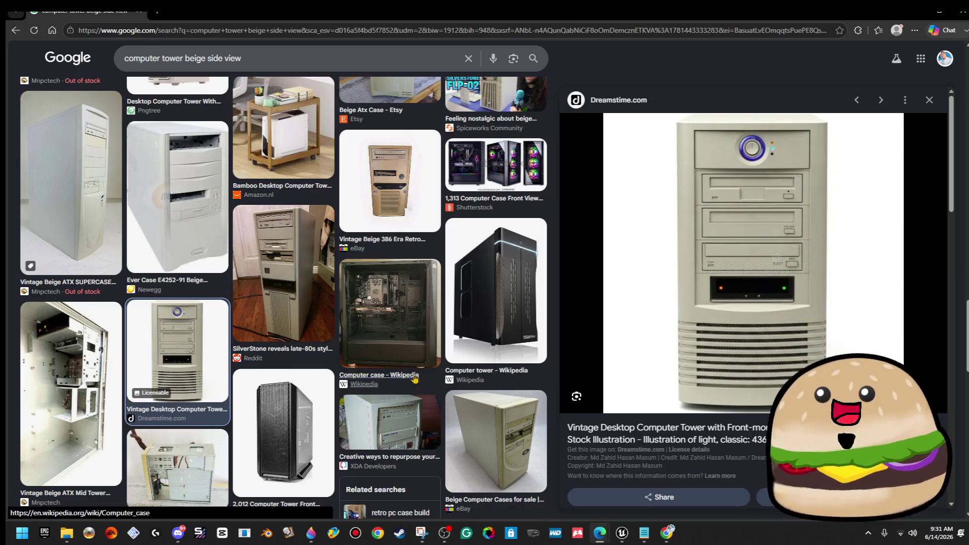
{"action": "scroll", "coordinate": [739, 384], "scroll_direction": "down", "scroll_amount": 6}
{"action": "scroll", "coordinate": [739, 384], "scroll_direction": "down", "scroll_amount": 5}
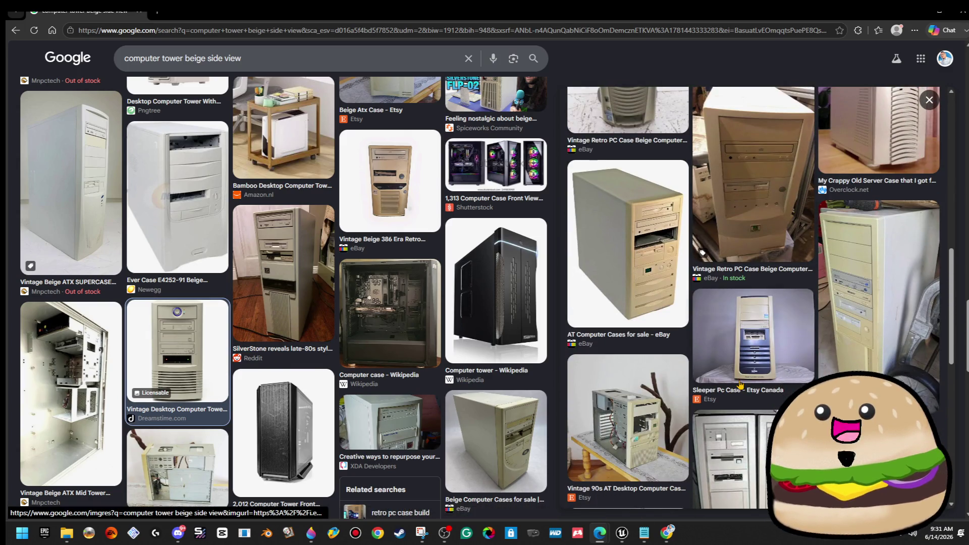
{"action": "scroll", "coordinate": [741, 385], "scroll_direction": "down", "scroll_amount": 4}
Step: Search Google Images for 'vintage pc side view tower'
{"action": "triple_click", "coordinate": [258, 57]}
{"action": "type", "text": "vintage pc side"}
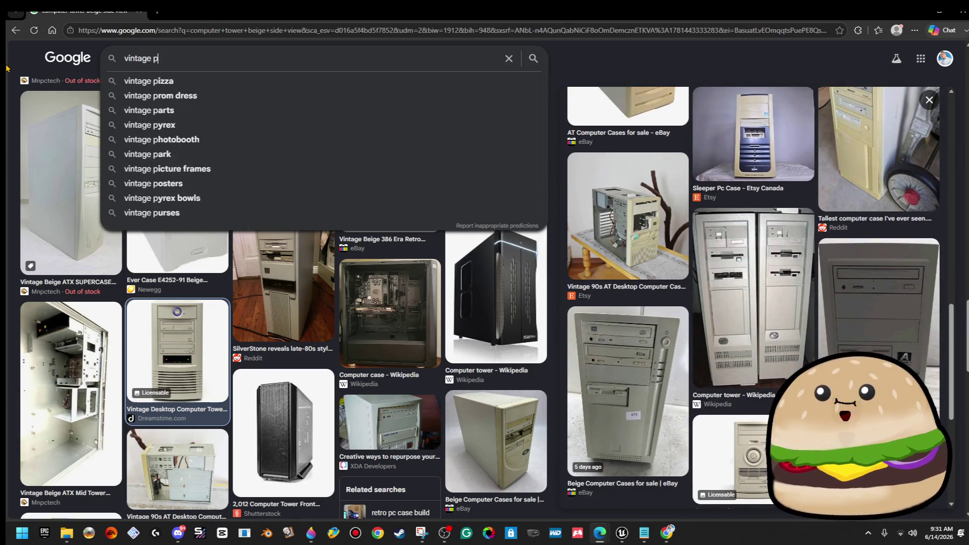
{"action": "key", "text": "Return"}
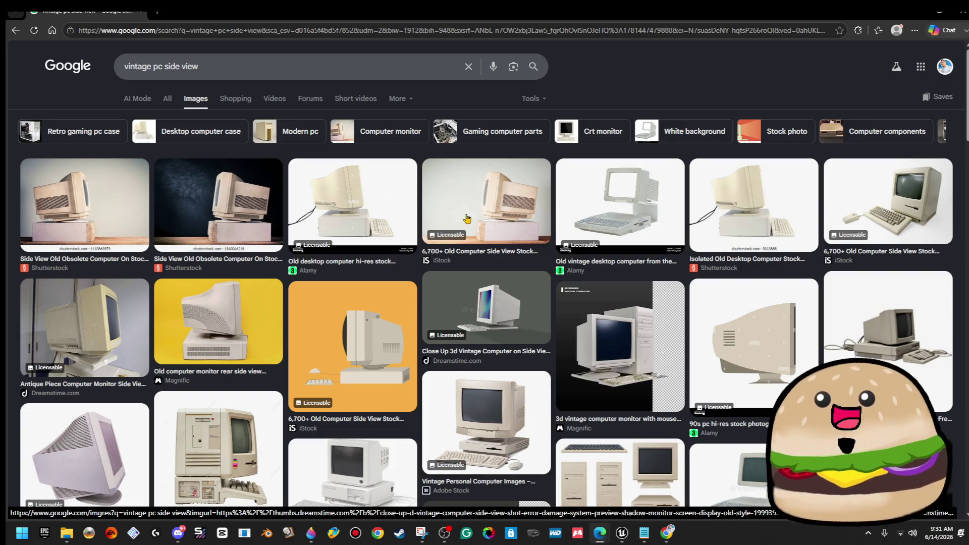
{"action": "left_click", "coordinate": [309, 74]}
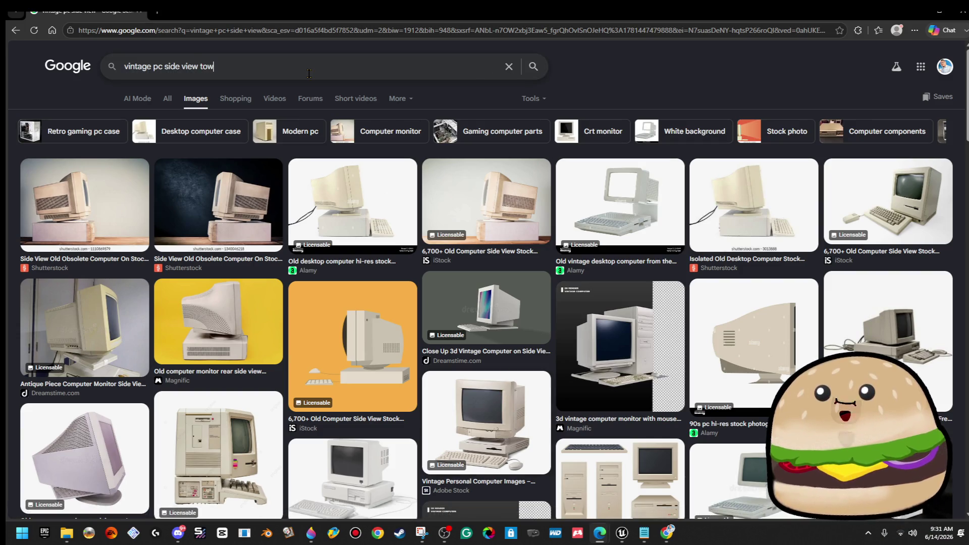
{"action": "type", "text": "er"}
{"action": "key", "text": "Return"}
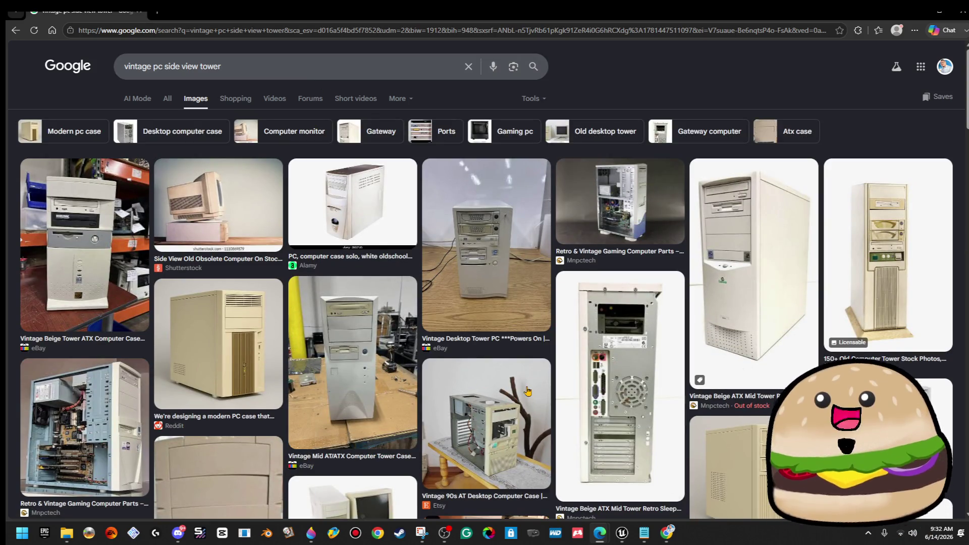
Step: Preview the beige PC case and retro tower photos, then minimize the browser
{"action": "left_click", "coordinate": [204, 349]}
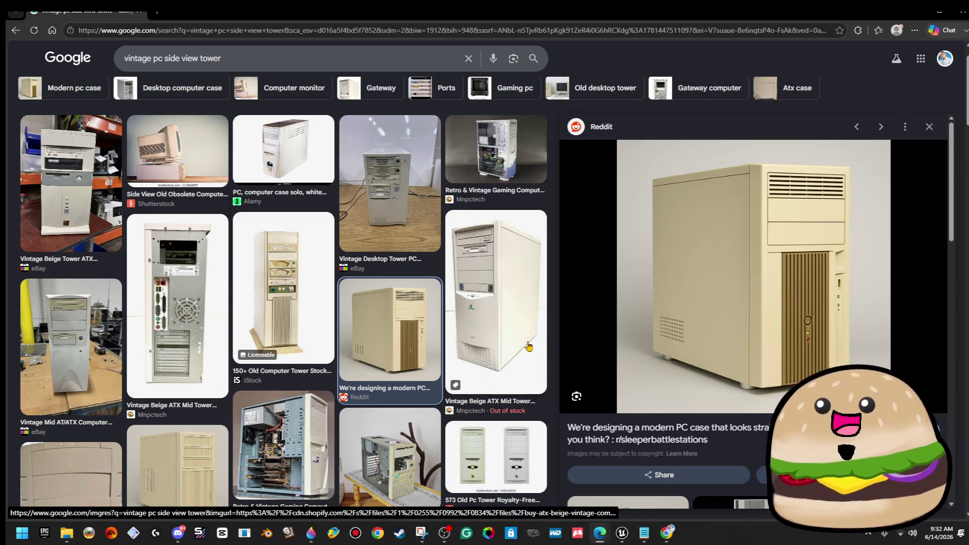
{"action": "scroll", "coordinate": [529, 347], "scroll_direction": "down", "scroll_amount": 3}
{"action": "scroll", "coordinate": [529, 346], "scroll_direction": "down", "scroll_amount": 4}
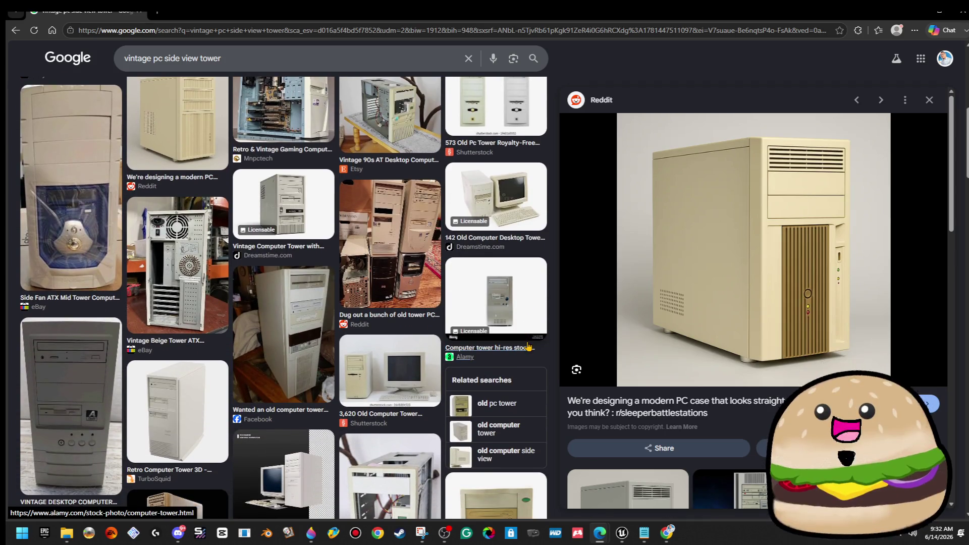
{"action": "scroll", "coordinate": [525, 348], "scroll_direction": "down", "scroll_amount": 8}
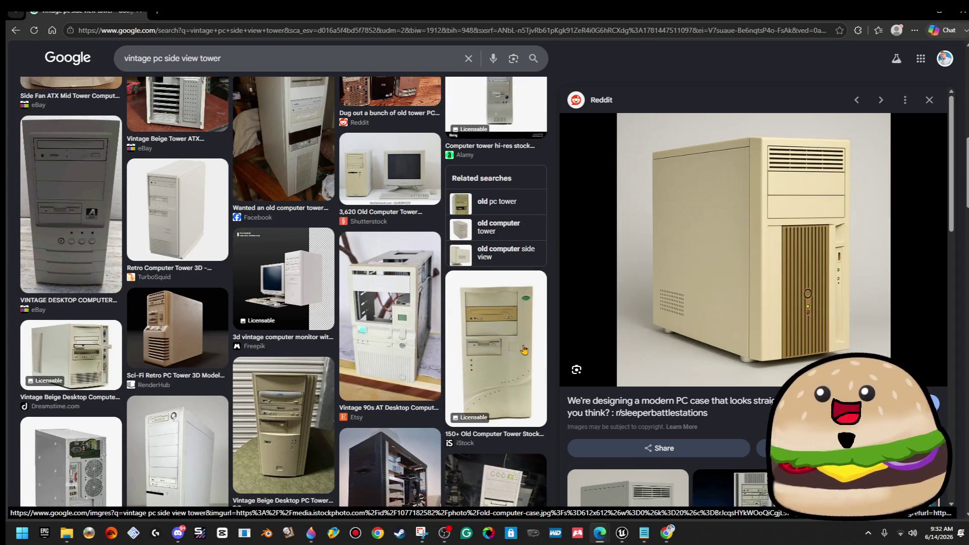
{"action": "scroll", "coordinate": [523, 352], "scroll_direction": "down", "scroll_amount": 3}
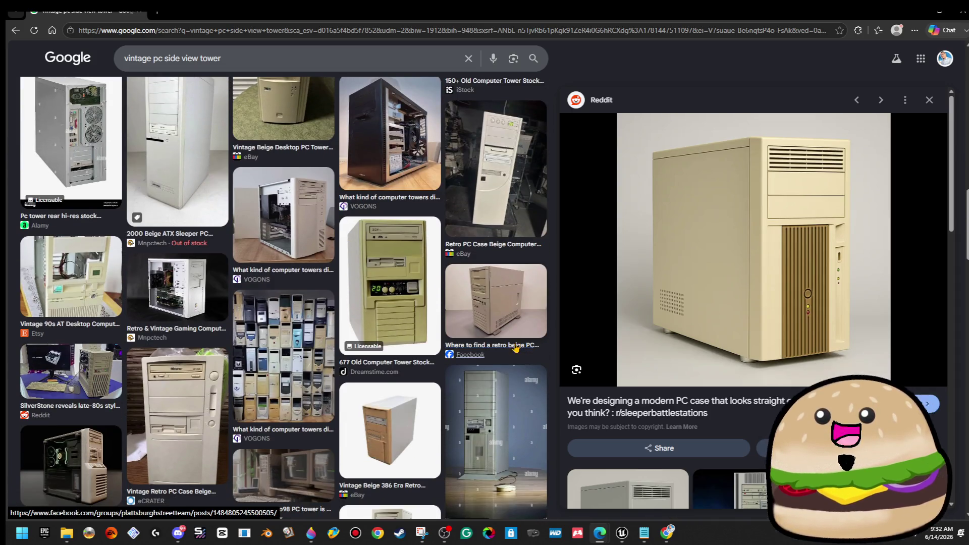
{"action": "left_click", "coordinate": [520, 352]}
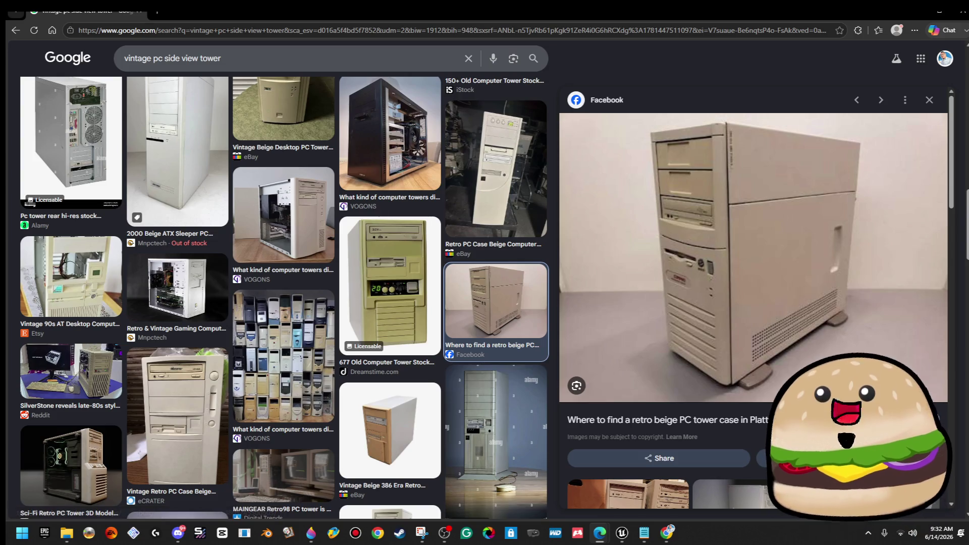
{"action": "scroll", "coordinate": [852, 254], "scroll_direction": "down", "scroll_amount": 3}
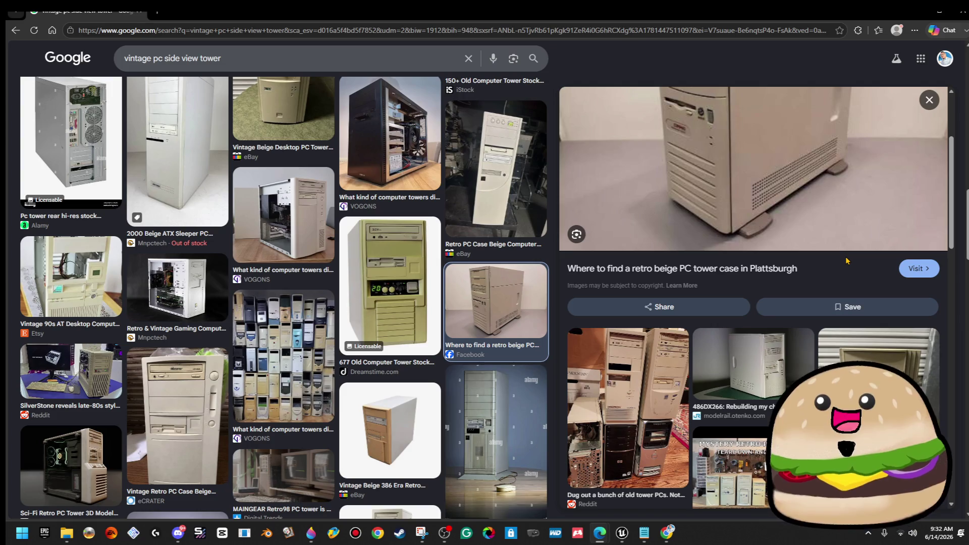
{"action": "scroll", "coordinate": [723, 291], "scroll_direction": "up", "scroll_amount": 3}
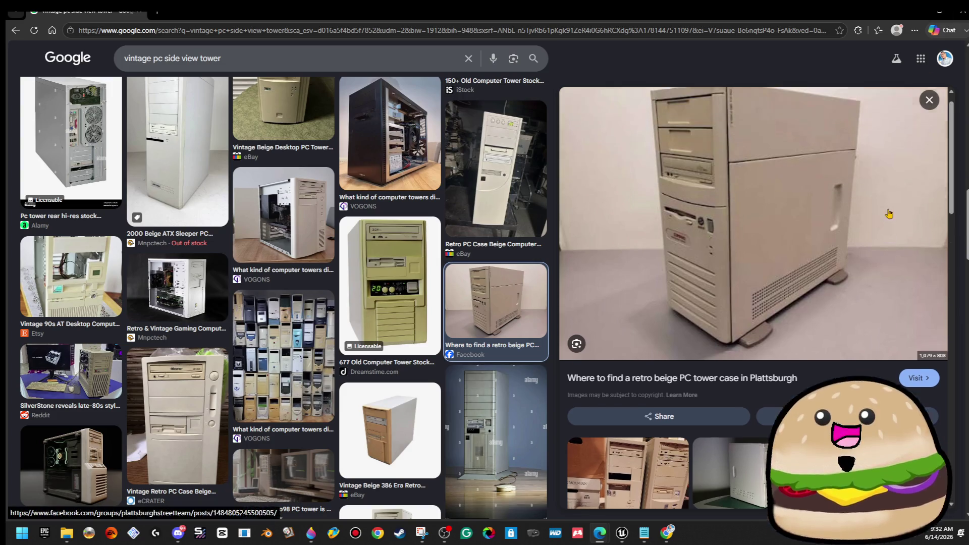
{"action": "left_click", "coordinate": [922, 16]}
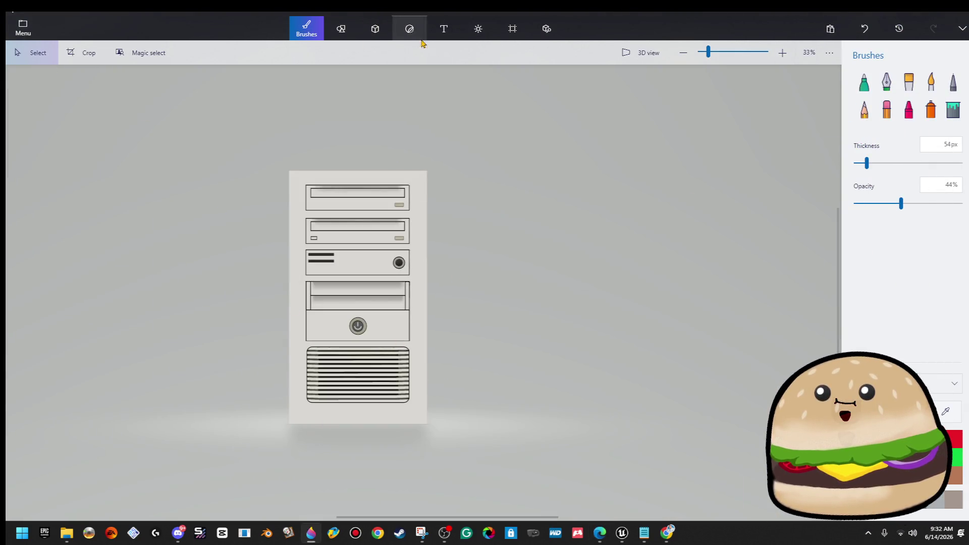
Step: Resize the canvas to 1500 × 1500 px
{"action": "left_click", "coordinate": [510, 30]}
{"action": "mouse_move", "coordinate": [427, 297]}
{"action": "left_mouse_down"}
{"action": "mouse_move", "coordinate": [675, 301]}
{"action": "mouse_move", "coordinate": [568, 306]}
{"action": "left_mouse_up"}
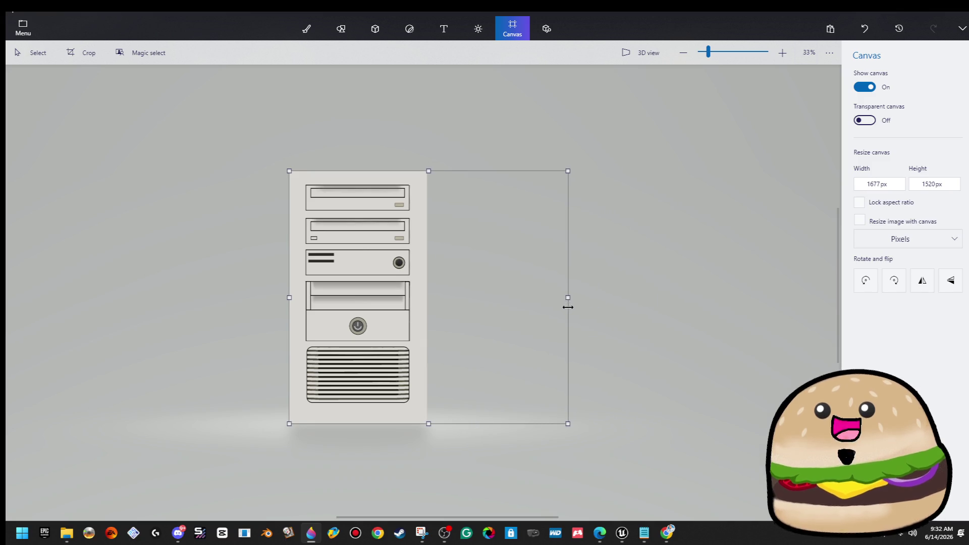
{"action": "left_click_drag", "start_coordinate": [568, 307], "coordinate": [568, 307]}
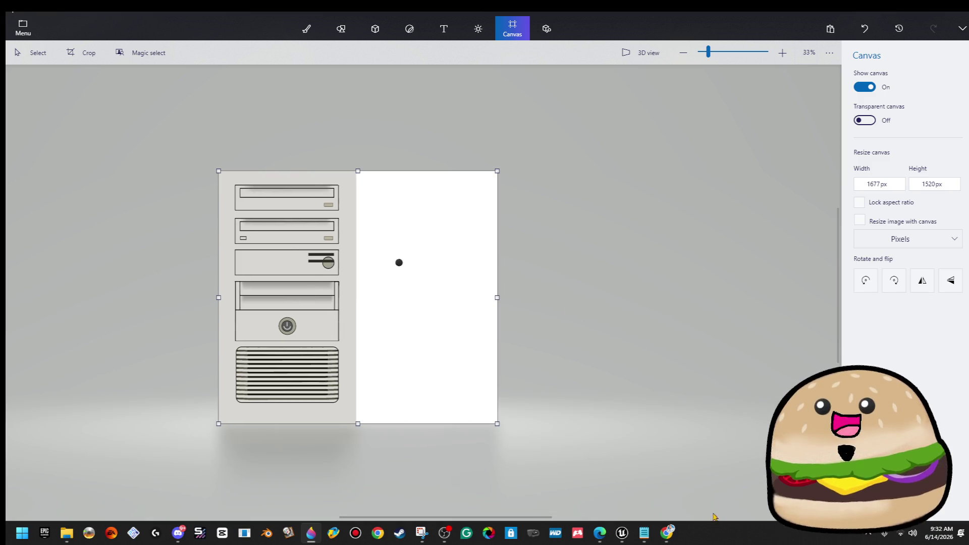
{"action": "left_click", "coordinate": [662, 535]}
{"action": "left_click", "coordinate": [660, 526]}
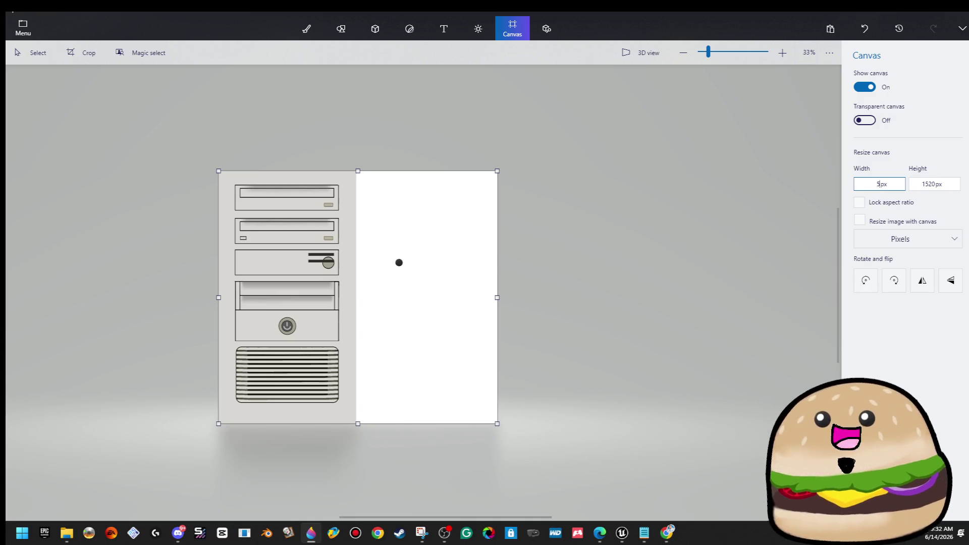
{"action": "left_click", "coordinate": [932, 183]}
{"action": "type", "text": "1500"}
{"action": "left_click", "coordinate": [419, 400]}
Step: Select the 3D ball and move a drive-bay strip onto the white right half
{"action": "mouse_move", "coordinate": [349, 413]}
{"action": "left_mouse_down"}
{"action": "mouse_move", "coordinate": [347, 399]}
{"action": "mouse_move", "coordinate": [220, 293]}
{"action": "mouse_move", "coordinate": [174, 344]}
{"action": "left_mouse_up"}
{"action": "left_click", "coordinate": [399, 263]}
{"action": "scroll", "coordinate": [329, 264], "scroll_direction": "up", "scroll_amount": 5}
{"action": "left_click_drag", "start_coordinate": [270, 342], "coordinate": [619, 408]}
{"action": "scroll", "coordinate": [360, 344], "scroll_direction": "down", "scroll_amount": 1}
{"action": "left_click_drag", "start_coordinate": [361, 338], "coordinate": [369, 87]}
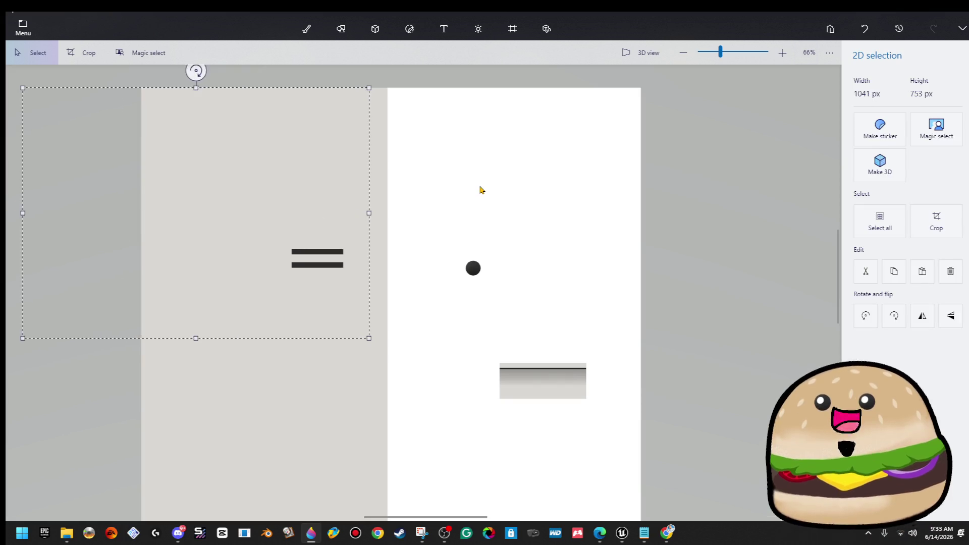
Step: Remove the = shaped 3D object and cut out the grey bar
{"action": "mouse_move", "coordinate": [295, 202]}
{"action": "left_mouse_down"}
{"action": "mouse_move", "coordinate": [368, 273]}
{"action": "mouse_move", "coordinate": [398, 287]}
{"action": "left_mouse_up"}
{"action": "key", "text": "ctrl+z"}
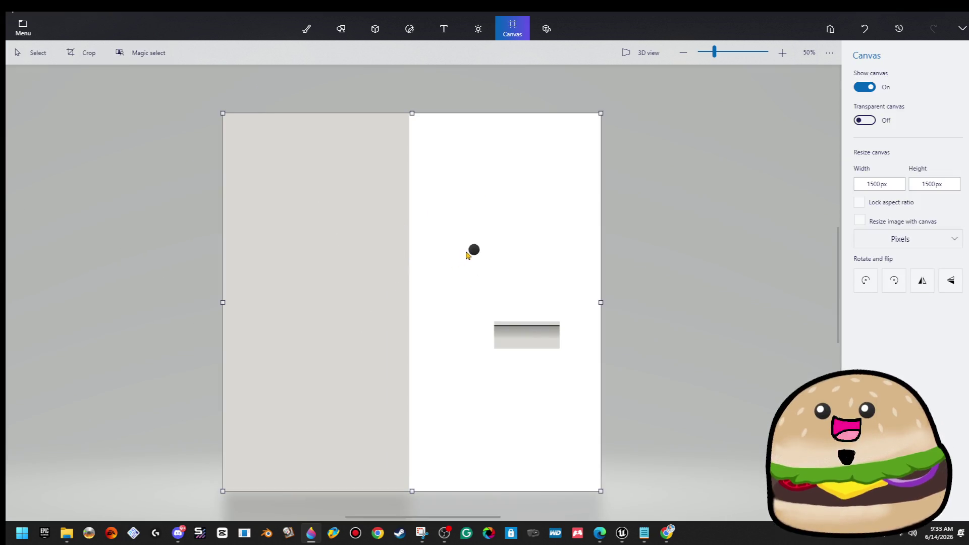
{"action": "scroll", "coordinate": [475, 255], "scroll_direction": "down", "scroll_amount": 2}
{"action": "left_click_drag", "start_coordinate": [481, 292], "coordinate": [545, 337]}
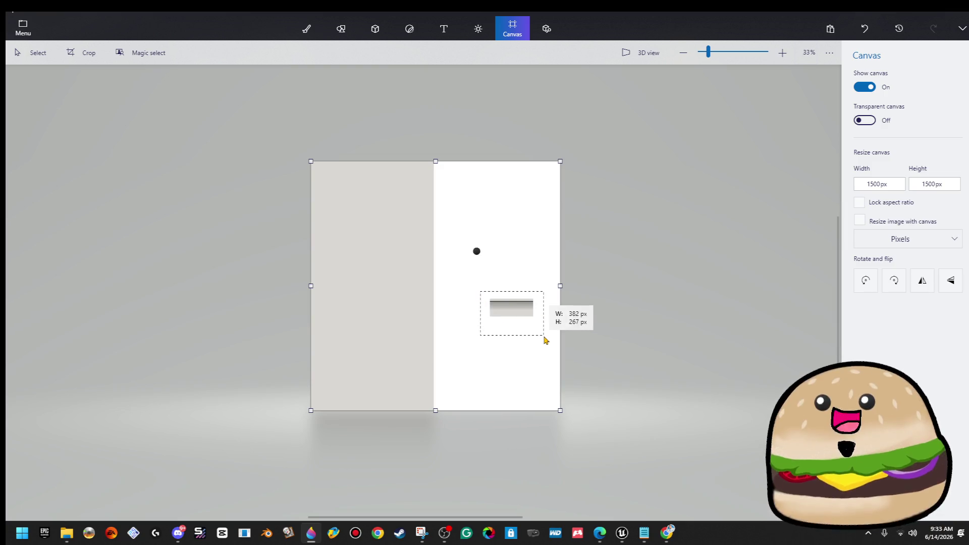
{"action": "mouse_move", "coordinate": [510, 305]}
{"action": "left_mouse_down"}
{"action": "mouse_move", "coordinate": [352, 202]}
{"action": "mouse_move", "coordinate": [521, 235]}
{"action": "left_mouse_up"}
{"action": "left_click", "coordinate": [518, 176]}
{"action": "scroll", "coordinate": [512, 186], "scroll_direction": "up", "scroll_amount": 3}
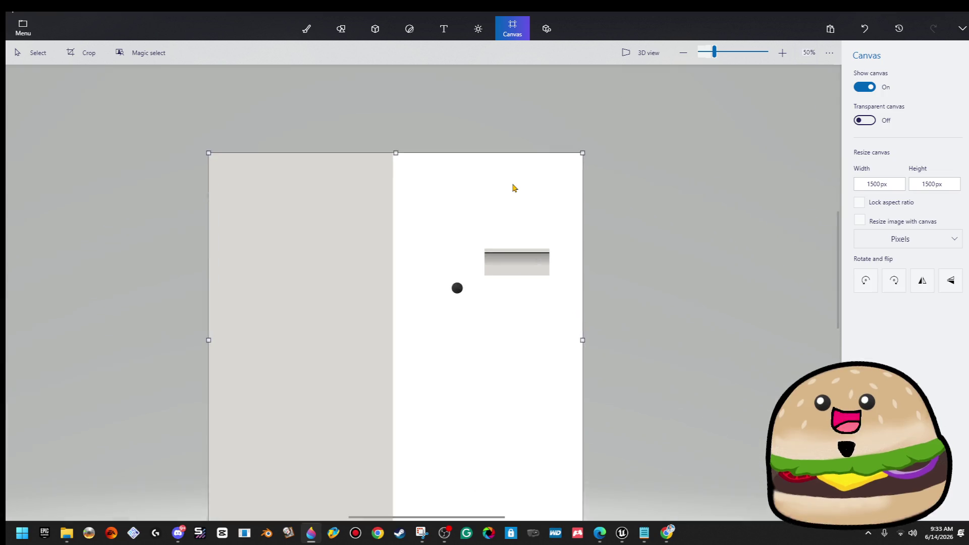
{"action": "mouse_move", "coordinate": [473, 272]}
{"action": "left_mouse_down"}
{"action": "mouse_move", "coordinate": [574, 309]}
{"action": "mouse_move", "coordinate": [558, 302]}
{"action": "left_mouse_up"}
{"action": "right_click", "coordinate": [536, 278]}
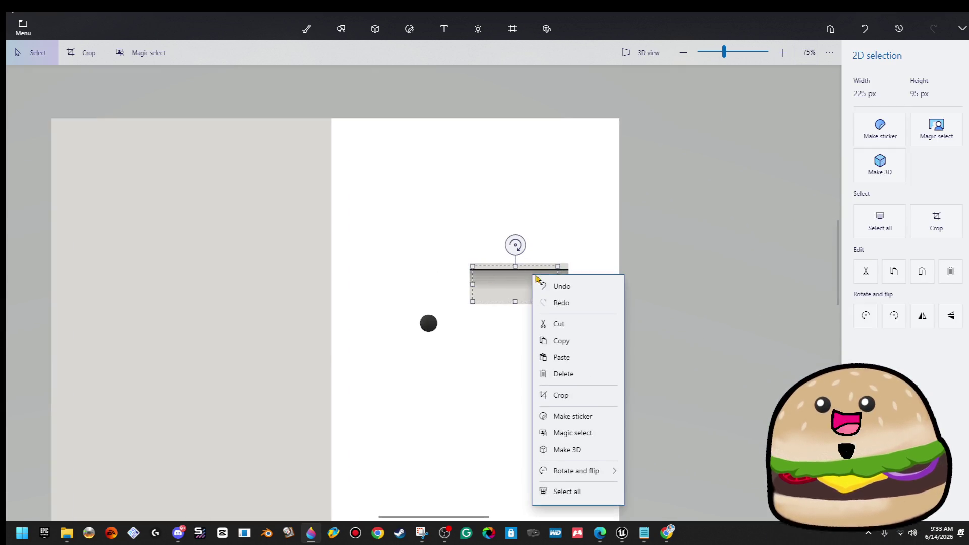
{"action": "left_click", "coordinate": [561, 325]}
{"action": "scroll", "coordinate": [421, 265], "scroll_direction": "down", "scroll_amount": 1}
Step: Restore the gradient bar, move it to the top-left and cut it to the clipboard
{"action": "left_click_drag", "start_coordinate": [441, 253], "coordinate": [464, 320]}
{"action": "left_click", "coordinate": [496, 305]}
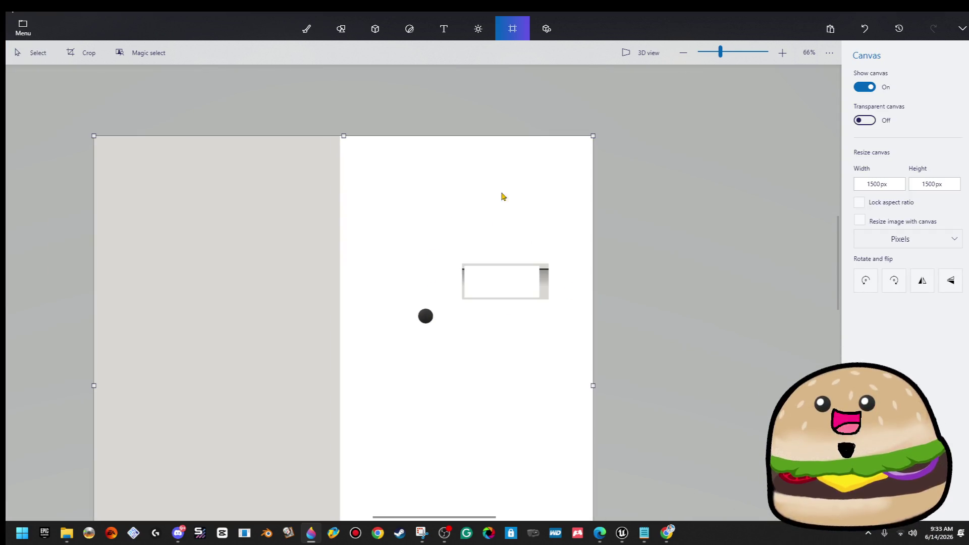
{"action": "scroll", "coordinate": [404, 242], "scroll_direction": "down", "scroll_amount": 1}
{"action": "left_click_drag", "start_coordinate": [438, 248], "coordinate": [519, 310]}
{"action": "key", "text": "Delete"}
{"action": "left_click", "coordinate": [221, 208]}
{"action": "key", "text": "ctrl+z"}
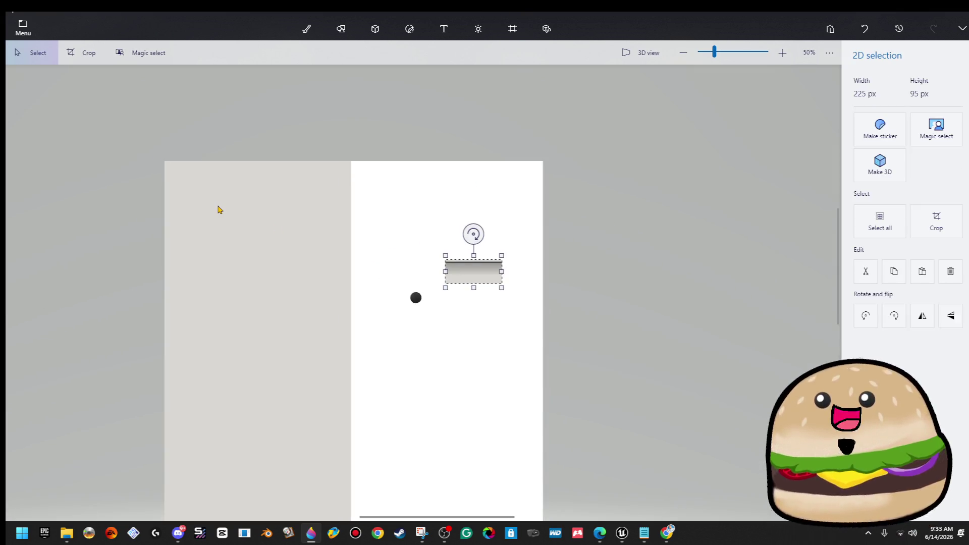
{"action": "left_click_drag", "start_coordinate": [468, 279], "coordinate": [186, 208]}
{"action": "right_click", "coordinate": [186, 209]}
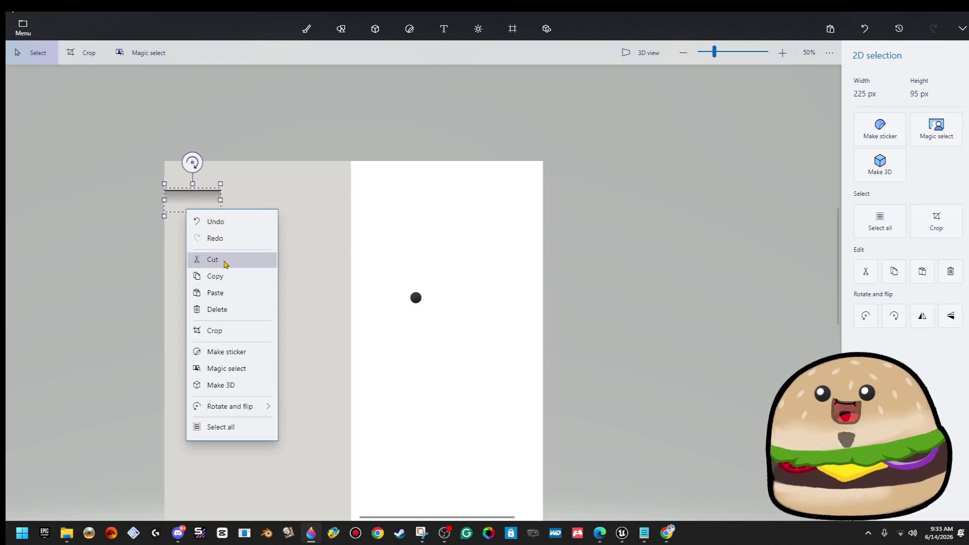
{"action": "left_click", "coordinate": [225, 259]}
Step: Cover the white area with a pasted, stretched beige selection
{"action": "scroll", "coordinate": [303, 238], "scroll_direction": "down", "scroll_amount": 2}
{"action": "left_click_drag", "start_coordinate": [313, 231], "coordinate": [320, 427]}
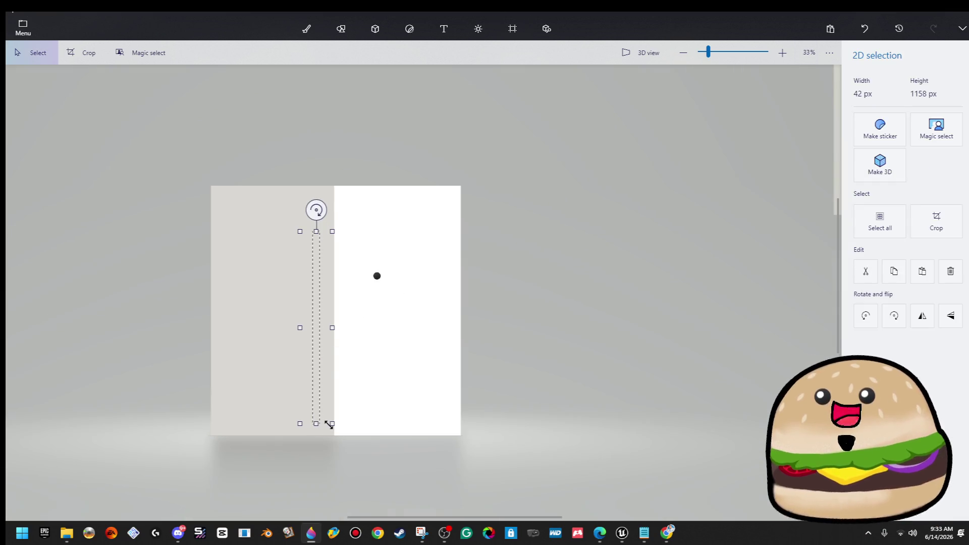
{"action": "key", "text": "ctrl+v"}
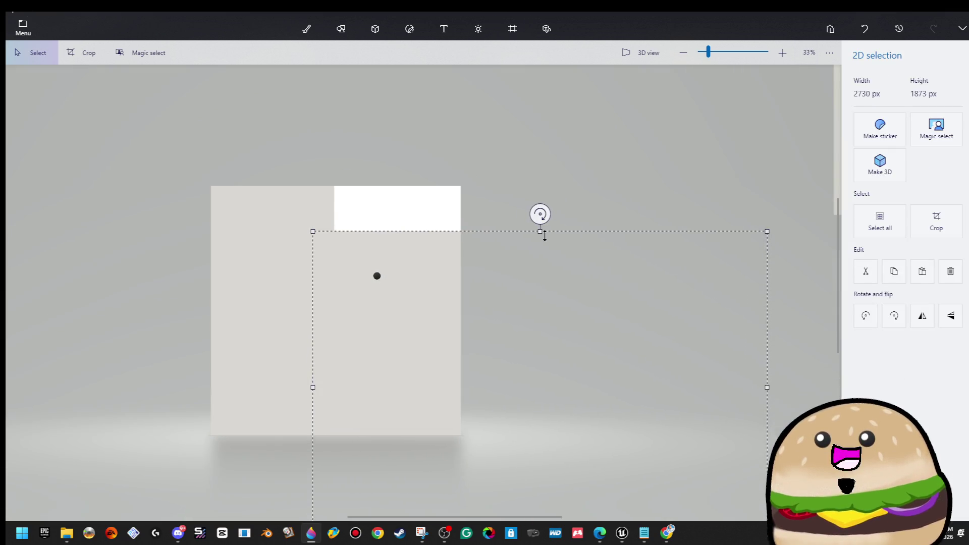
{"action": "left_click_drag", "start_coordinate": [540, 231], "coordinate": [543, 169]}
{"action": "left_click", "coordinate": [512, 29]}
{"action": "scroll", "coordinate": [249, 195], "scroll_direction": "up", "scroll_amount": 4}
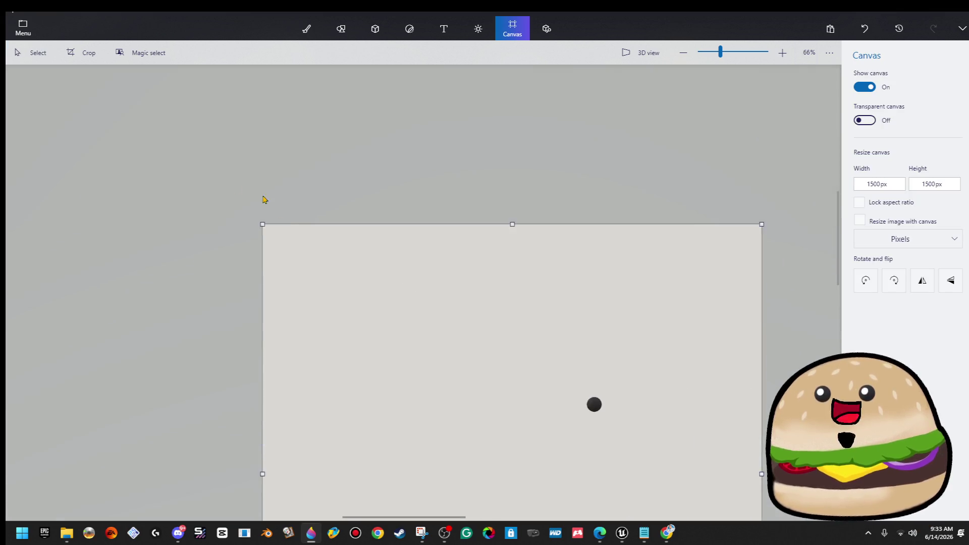
Step: Paste the gradient strip and stretch it across the full top width
{"action": "key", "text": "ctrl+v"}
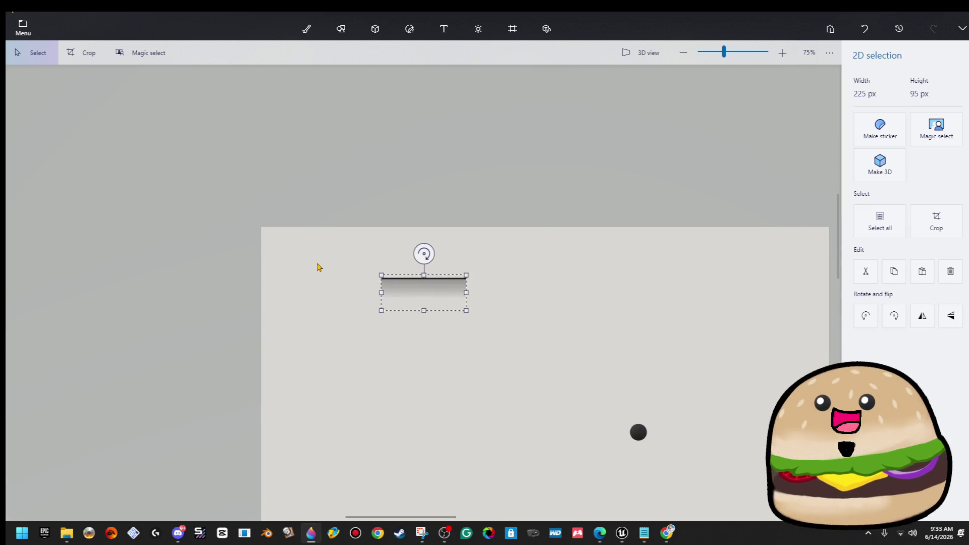
{"action": "scroll", "coordinate": [318, 269], "scroll_direction": "up", "scroll_amount": 3}
{"action": "left_click_drag", "start_coordinate": [504, 292], "coordinate": [309, 238]}
{"action": "scroll", "coordinate": [370, 285], "scroll_direction": "down", "scroll_amount": 6}
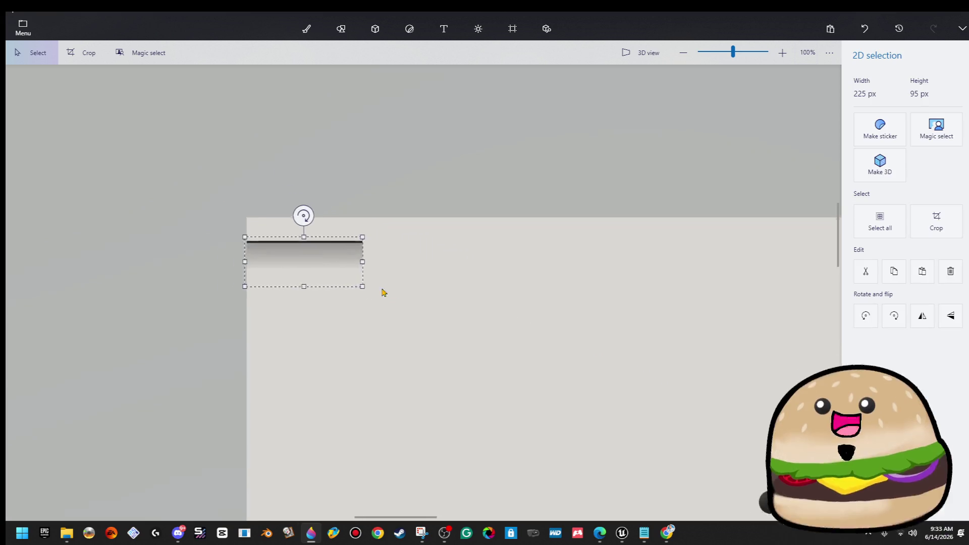
{"action": "left_click_drag", "start_coordinate": [420, 269], "coordinate": [785, 305]}
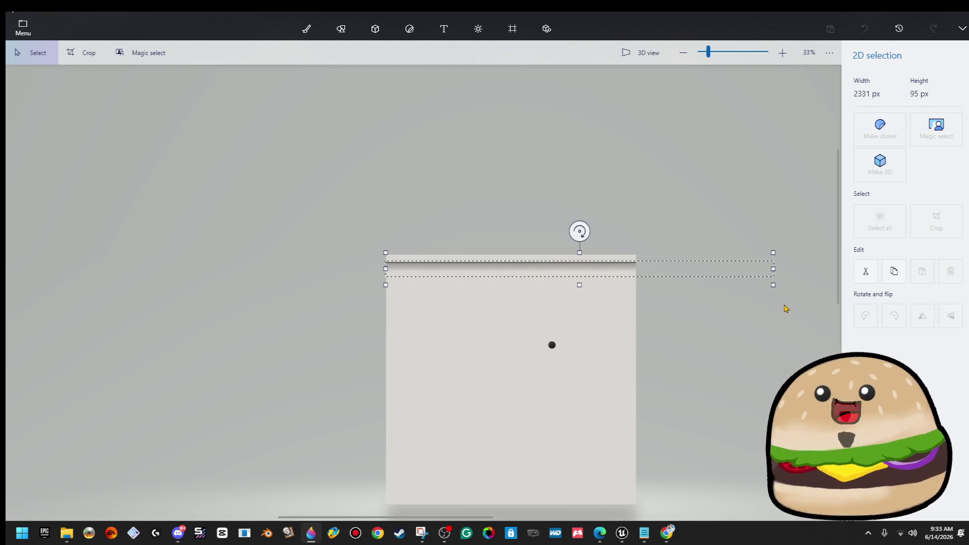
{"action": "key", "text": "c"}
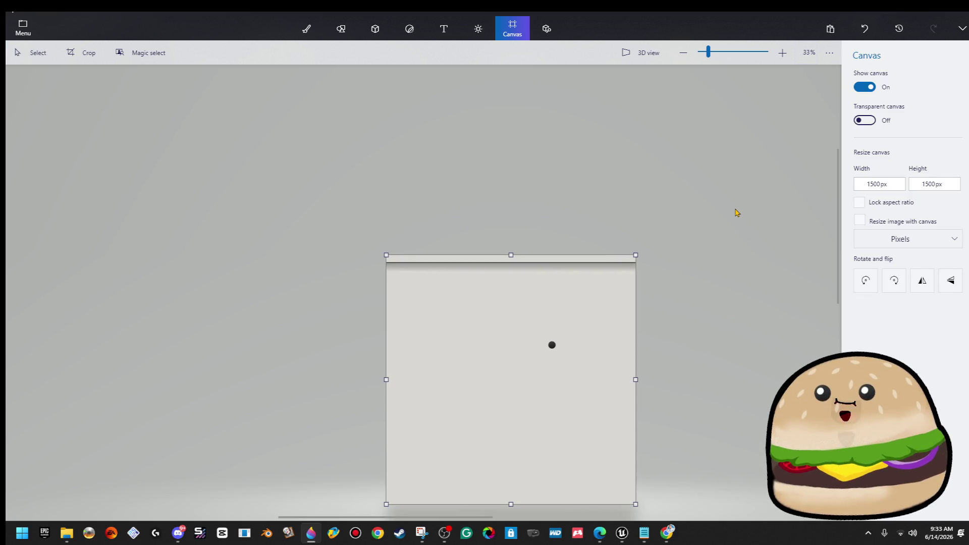
Step: Place a second copy of the gradient strip along the bottom edge
{"action": "key", "text": "Escape"}
{"action": "scroll", "coordinate": [469, 289], "scroll_direction": "up", "scroll_amount": 2}
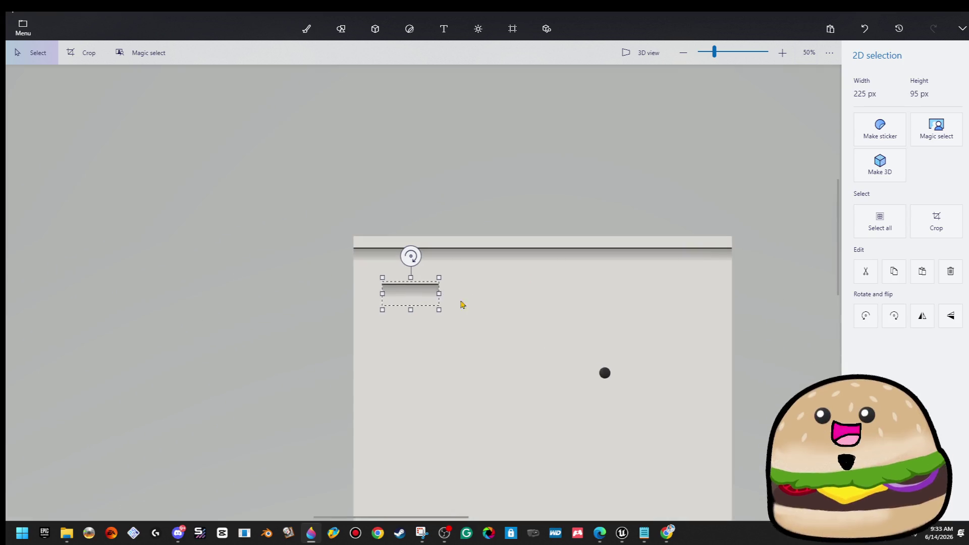
{"action": "mouse_move", "coordinate": [318, 142]}
{"action": "left_mouse_down"}
{"action": "mouse_move", "coordinate": [315, 419]}
{"action": "mouse_move", "coordinate": [298, 452]}
{"action": "mouse_move", "coordinate": [286, 453]}
{"action": "mouse_move", "coordinate": [639, 454]}
{"action": "left_mouse_up"}
Step: Commit the bottom strip and move the black ball down toward the panel's lower part
{"action": "key", "text": "c"}
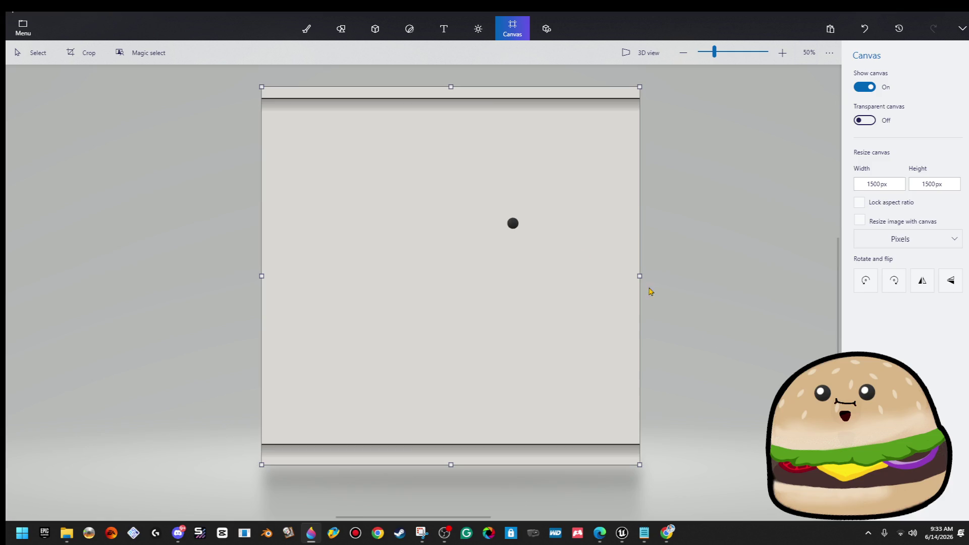
{"action": "left_click", "coordinate": [512, 225]}
{"action": "mouse_move", "coordinate": [513, 223]}
{"action": "left_mouse_down"}
{"action": "mouse_move", "coordinate": [529, 418]}
{"action": "mouse_move", "coordinate": [528, 396]}
{"action": "left_mouse_up"}
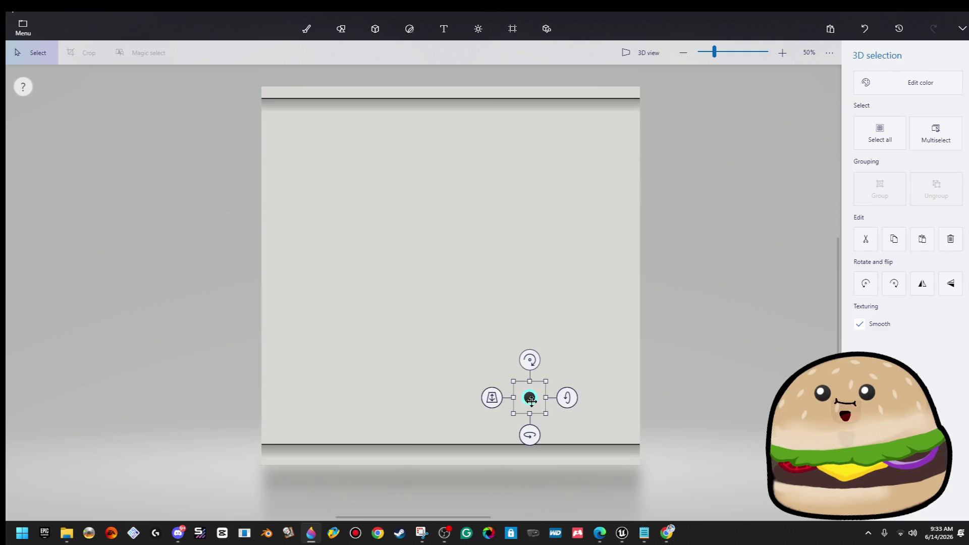
{"action": "scroll", "coordinate": [553, 436], "scroll_direction": "up", "scroll_amount": 2}
{"action": "scroll", "coordinate": [552, 429], "scroll_direction": "up", "scroll_amount": 3}
{"action": "left_click", "coordinate": [534, 398]}
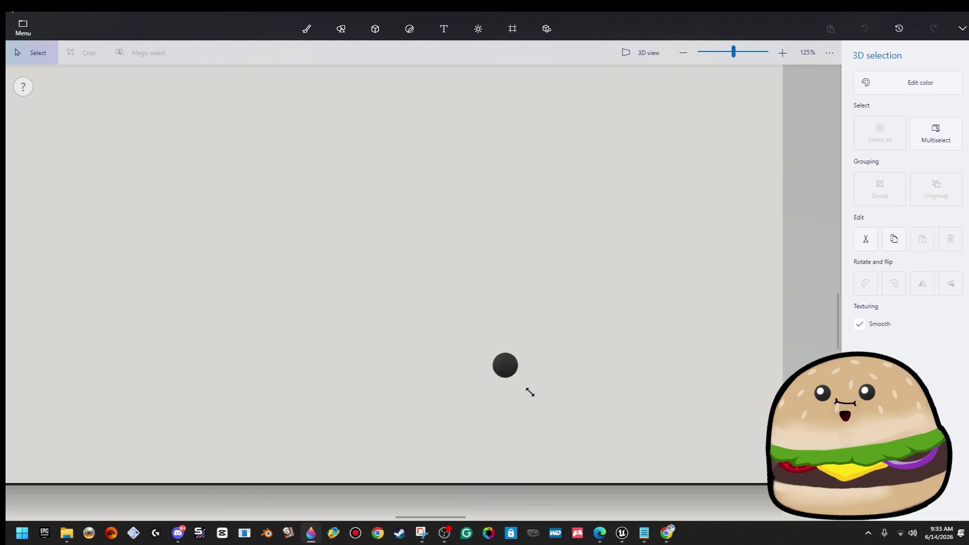
{"action": "scroll", "coordinate": [610, 320], "scroll_direction": "down", "scroll_amount": 4}
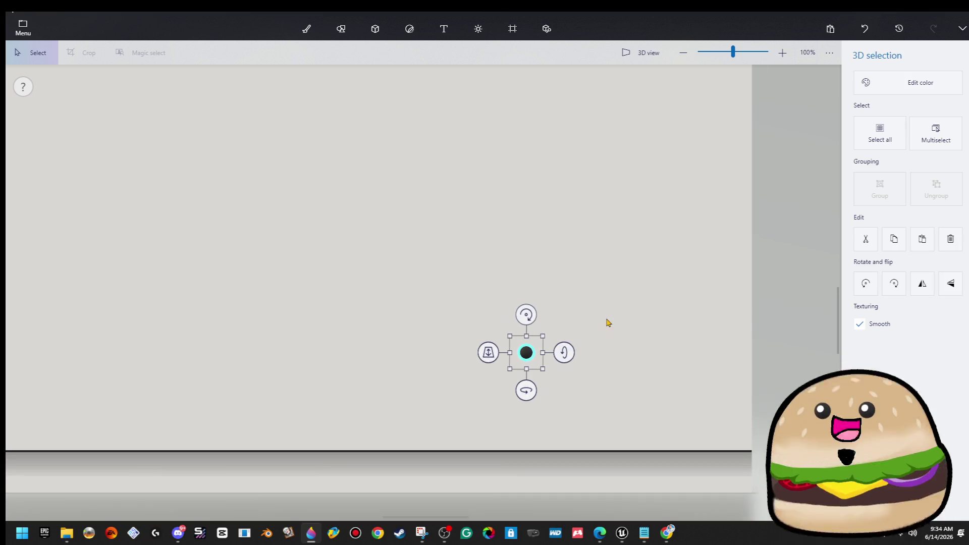
{"action": "key", "text": "c"}
{"action": "scroll", "coordinate": [601, 326], "scroll_direction": "down", "scroll_amount": 2}
{"action": "scroll", "coordinate": [605, 318], "scroll_direction": "up", "scroll_amount": 4}
{"action": "left_click", "coordinate": [524, 363]}
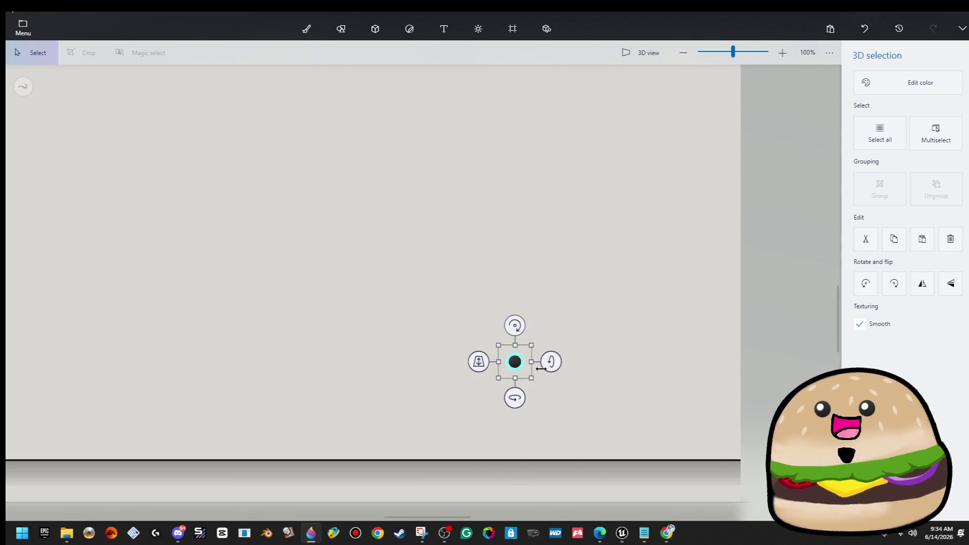
{"action": "left_click", "coordinate": [542, 372]}
{"action": "left_click", "coordinate": [542, 369]}
Step: Copy and paste the ball repeatedly to build a block of eight
{"action": "key", "text": "ctrl+c"}
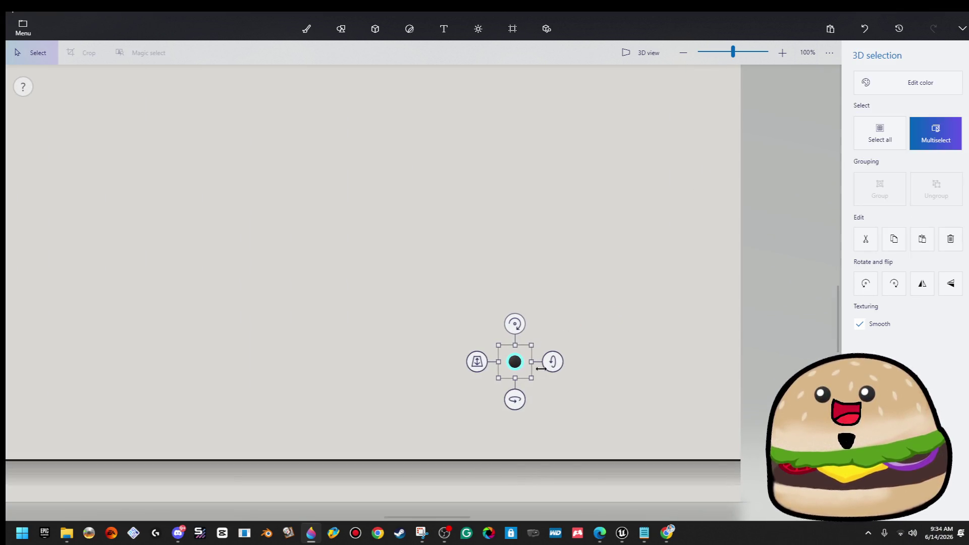
{"action": "key", "text": "ctrl+v"}
{"action": "left_click_drag", "start_coordinate": [624, 323], "coordinate": [457, 392]}
{"action": "key", "text": "ctrl+c"}
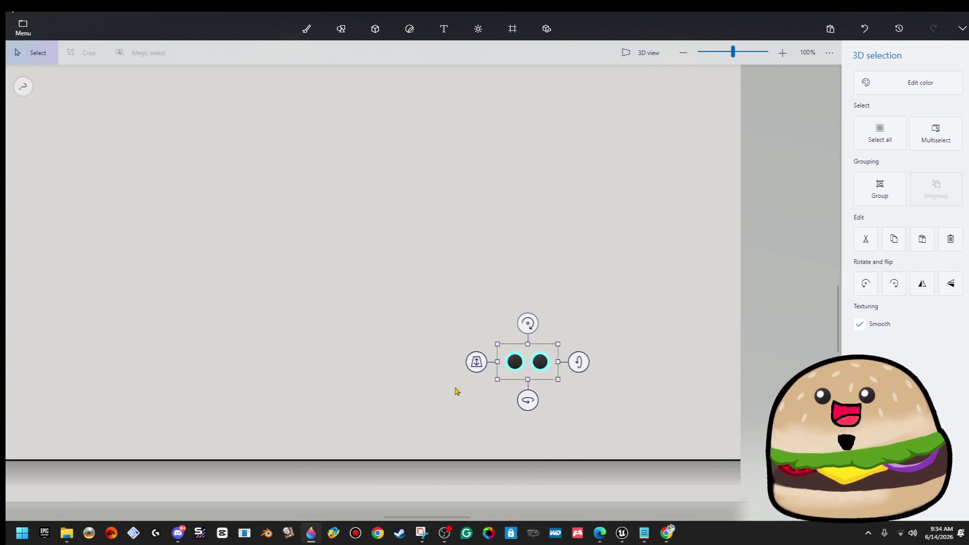
{"action": "key", "text": "ctrl+v"}
{"action": "mouse_move", "coordinate": [467, 331]}
{"action": "left_mouse_down"}
{"action": "mouse_move", "coordinate": [592, 422]}
{"action": "mouse_move", "coordinate": [596, 413]}
{"action": "left_mouse_up"}
{"action": "key", "text": "ctrl+c"}
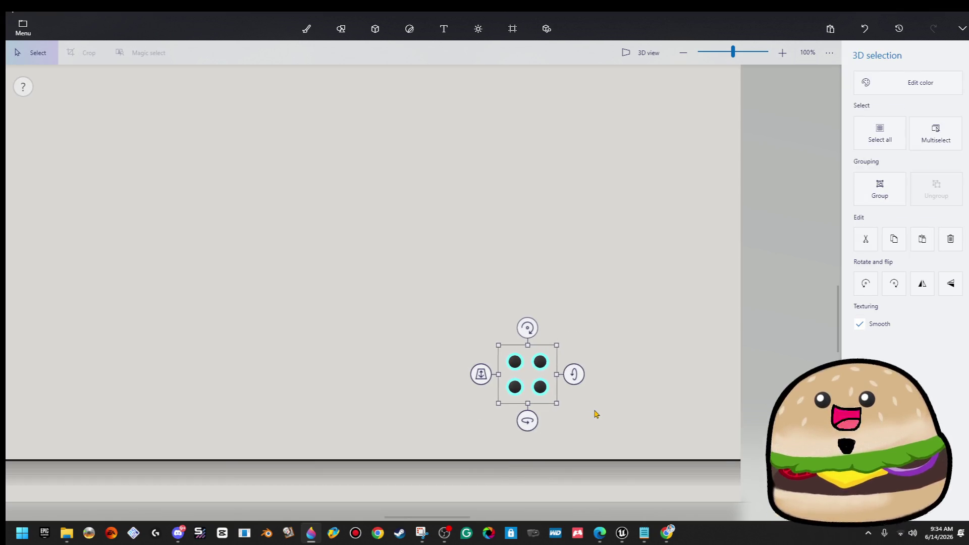
{"action": "key", "text": "ctrl+v"}
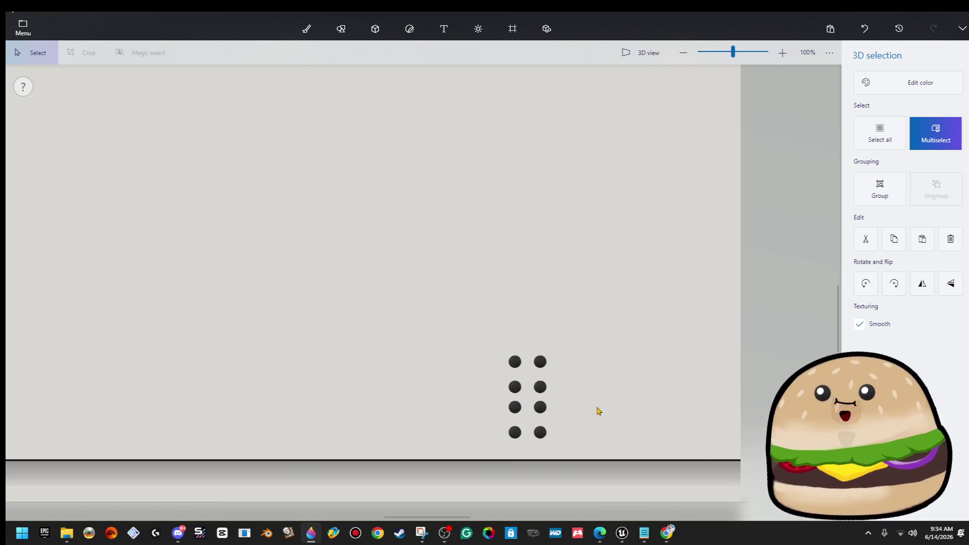
Step: Select the eight balls and paste a duplicate block beside them
{"action": "key", "text": "ctrl+w"}
{"action": "left_click_drag", "start_coordinate": [498, 345], "coordinate": [594, 448]}
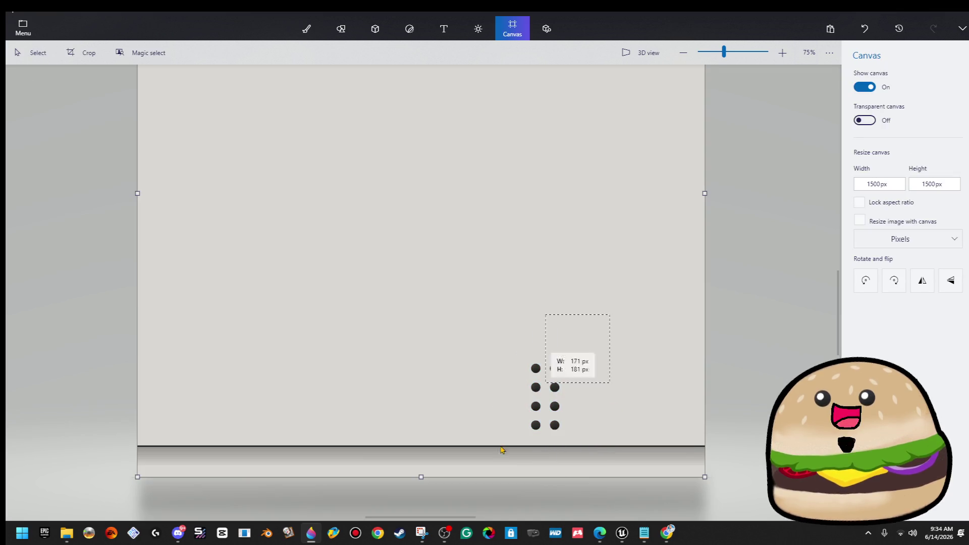
{"action": "key", "text": "ctrl"}
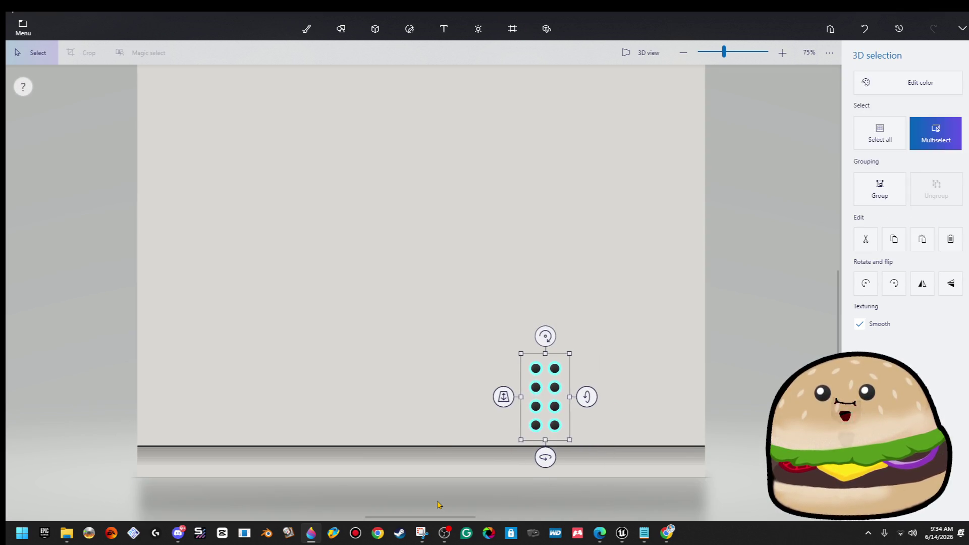
{"action": "key", "text": "ctrl+w"}
{"action": "left_click_drag", "start_coordinate": [656, 339], "coordinate": [476, 444]}
{"action": "key", "text": "ctrl"}
{"action": "key", "text": "ctrl"}
{"action": "key", "text": "ctrl+v"}
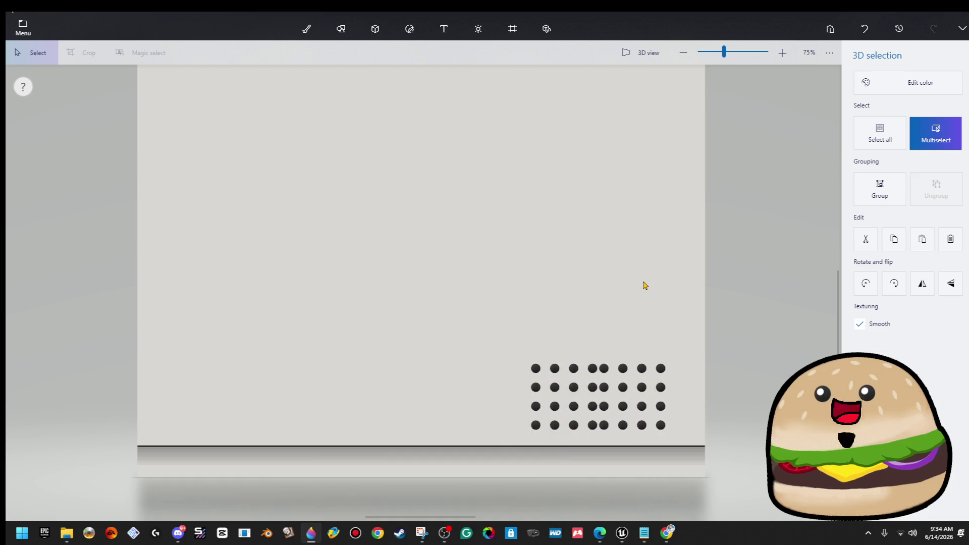
{"action": "key", "text": "ctrl+w"}
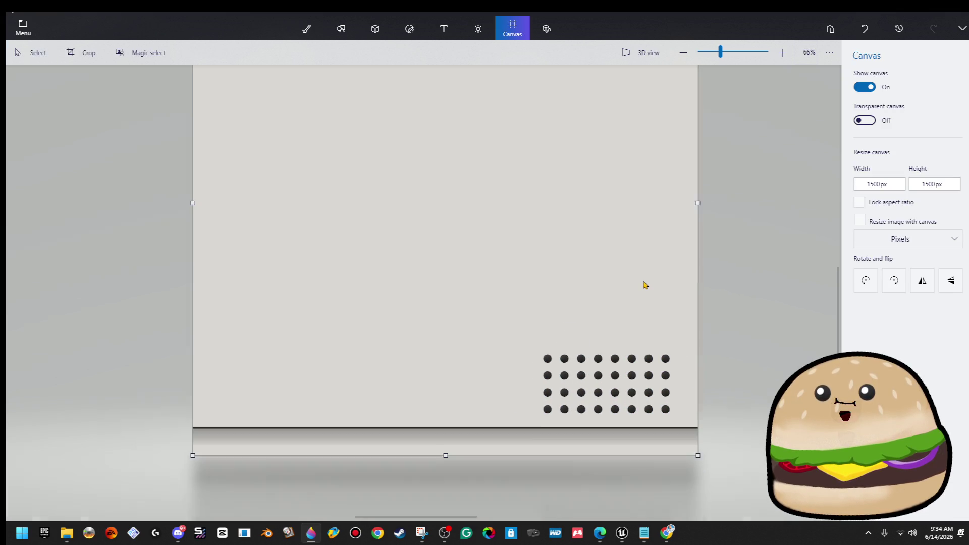
Step: Shrink the ball grid down into small vent holes
{"action": "scroll", "coordinate": [644, 286], "scroll_direction": "down", "scroll_amount": 3}
{"action": "scroll", "coordinate": [569, 296], "scroll_direction": "up", "scroll_amount": 2}
{"action": "mouse_move", "coordinate": [586, 299]}
{"action": "left_mouse_down"}
{"action": "mouse_move", "coordinate": [706, 374]}
{"action": "mouse_move", "coordinate": [673, 344]}
{"action": "left_mouse_up"}
{"action": "left_click", "coordinate": [647, 329]}
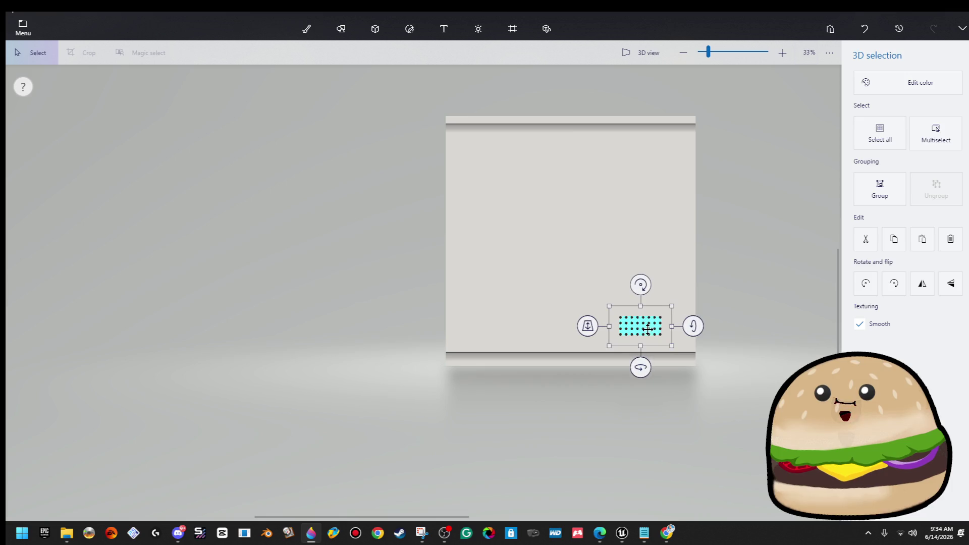
{"action": "key", "text": "ctrl"}
{"action": "left_click", "coordinate": [723, 339], "text": "ctrl"}
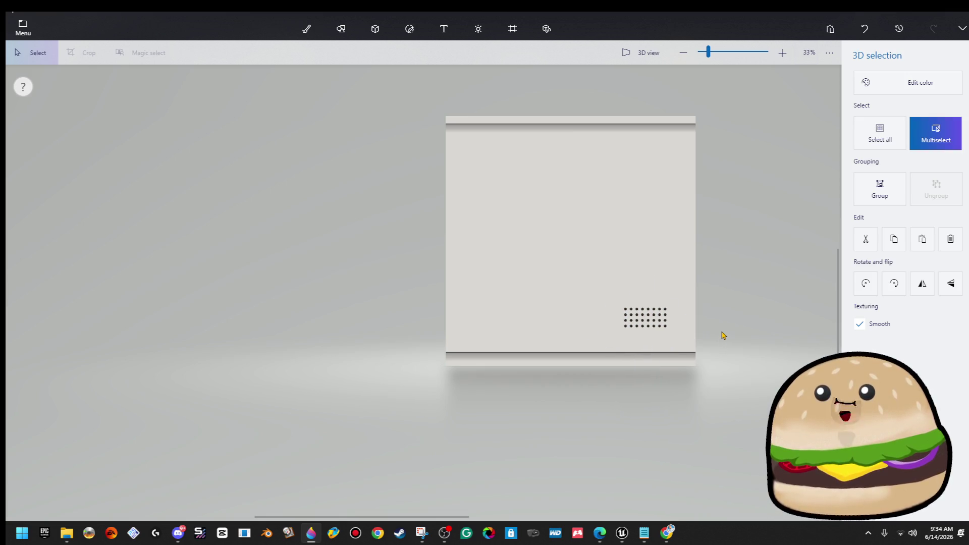
{"action": "key", "text": "ctrl+a"}
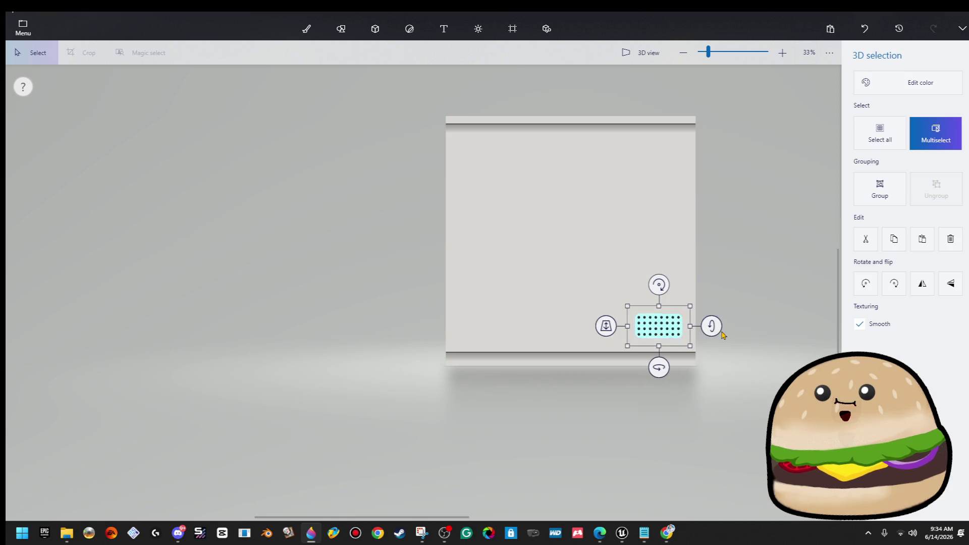
{"action": "key", "text": "ctrl"}
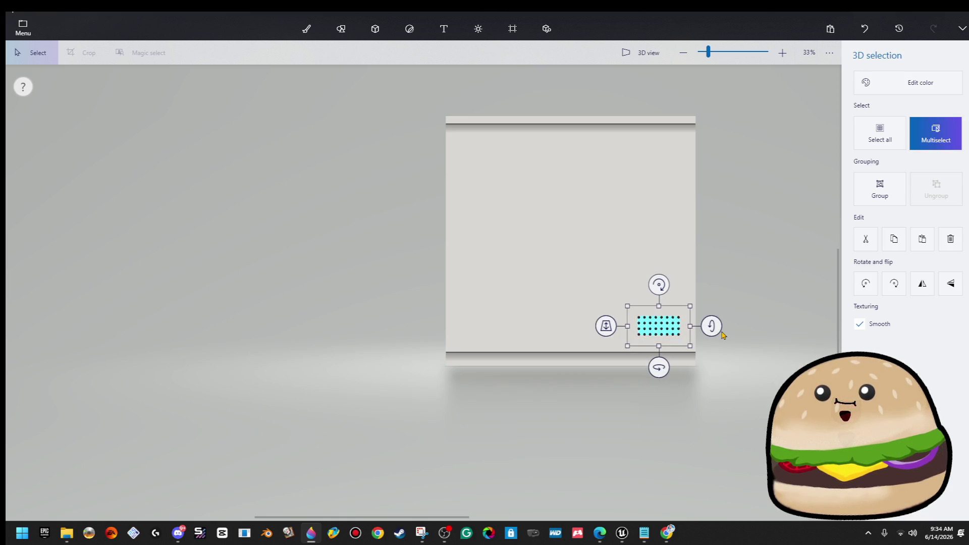
{"action": "left_click", "coordinate": [603, 265]}
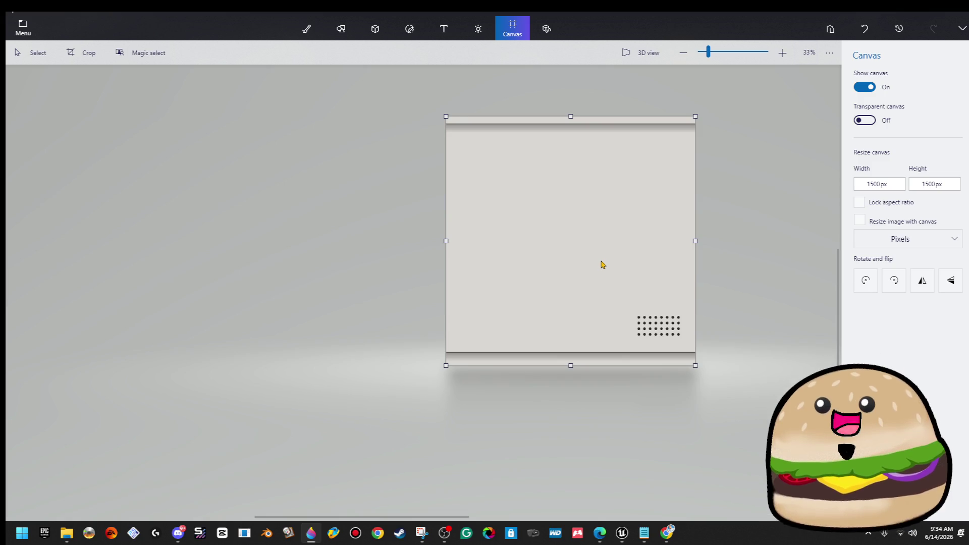
Step: Copy the dot grid and paste extra copies above the original
{"action": "key", "text": "ctrl+z"}
{"action": "left_click", "coordinate": [758, 278], "text": "ctrl"}
{"action": "key", "text": "ctrl+v"}
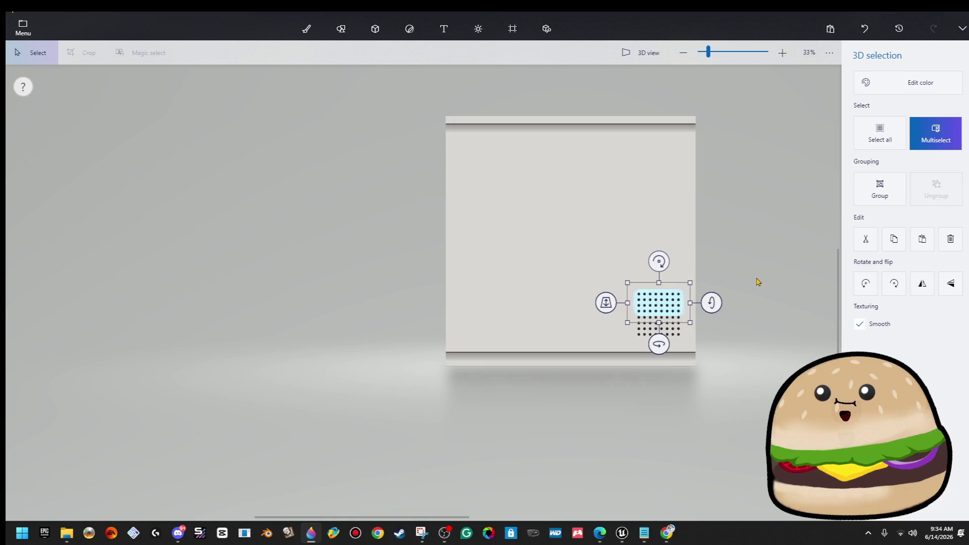
{"action": "left_click", "coordinate": [758, 282]}
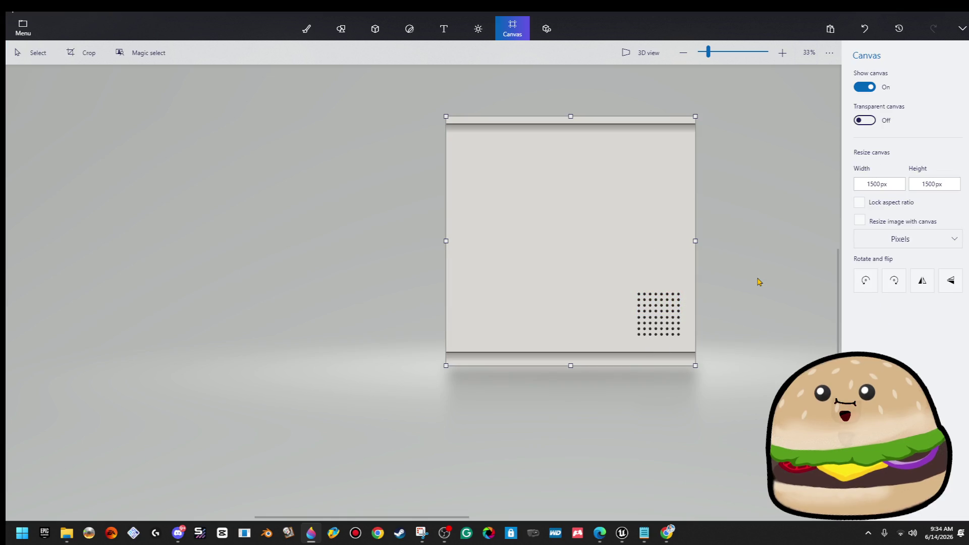
{"action": "scroll", "coordinate": [760, 282], "scroll_direction": "down", "scroll_amount": 1}
{"action": "scroll", "coordinate": [758, 301], "scroll_direction": "up", "scroll_amount": 2}
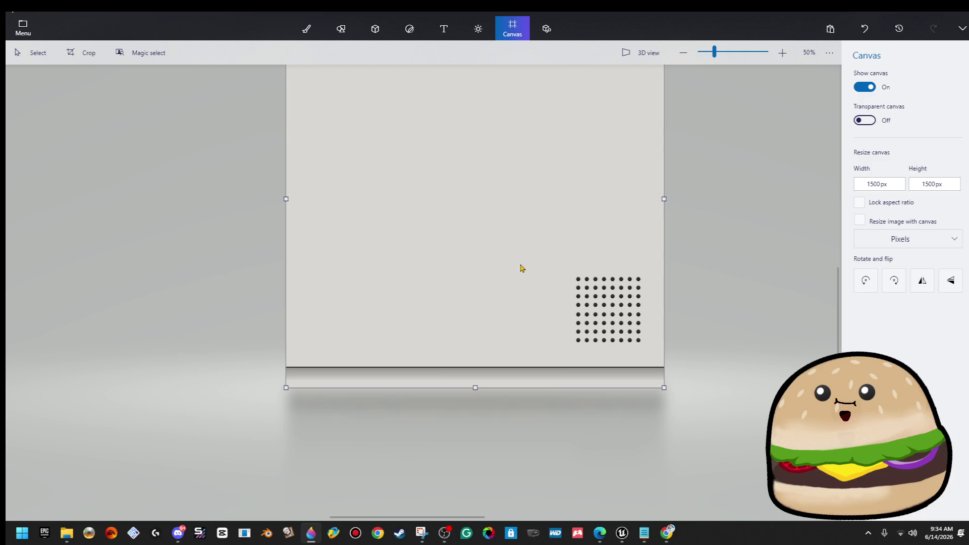
{"action": "key", "text": "ctrl+v"}
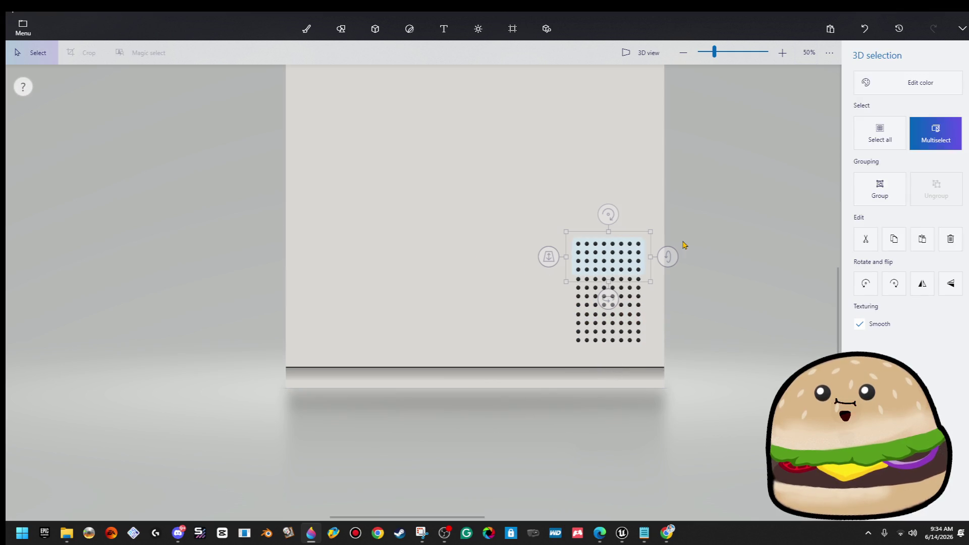
{"action": "key", "text": "c"}
{"action": "scroll", "coordinate": [717, 232], "scroll_direction": "down", "scroll_amount": 2}
{"action": "scroll", "coordinate": [718, 233], "scroll_direction": "down", "scroll_amount": 2}
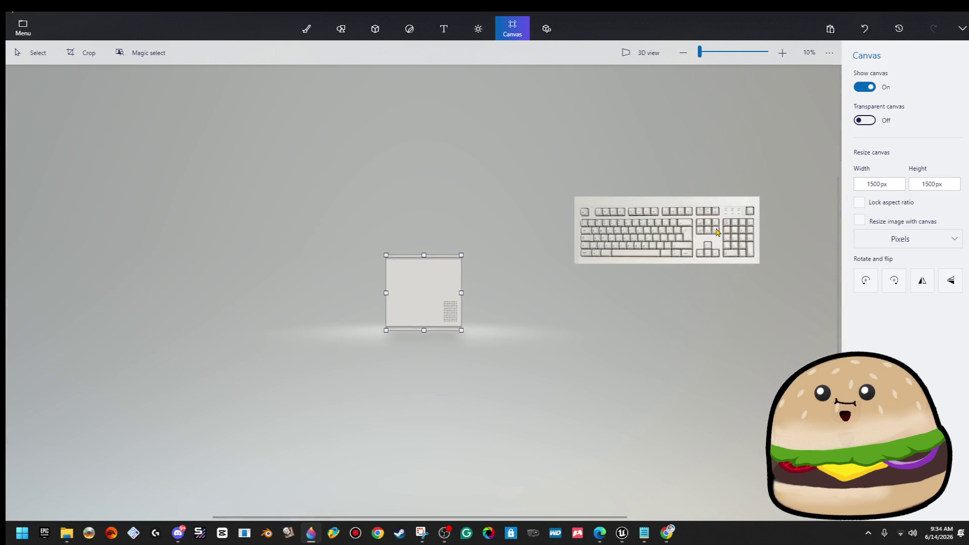
{"action": "scroll", "coordinate": [431, 318], "scroll_direction": "up", "scroll_amount": 4}
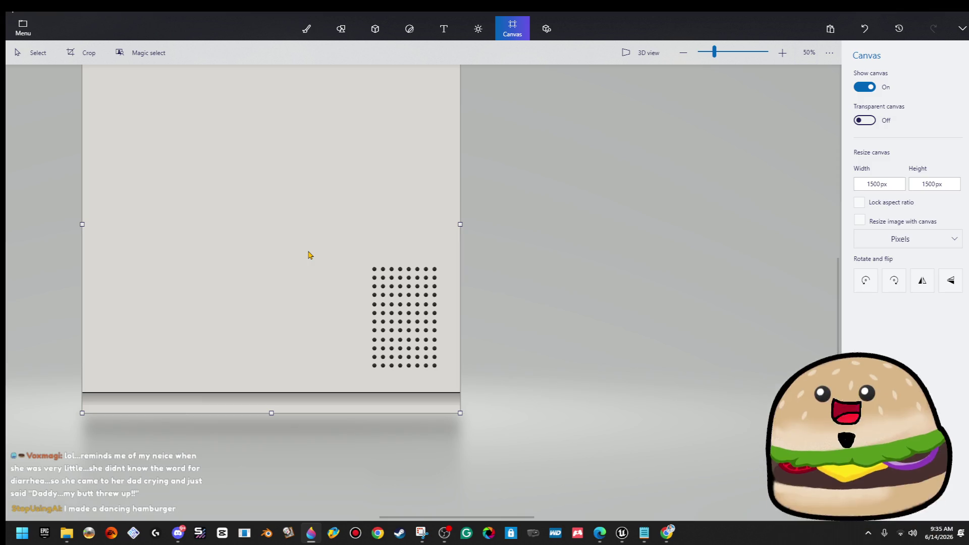
{"action": "scroll", "coordinate": [418, 237], "scroll_direction": "down", "scroll_amount": 2}
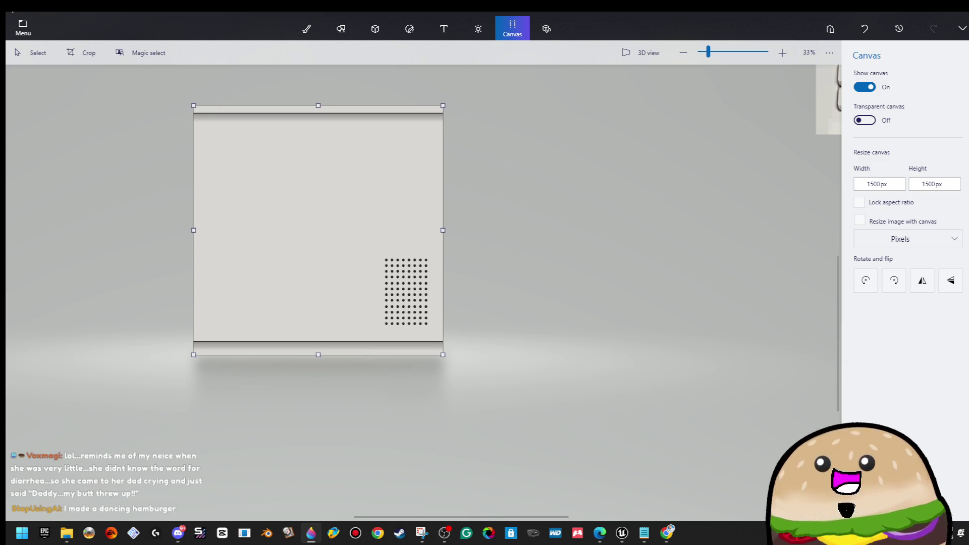
{"action": "key", "text": "alt+Tab"}
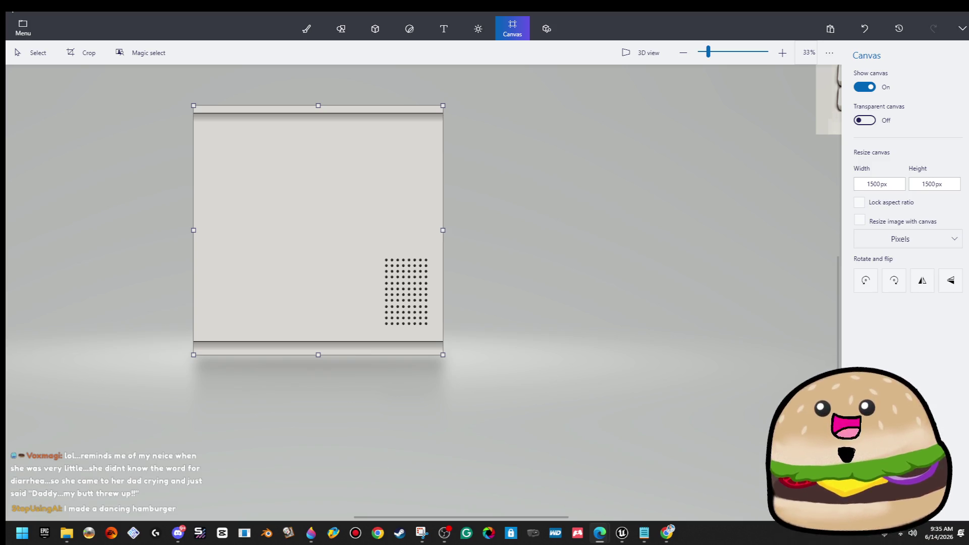
{"action": "mouse_move", "coordinate": [968, 126]}
{"action": "left_mouse_down"}
{"action": "mouse_move", "coordinate": [510, 121]}
{"action": "mouse_move", "coordinate": [280, 99]}
{"action": "left_mouse_up"}
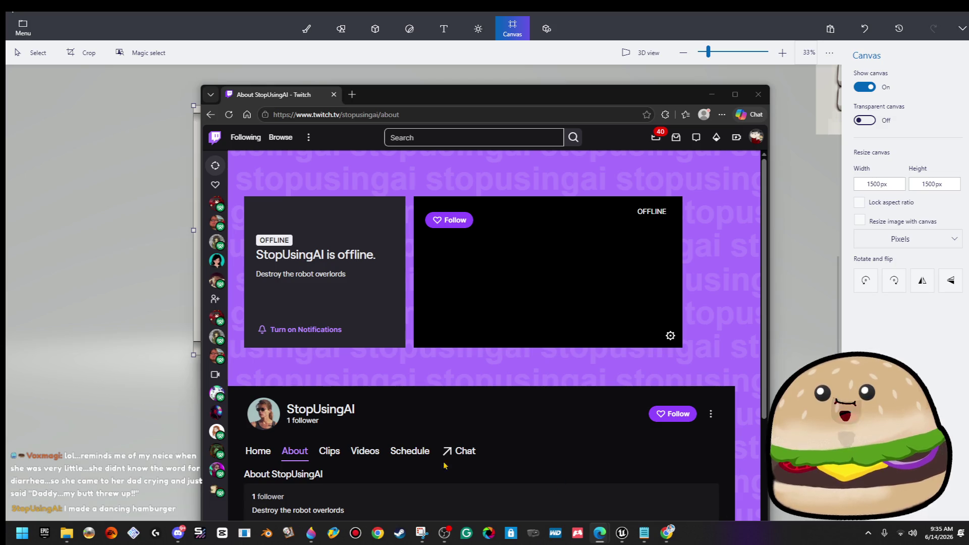
Step: Browse the Twitch channel's Home, Clips, Videos, Schedule and About pages, then close it
{"action": "mouse_move", "coordinate": [566, 96]}
{"action": "left_mouse_down"}
{"action": "mouse_move", "coordinate": [547, 39]}
{"action": "mouse_move", "coordinate": [523, 29]}
{"action": "left_mouse_up"}
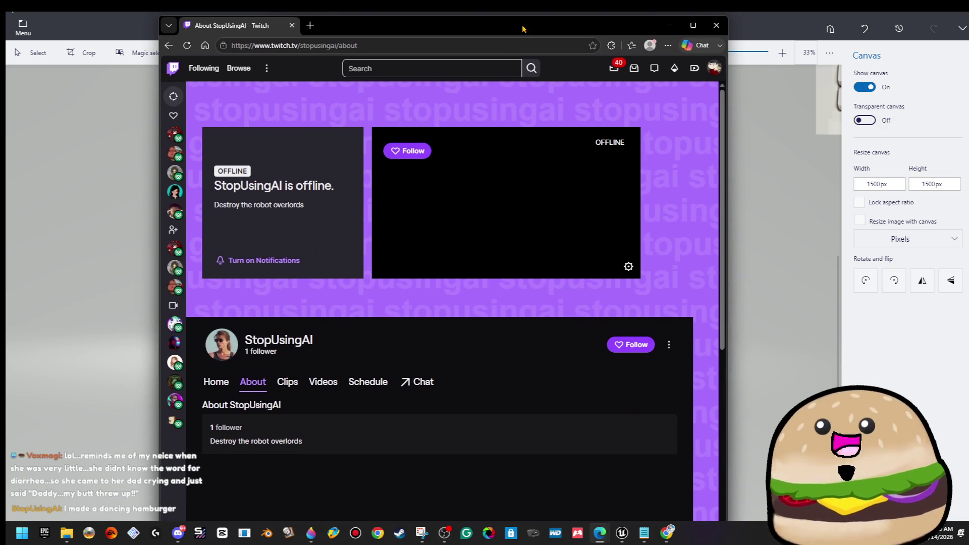
{"action": "left_click", "coordinate": [205, 390]}
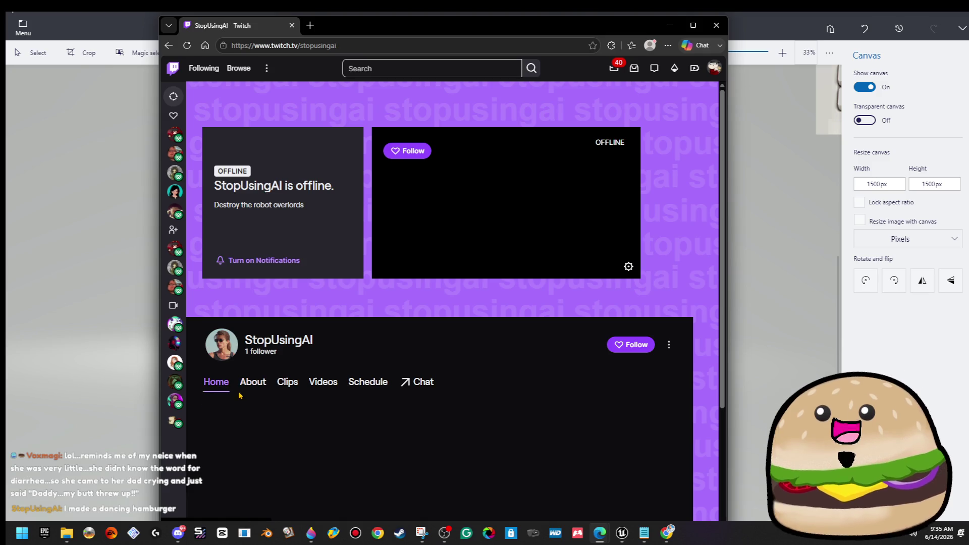
{"action": "left_click", "coordinate": [287, 390]}
{"action": "scroll", "coordinate": [402, 413], "scroll_direction": "down", "scroll_amount": 3}
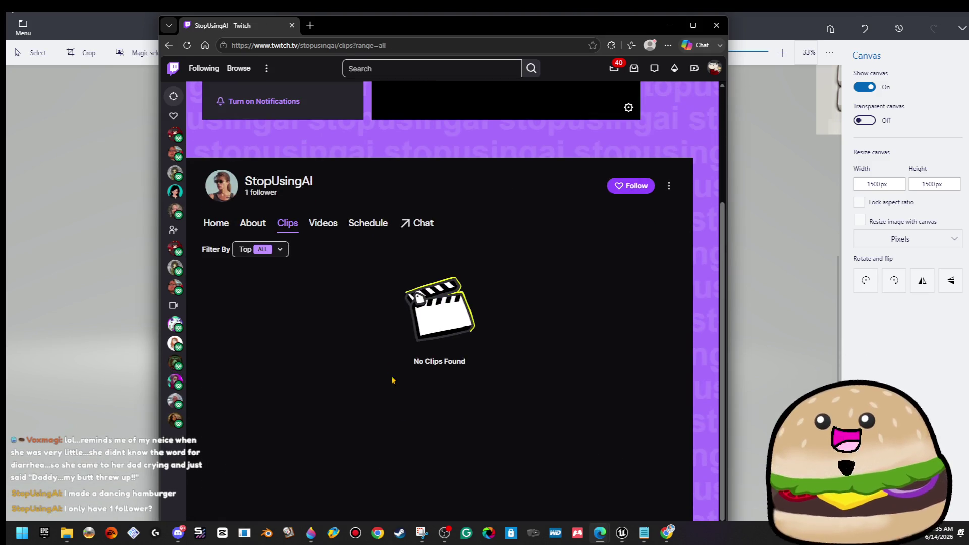
{"action": "left_click", "coordinate": [326, 226]}
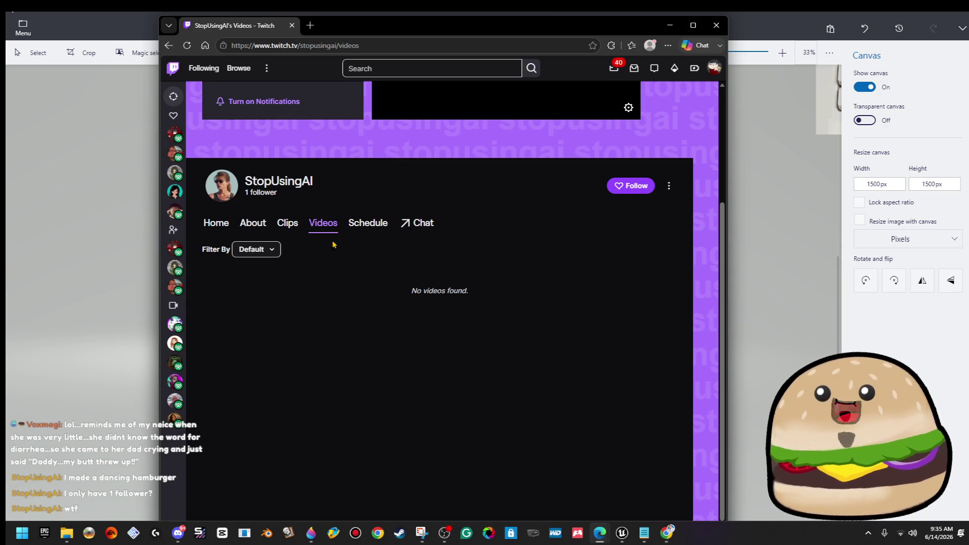
{"action": "left_click", "coordinate": [359, 228]}
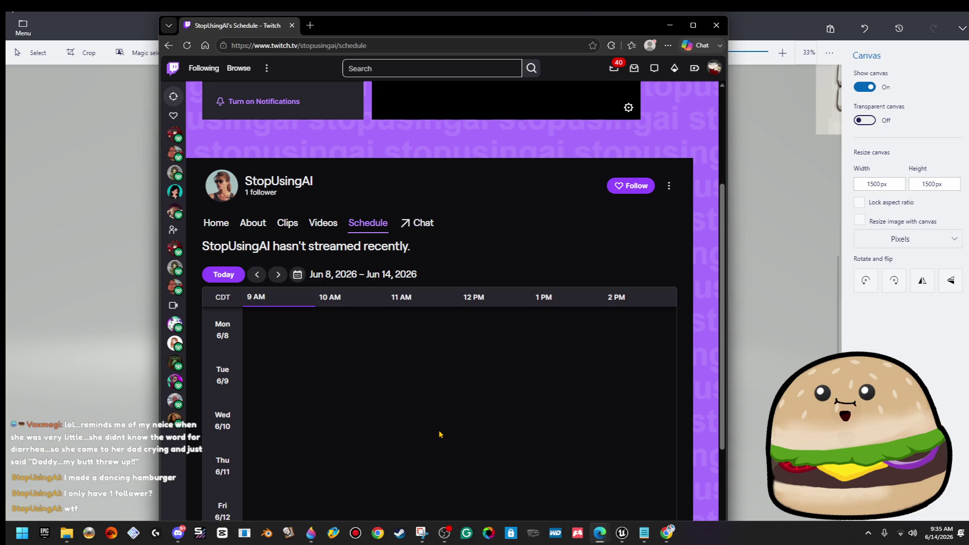
{"action": "left_click", "coordinate": [248, 226]}
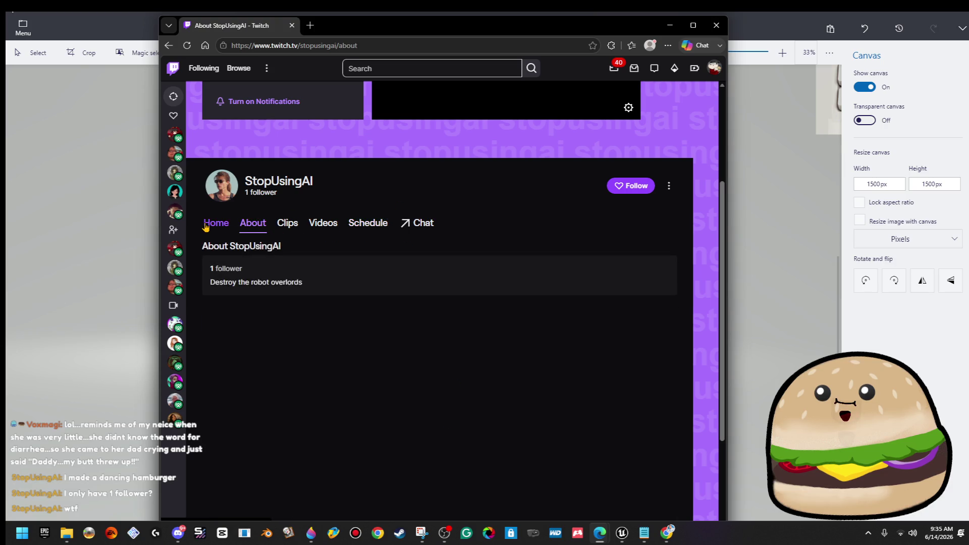
{"action": "left_click", "coordinate": [216, 223]}
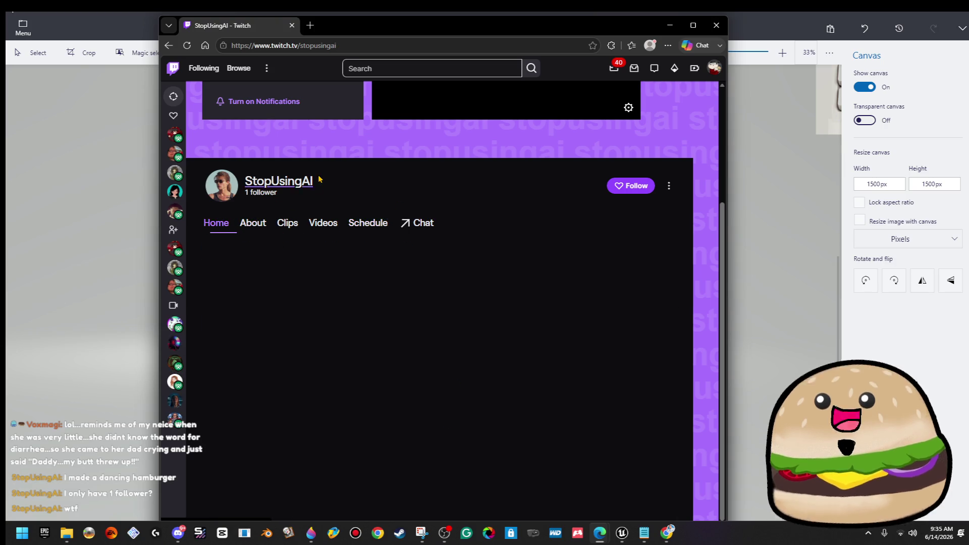
{"action": "left_click", "coordinate": [291, 26]}
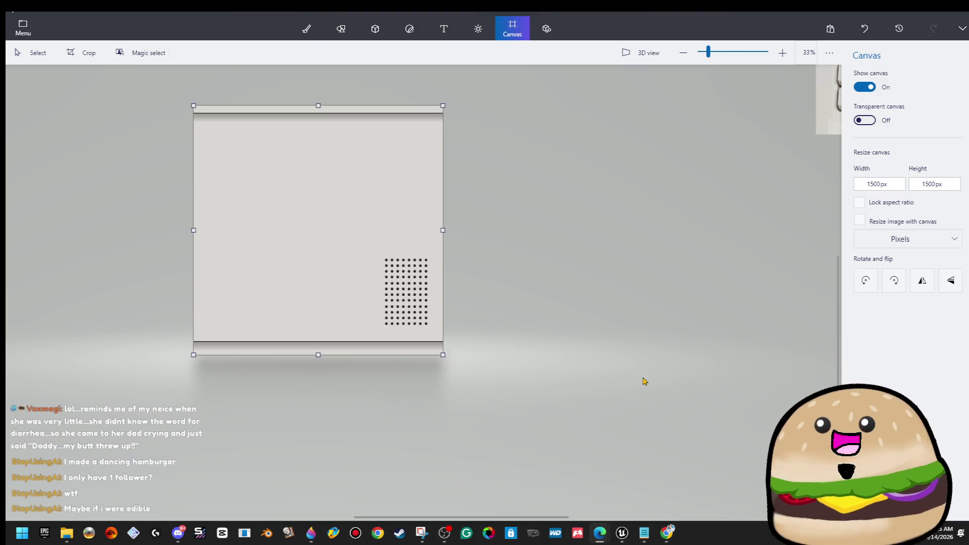
Step: Select the vent dot grid and drag its top-left handle outward to enlarge it
{"action": "scroll", "coordinate": [383, 278], "scroll_direction": "up", "scroll_amount": 4}
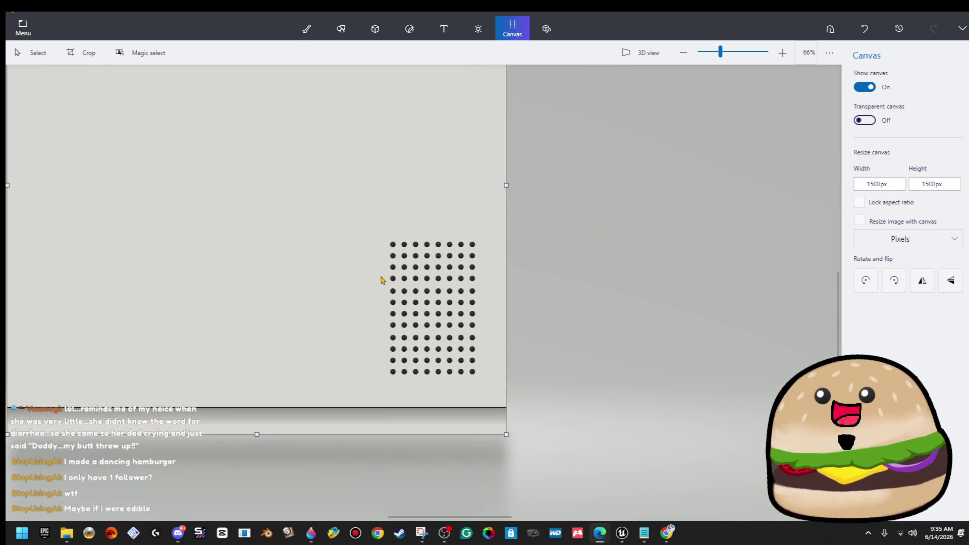
{"action": "scroll", "coordinate": [401, 294], "scroll_direction": "down", "scroll_amount": 2}
{"action": "scroll", "coordinate": [404, 295], "scroll_direction": "down", "scroll_amount": 2}
{"action": "mouse_move", "coordinate": [389, 268]}
{"action": "left_mouse_down"}
{"action": "mouse_move", "coordinate": [544, 439]}
{"action": "mouse_move", "coordinate": [616, 471]}
{"action": "left_mouse_up"}
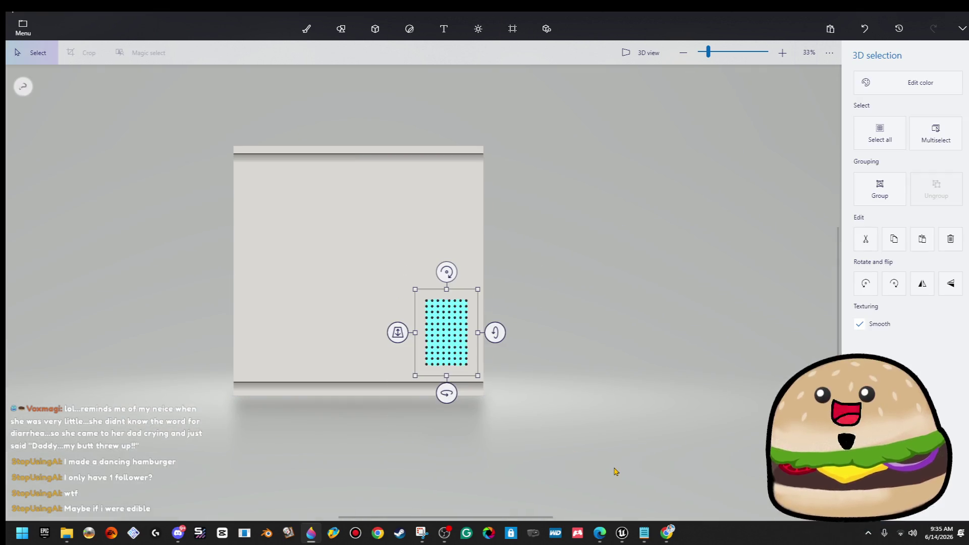
{"action": "key", "text": "c"}
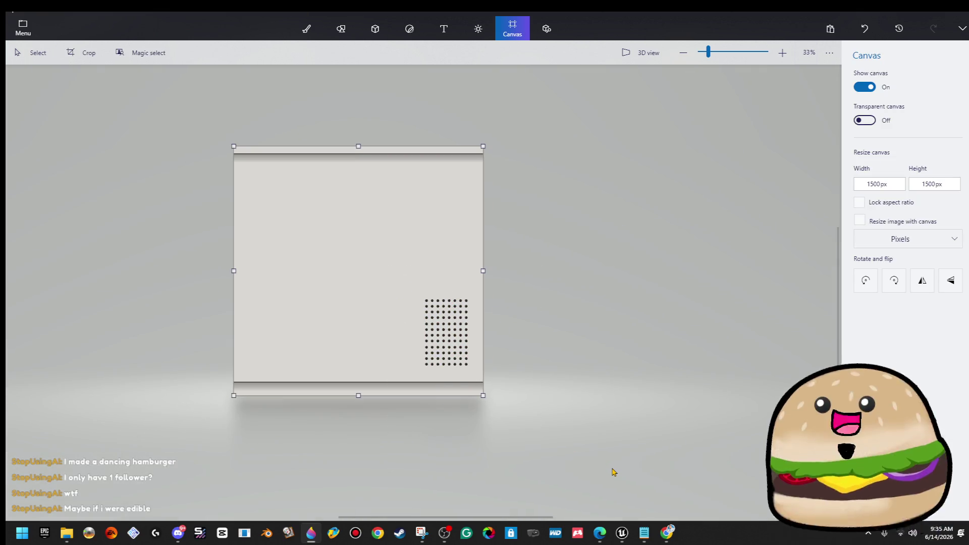
{"action": "left_click_drag", "start_coordinate": [389, 267], "coordinate": [619, 441]}
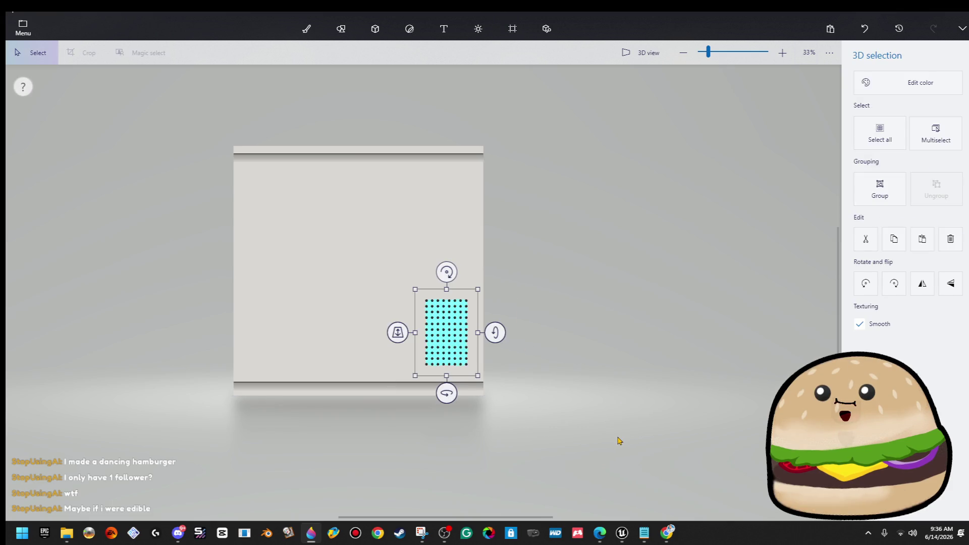
{"action": "key", "text": "ctrl"}
{"action": "left_click_drag", "start_coordinate": [415, 290], "coordinate": [400, 284]}
{"action": "key", "text": "c"}
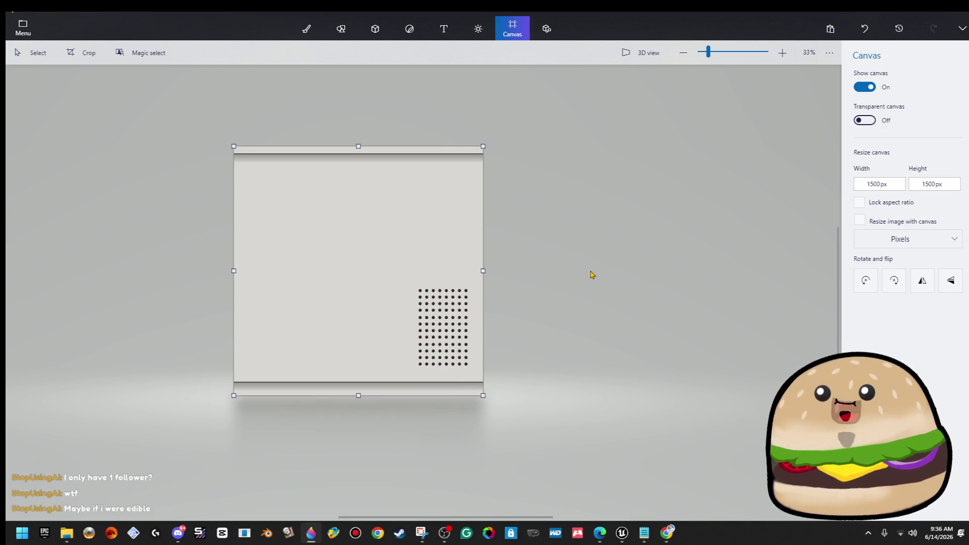
{"action": "scroll", "coordinate": [523, 289], "scroll_direction": "down", "scroll_amount": 1}
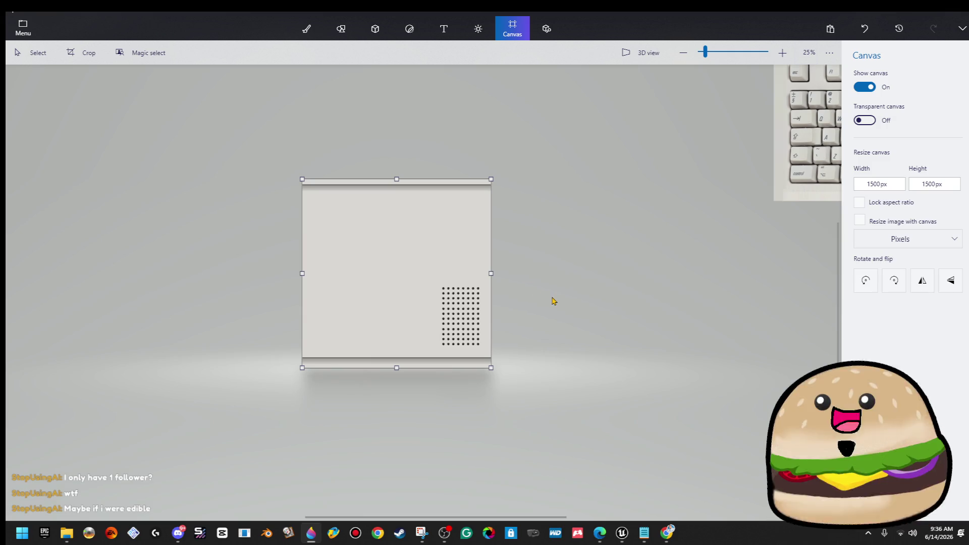
Step: Export the canvas via Save as > Image as PNG 'white beige pc side view' on the Desktop
{"action": "left_click", "coordinate": [25, 29]}
{"action": "left_click", "coordinate": [84, 164]}
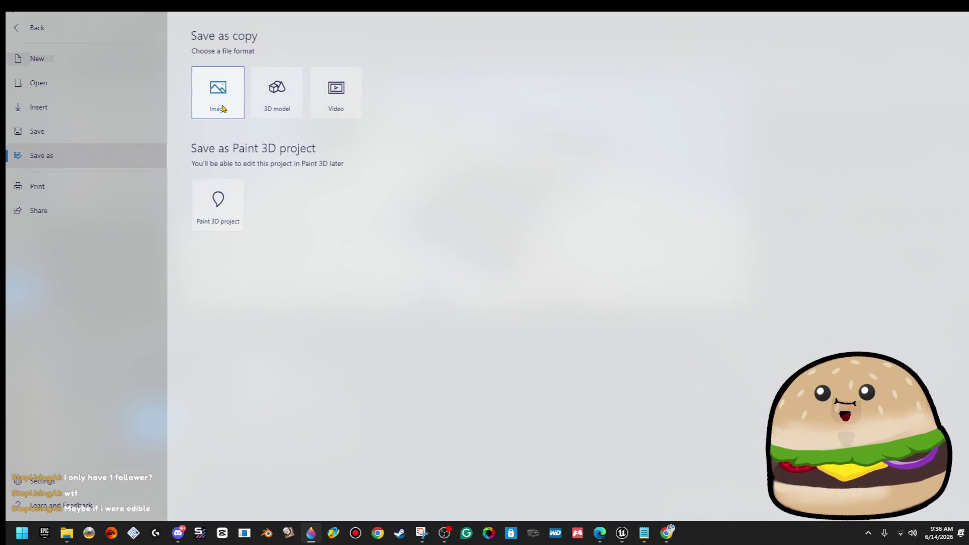
{"action": "left_click", "coordinate": [220, 108]}
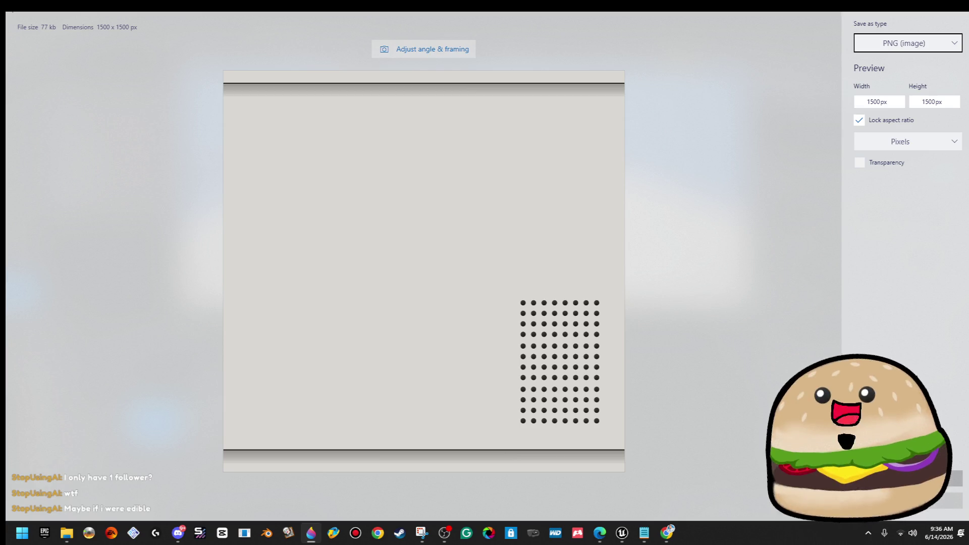
{"action": "left_click", "coordinate": [909, 479]}
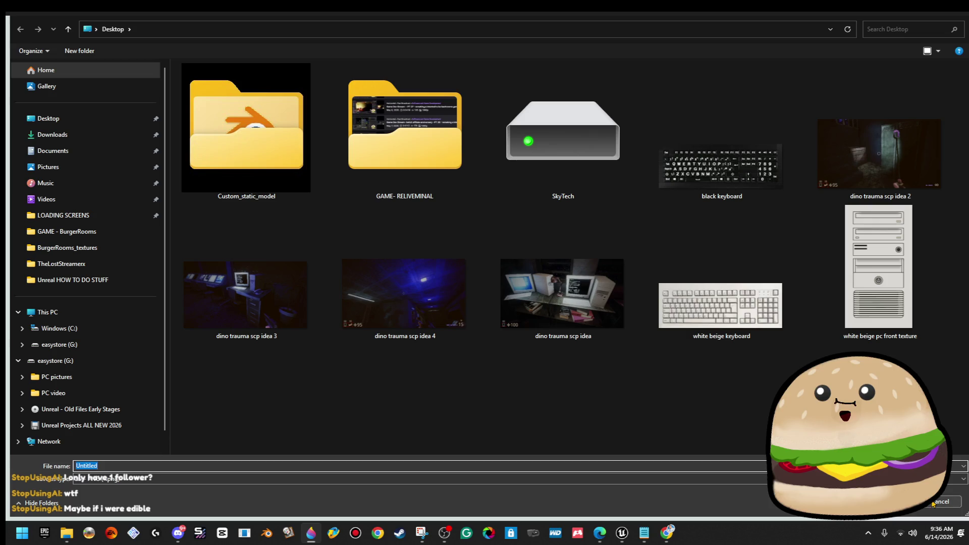
{"action": "type", "text": "PC"}
{"action": "left_click", "coordinate": [711, 297]}
{"action": "left_click", "coordinate": [229, 465]}
{"action": "left_click", "coordinate": [229, 466]}
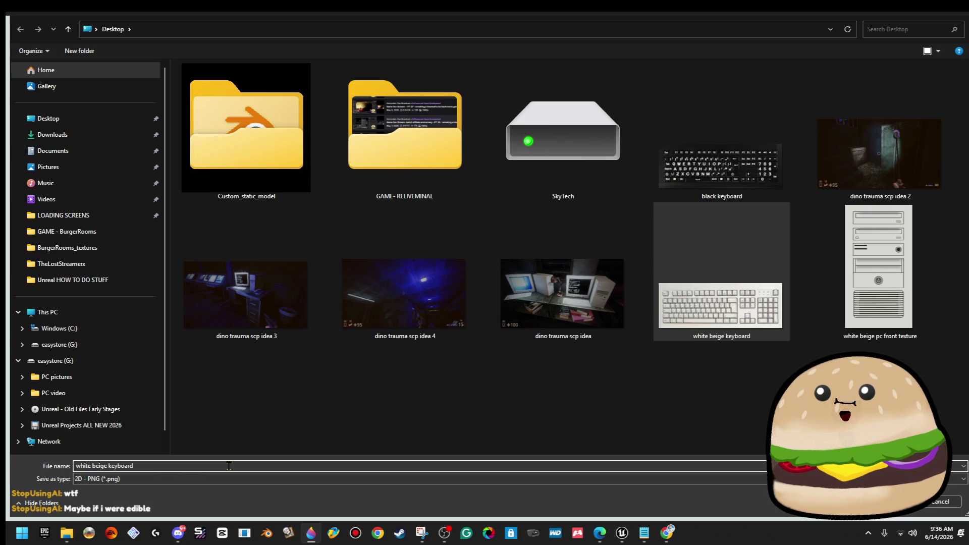
{"action": "key", "text": "BackSpace"}
{"action": "key", "text": "BackSpace"}
{"action": "key", "text": "BackSpace"}
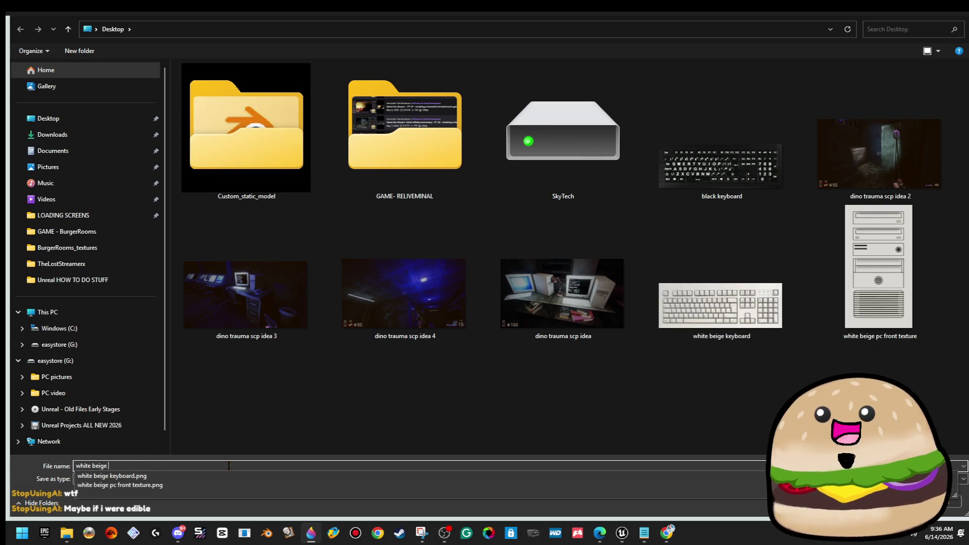
{"action": "type", "text": "pc si"}
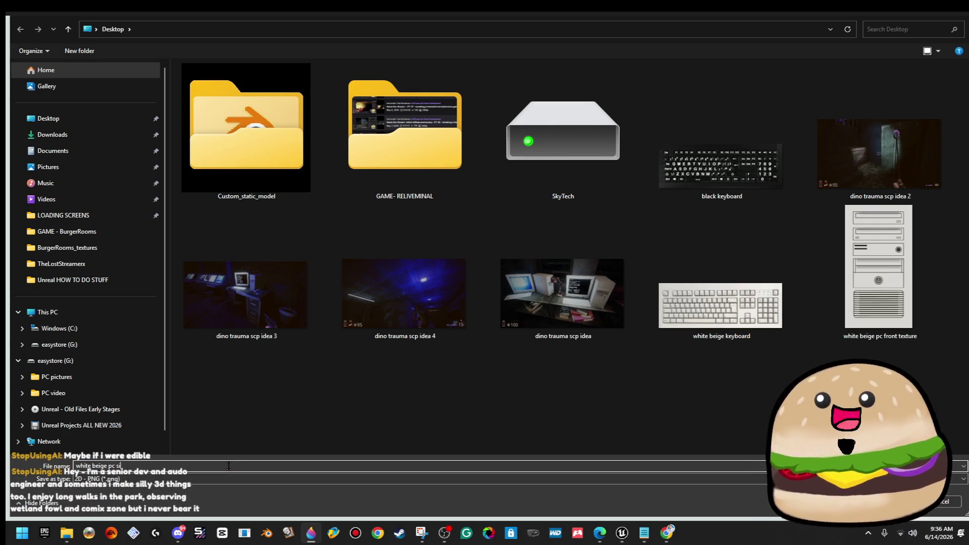
{"action": "type", "text": "de view"}
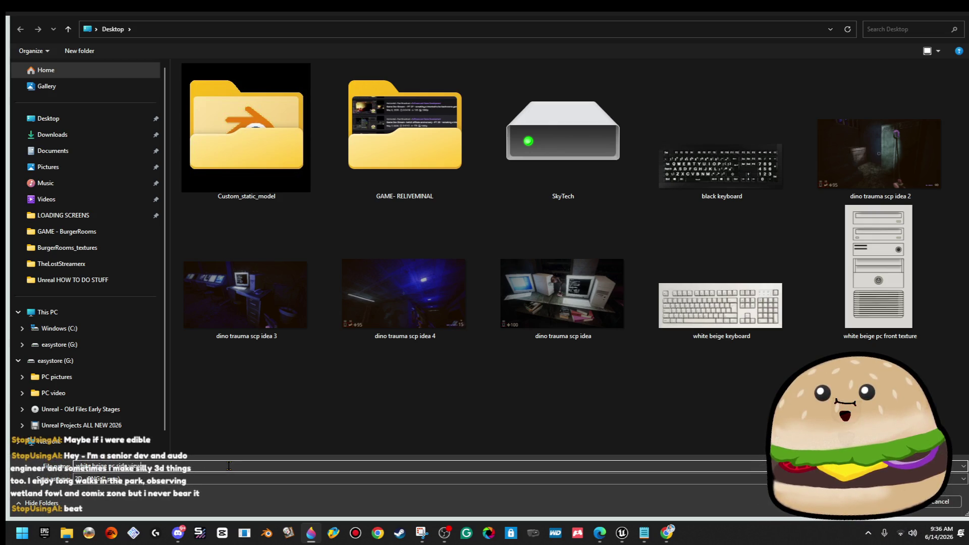
{"action": "key", "text": "Return"}
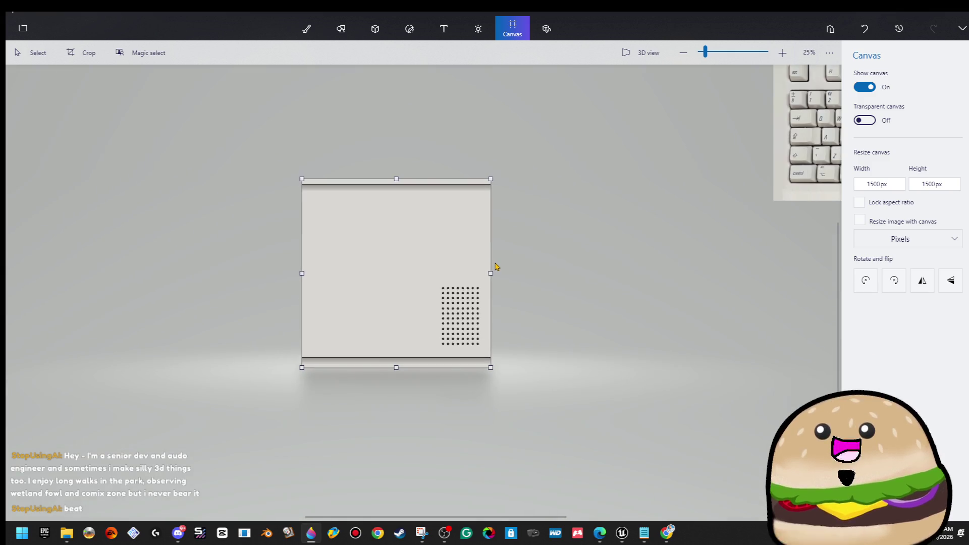
Step: Drag the vent dot grid object off the right side of the panel and deselect it
{"action": "scroll", "coordinate": [495, 267], "scroll_direction": "down", "scroll_amount": 3}
{"action": "scroll", "coordinate": [494, 269], "scroll_direction": "up", "scroll_amount": 3}
{"action": "scroll", "coordinate": [456, 354], "scroll_direction": "up", "scroll_amount": 1}
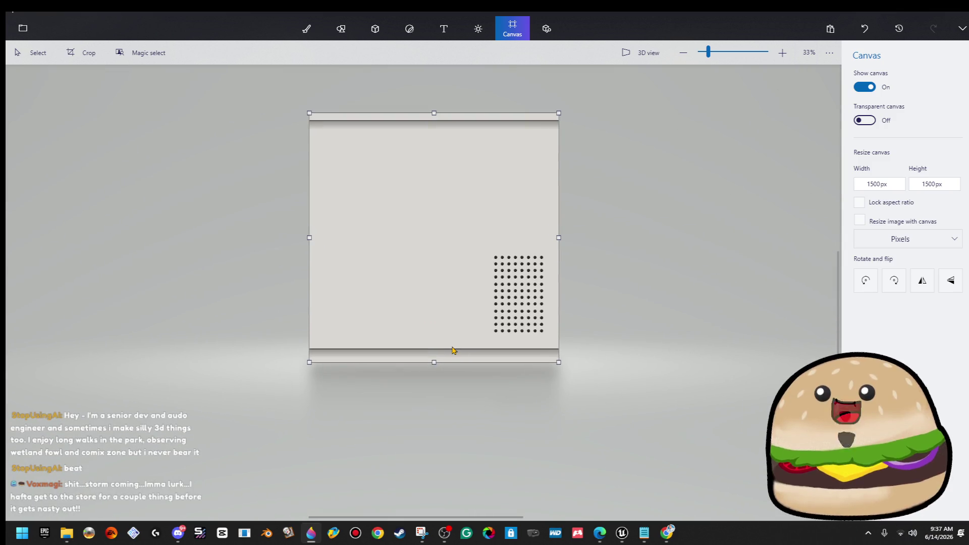
{"action": "scroll", "coordinate": [453, 350], "scroll_direction": "down", "scroll_amount": 1}
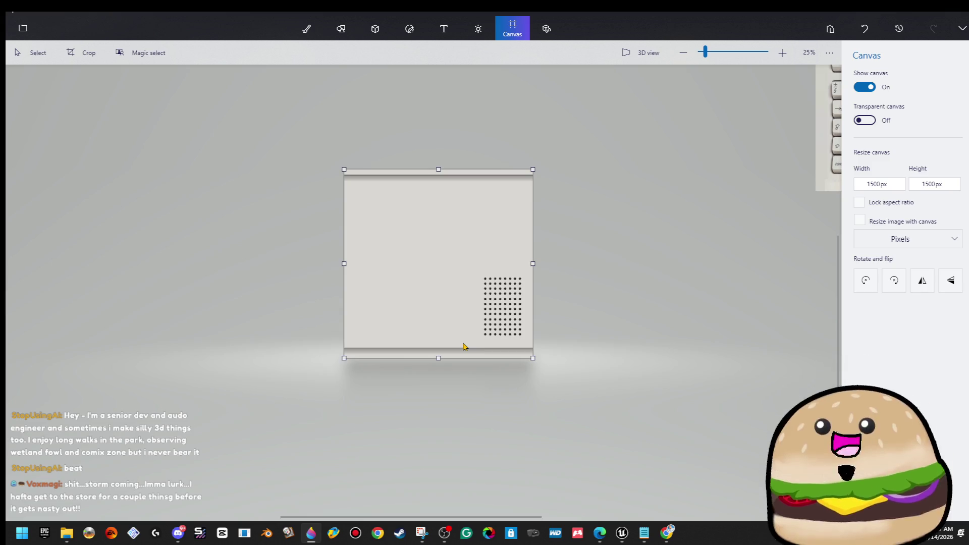
{"action": "scroll", "coordinate": [464, 346], "scroll_direction": "up", "scroll_amount": 1}
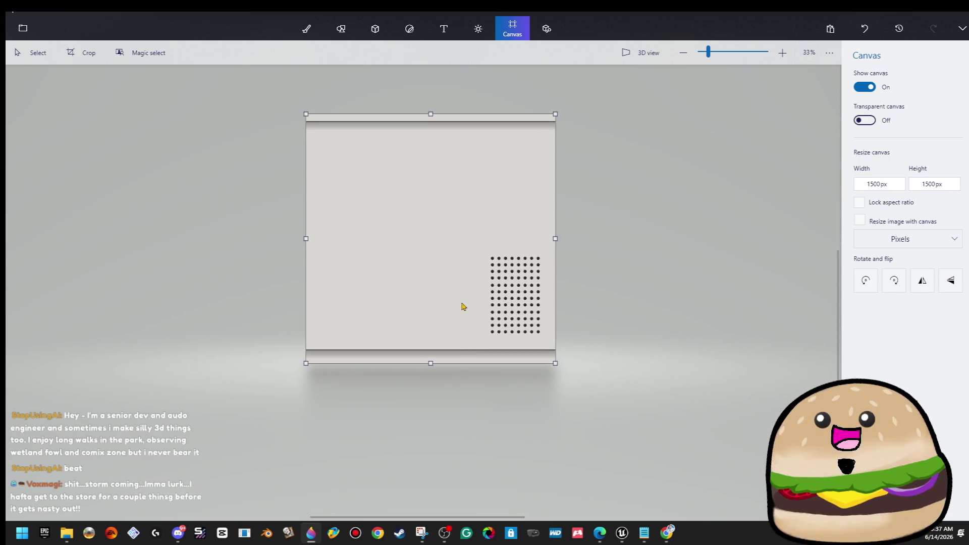
{"action": "left_click_drag", "start_coordinate": [465, 246], "coordinate": [405, 342]}
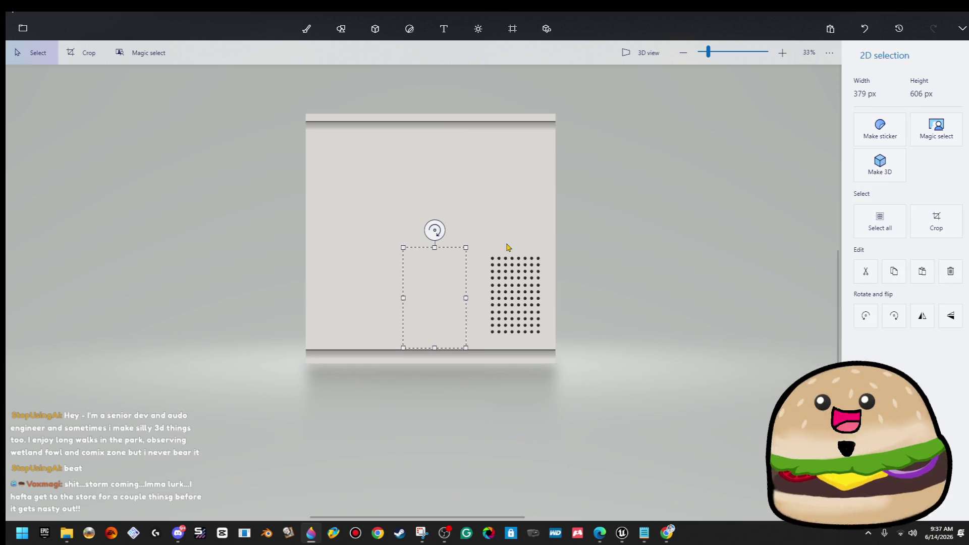
{"action": "left_click", "coordinate": [536, 318]}
{"action": "mouse_move", "coordinate": [519, 313]}
{"action": "left_mouse_down"}
{"action": "mouse_move", "coordinate": [721, 318]}
{"action": "mouse_move", "coordinate": [656, 324]}
{"action": "left_mouse_up"}
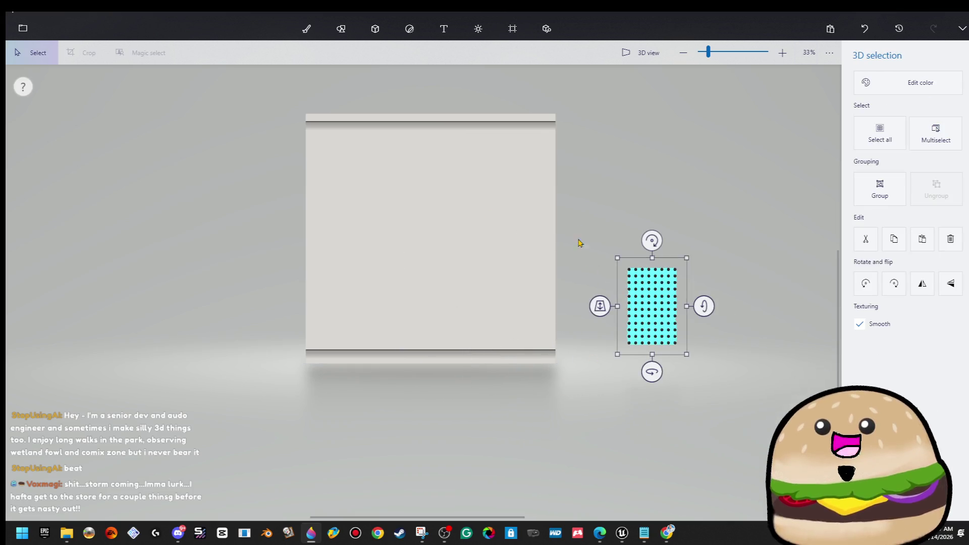
{"action": "key", "text": "k"}
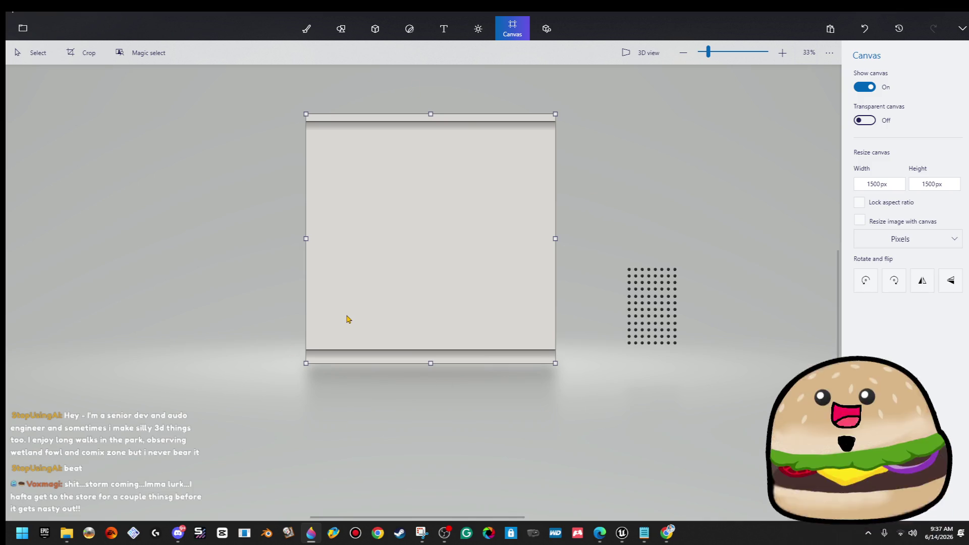
{"action": "scroll", "coordinate": [366, 353], "scroll_direction": "up", "scroll_amount": 5}
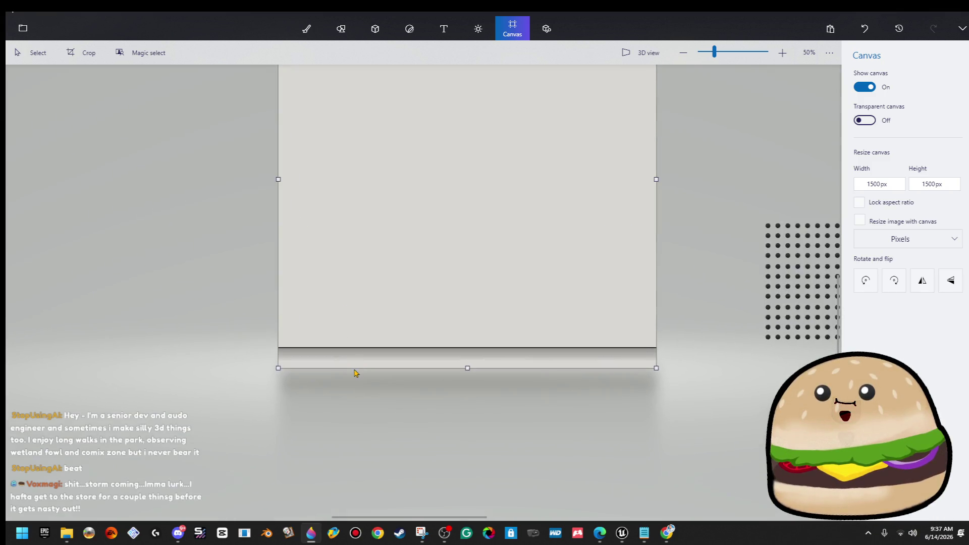
Step: Select the panel's top strip, widen it past both canvas edges, and commit it
{"action": "scroll", "coordinate": [272, 357], "scroll_direction": "down", "scroll_amount": 10}
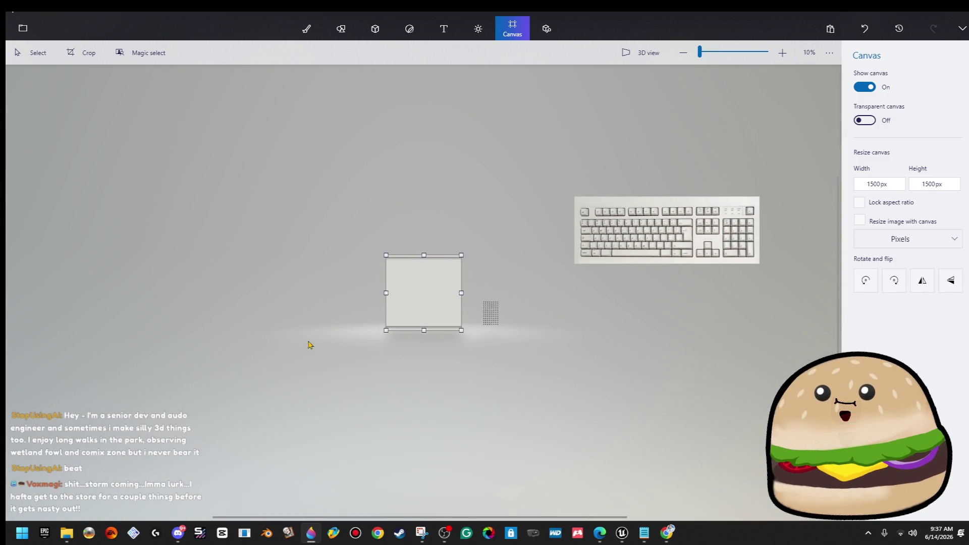
{"action": "scroll", "coordinate": [408, 285], "scroll_direction": "up", "scroll_amount": 3}
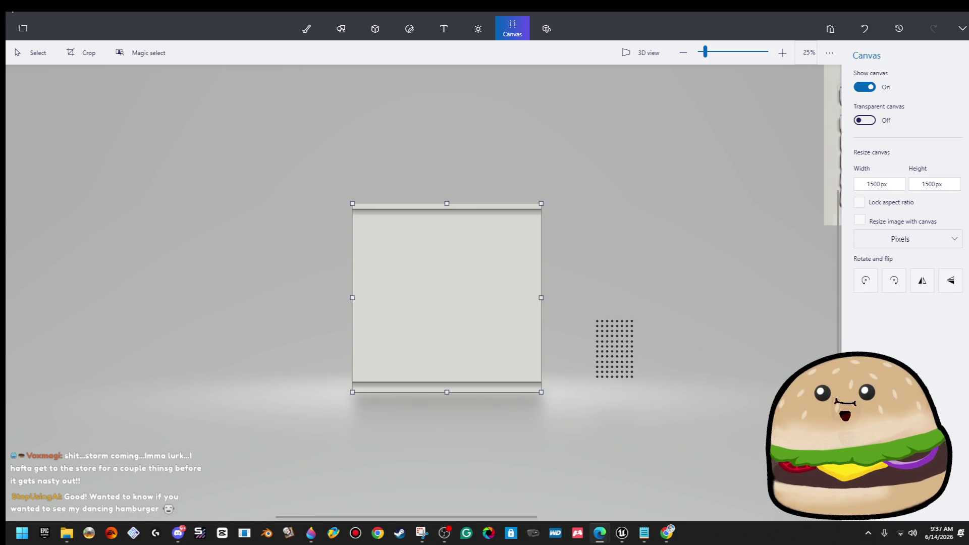
{"action": "scroll", "coordinate": [407, 205], "scroll_direction": "up", "scroll_amount": 5}
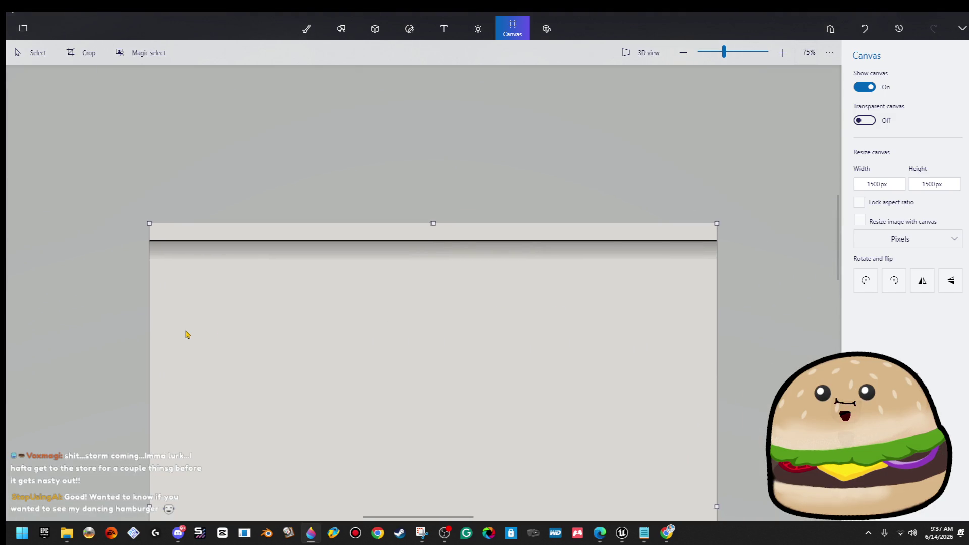
{"action": "mouse_move", "coordinate": [154, 266]}
{"action": "left_mouse_down"}
{"action": "mouse_move", "coordinate": [328, 335]}
{"action": "mouse_move", "coordinate": [383, 335]}
{"action": "left_mouse_up"}
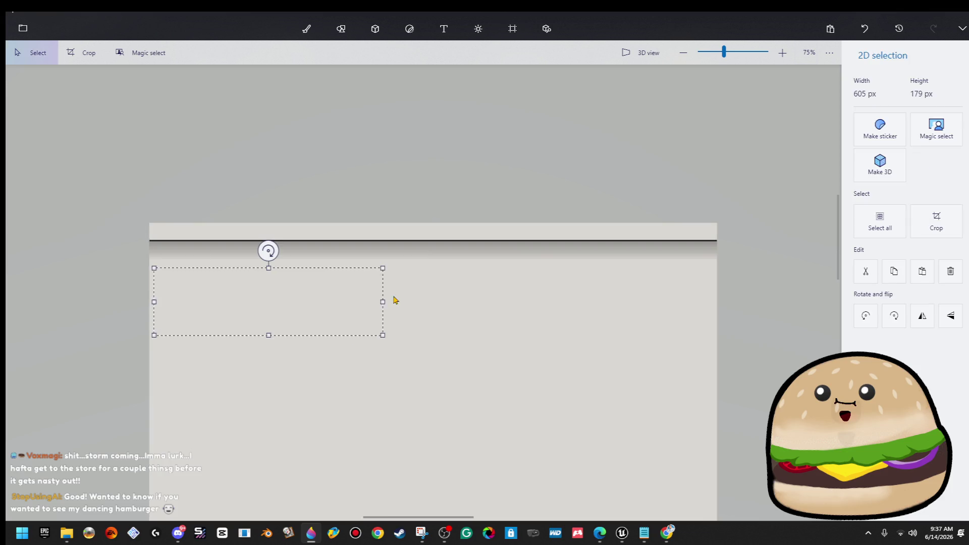
{"action": "mouse_move", "coordinate": [384, 266]}
{"action": "left_mouse_down"}
{"action": "mouse_move", "coordinate": [877, 251]}
{"action": "mouse_move", "coordinate": [797, 243]}
{"action": "left_mouse_up"}
{"action": "left_click_drag", "start_coordinate": [154, 281], "coordinate": [136, 282]}
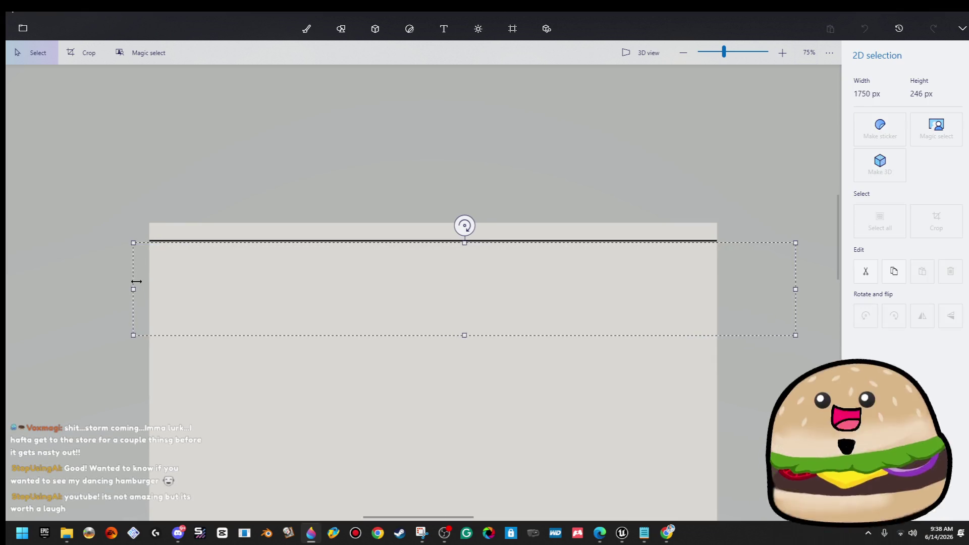
{"action": "left_click", "coordinate": [512, 28]}
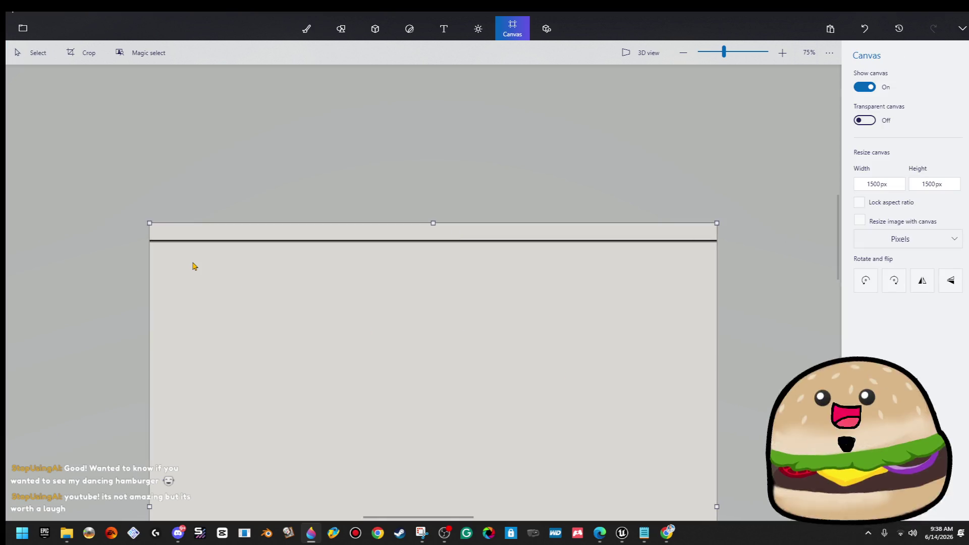
Step: Stretch a selection across the panel's bottom band, then drop it
{"action": "scroll", "coordinate": [194, 266], "scroll_direction": "down", "scroll_amount": 2}
{"action": "scroll", "coordinate": [328, 405], "scroll_direction": "down", "scroll_amount": 5}
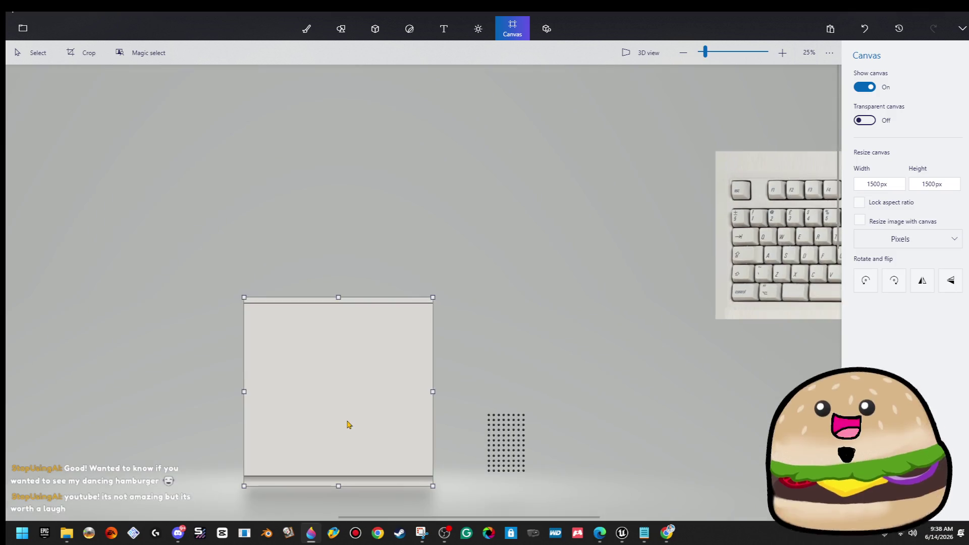
{"action": "scroll", "coordinate": [394, 324], "scroll_direction": "up", "scroll_amount": 7}
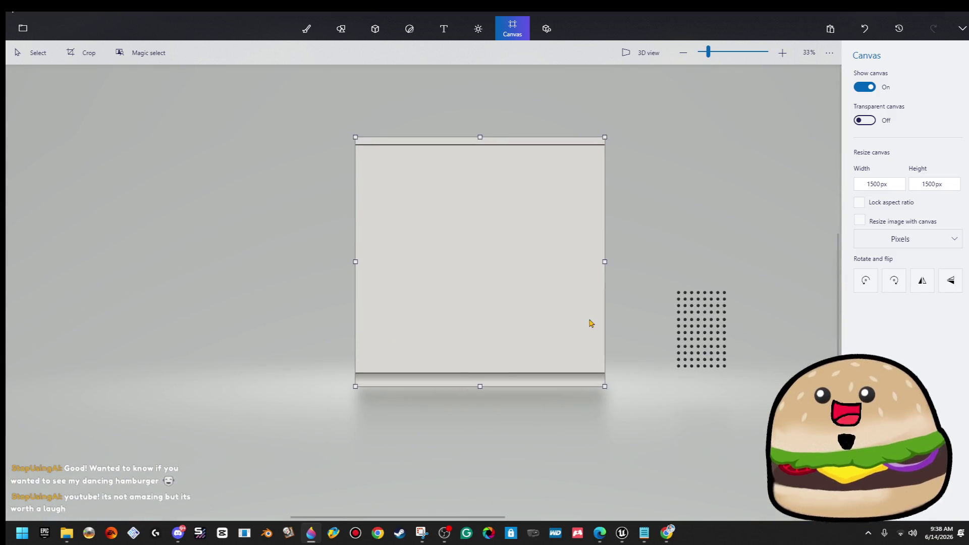
{"action": "left_click_drag", "start_coordinate": [653, 399], "coordinate": [721, 353]}
{"action": "left_click_drag", "start_coordinate": [653, 352], "coordinate": [6, 294]}
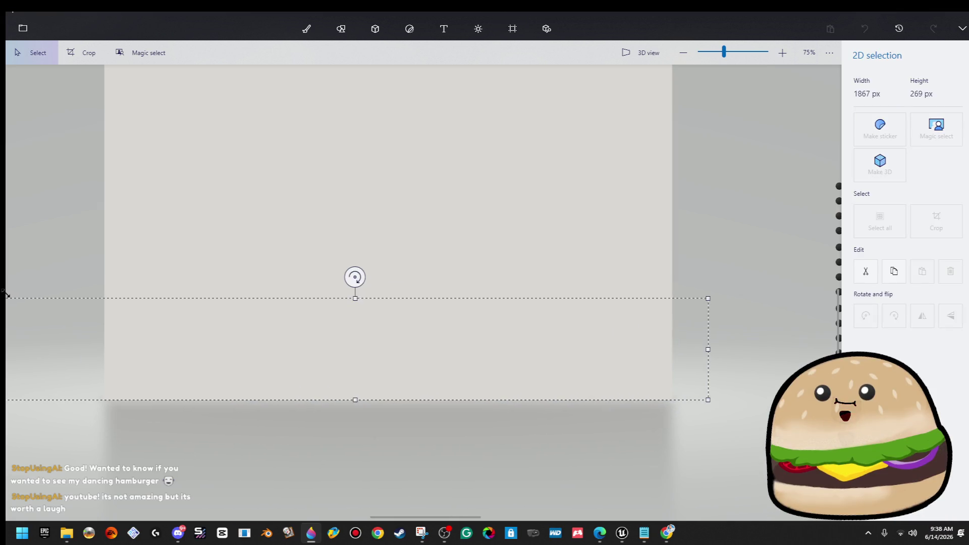
{"action": "key", "text": "c"}
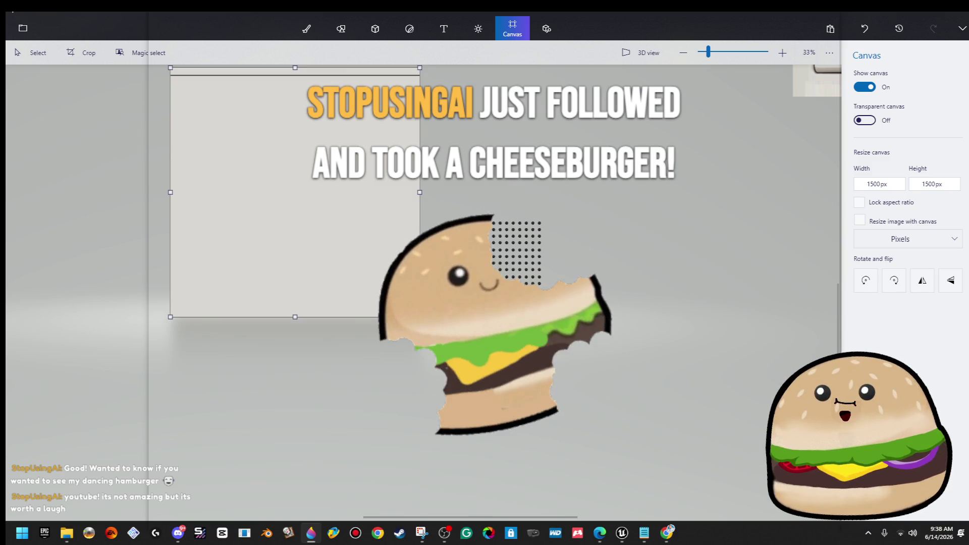
Step: Zoom in and adjust the view to check the new shaded top seam
{"action": "scroll", "coordinate": [295, 155], "scroll_direction": "up", "scroll_amount": 2}
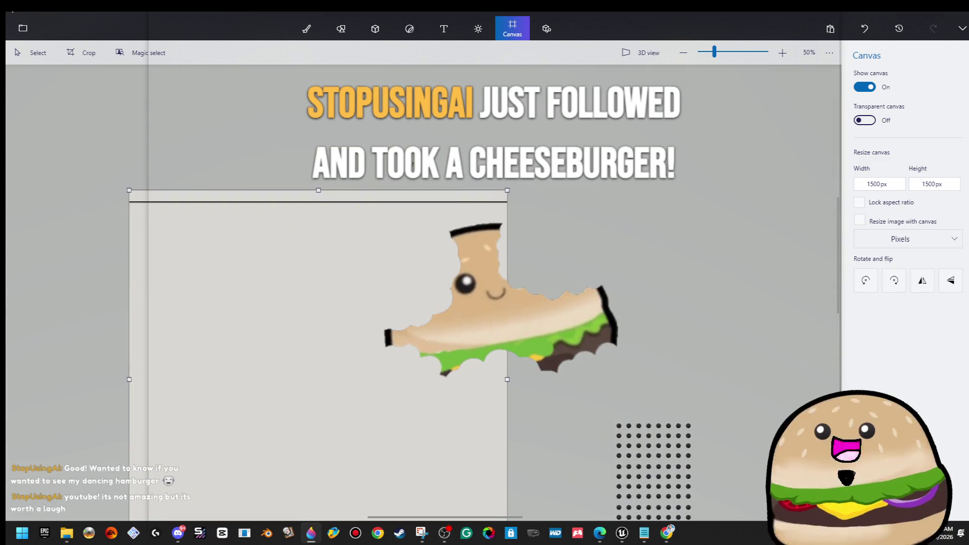
{"action": "scroll", "coordinate": [366, 230], "scroll_direction": "up", "scroll_amount": 2}
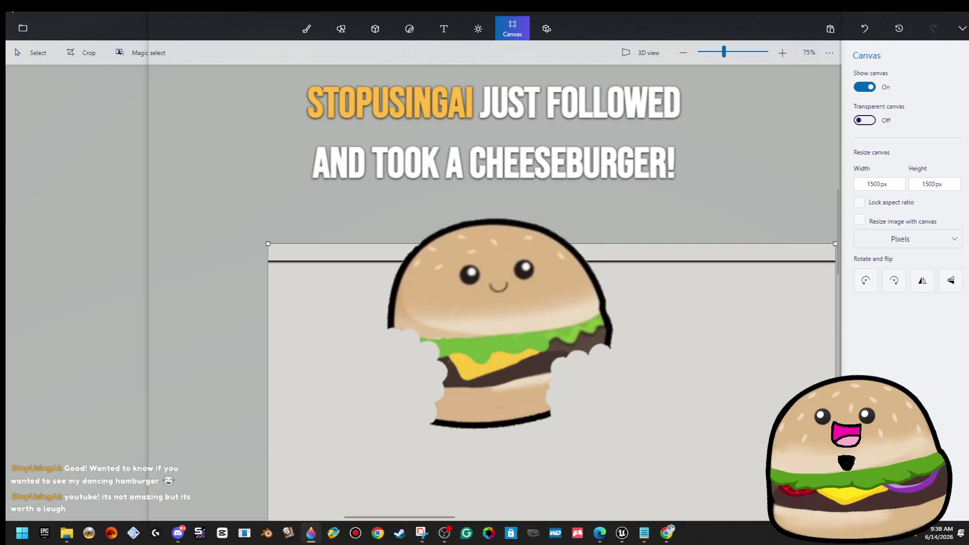
{"action": "scroll", "coordinate": [338, 311], "scroll_direction": "up", "scroll_amount": 2}
{"action": "scroll", "coordinate": [356, 322], "scroll_direction": "down", "scroll_amount": 5}
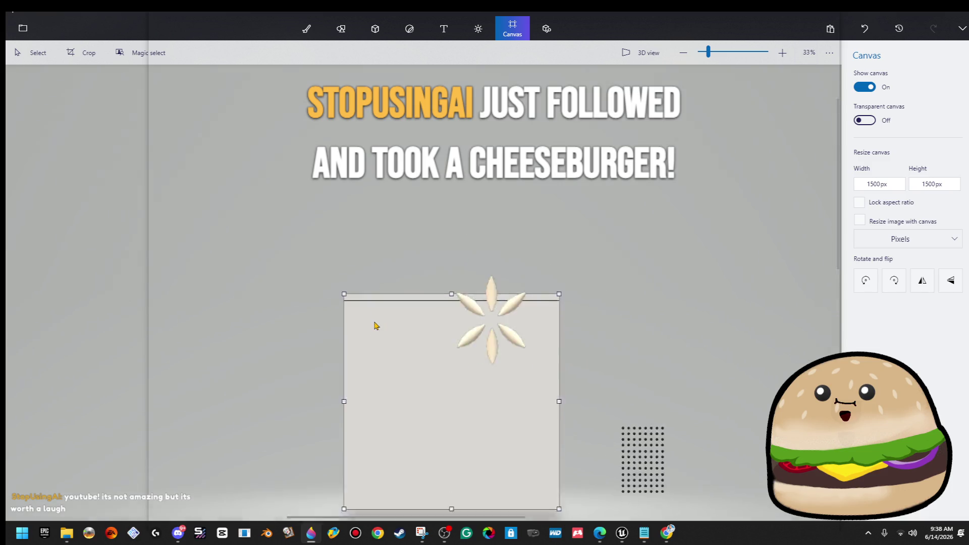
{"action": "scroll", "coordinate": [372, 326], "scroll_direction": "up", "scroll_amount": 2}
{"action": "left_click_drag", "start_coordinate": [359, 328], "coordinate": [260, 282]}
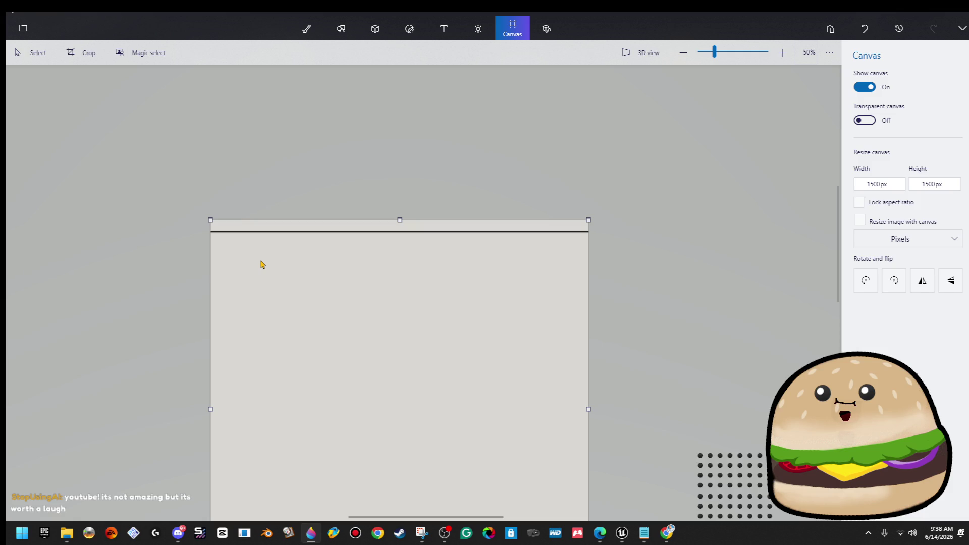
{"action": "scroll", "coordinate": [263, 265], "scroll_direction": "down", "scroll_amount": 2}
Step: Select the panel's top strip and commit it moved lower
{"action": "left_click_drag", "start_coordinate": [187, 214], "coordinate": [547, 306]}
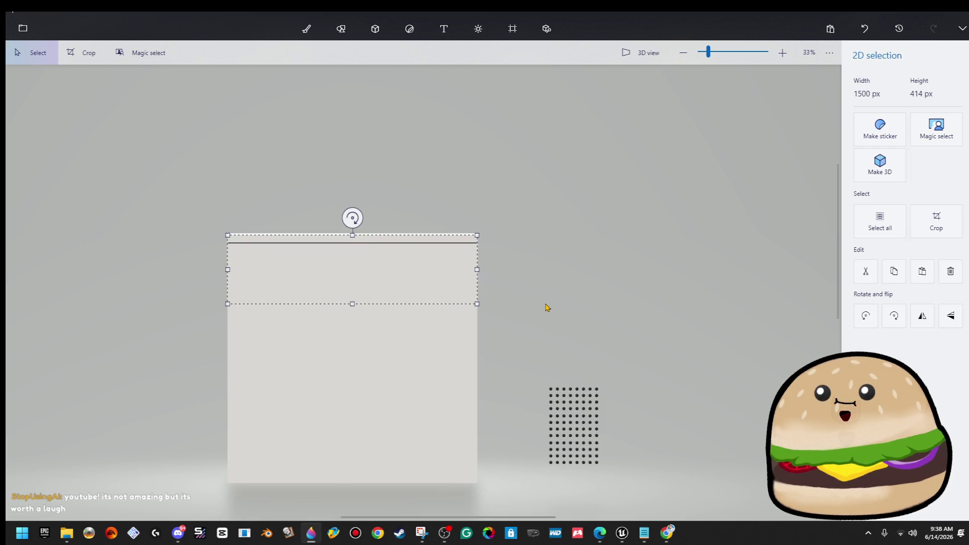
{"action": "left_click", "coordinate": [513, 28]}
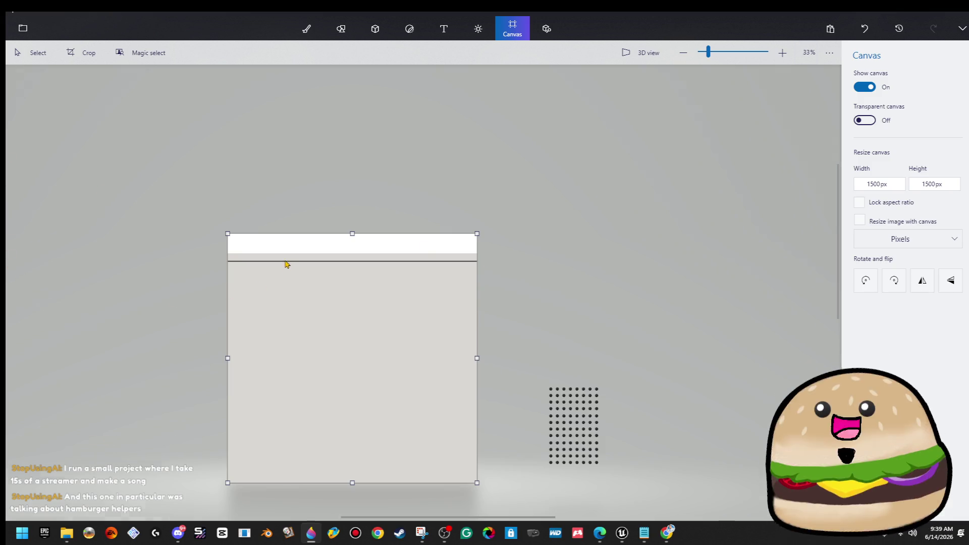
{"action": "scroll", "coordinate": [286, 263], "scroll_direction": "up", "scroll_amount": 2}
Step: Stretch a thin beige band upward over the white gap and commit it
{"action": "left_click_drag", "start_coordinate": [185, 256], "coordinate": [608, 257]}
{"action": "left_click_drag", "start_coordinate": [387, 252], "coordinate": [387, 186]}
{"action": "left_click", "coordinate": [512, 28]}
Step: Select the top strip containing the seam line, then search 'hamburger helper' in Edge
{"action": "scroll", "coordinate": [593, 262], "scroll_direction": "down", "scroll_amount": 2}
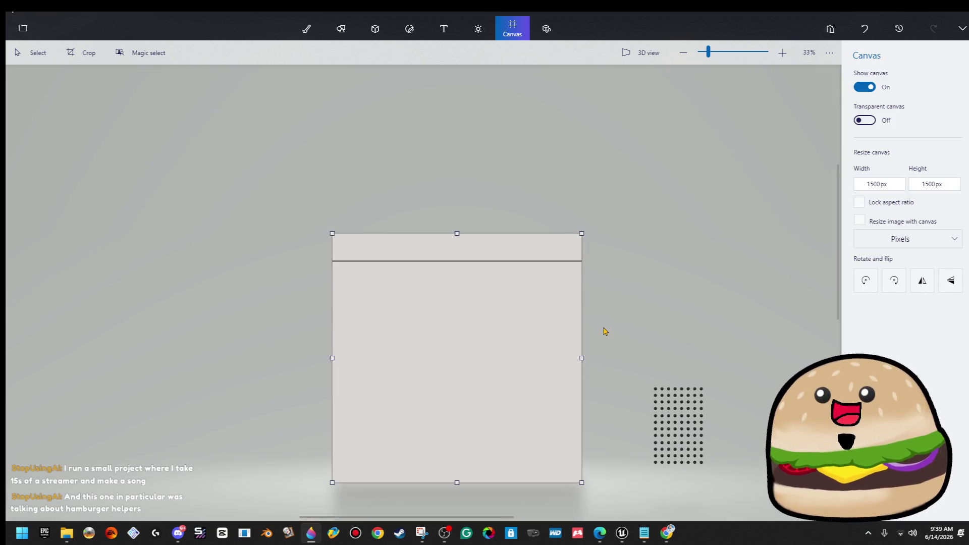
{"action": "left_click_drag", "start_coordinate": [598, 181], "coordinate": [264, 231]}
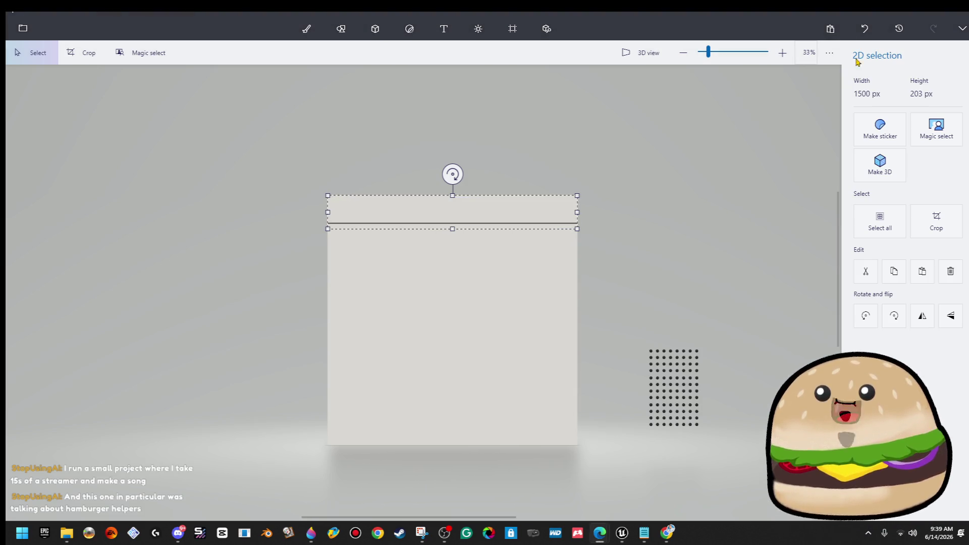
{"action": "type", "text": "hamburger helper"}
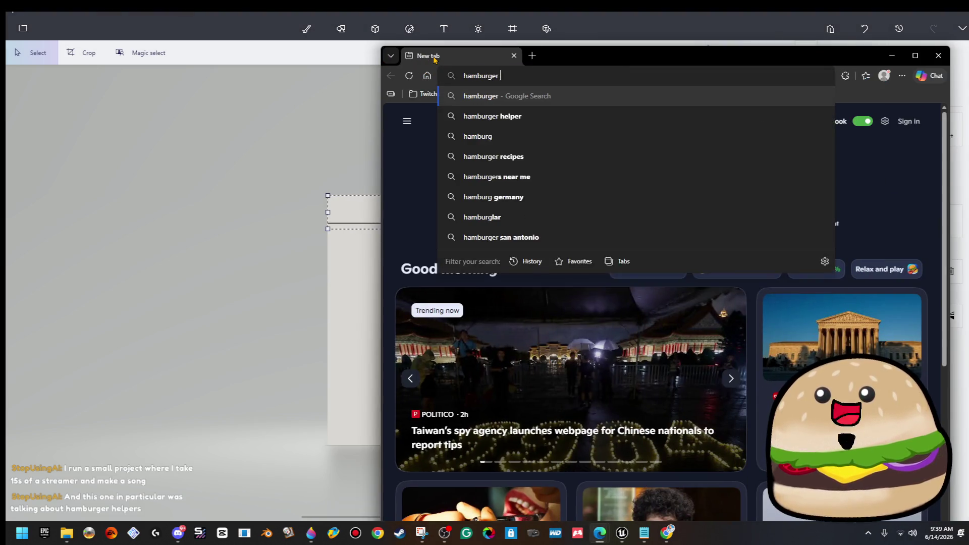
{"action": "key", "text": "Return"}
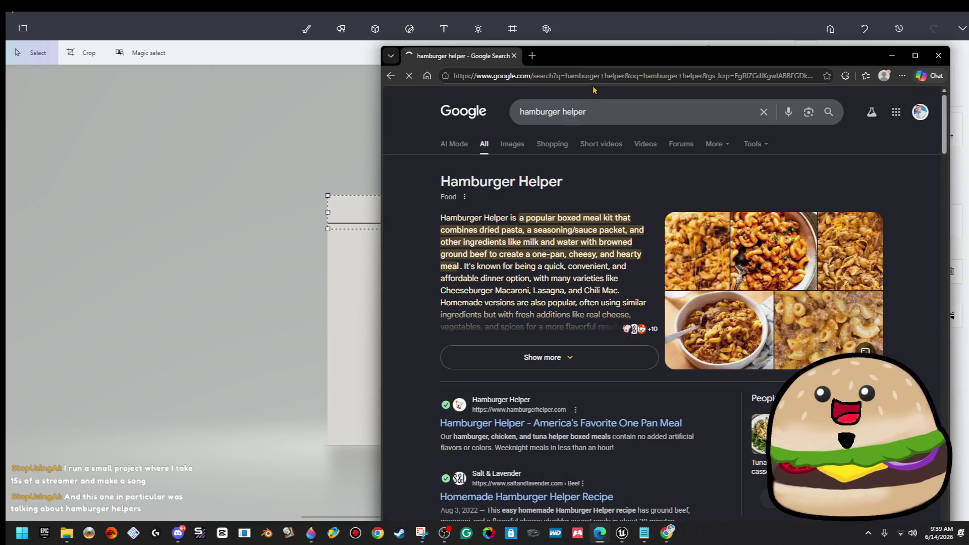
{"action": "double_click", "coordinate": [601, 60]}
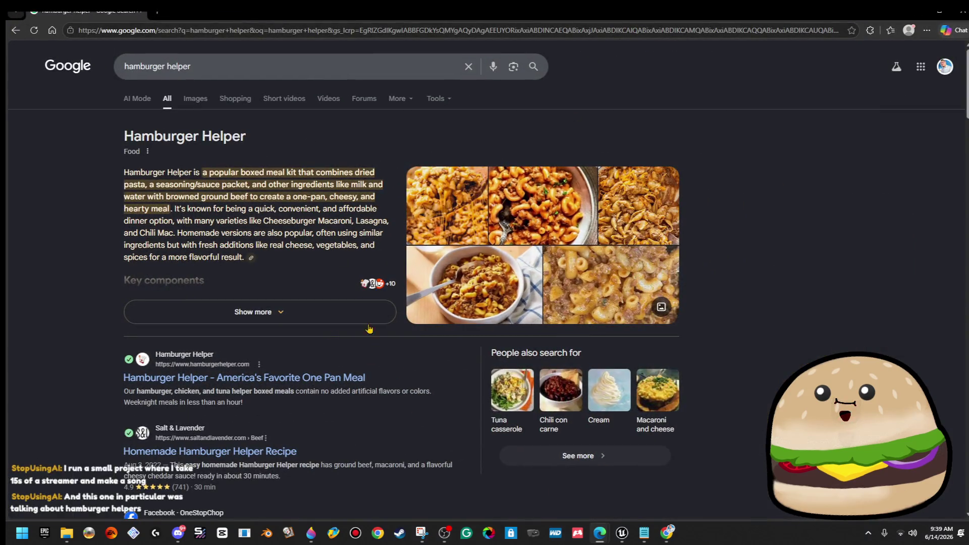
{"action": "left_click", "coordinate": [196, 101]}
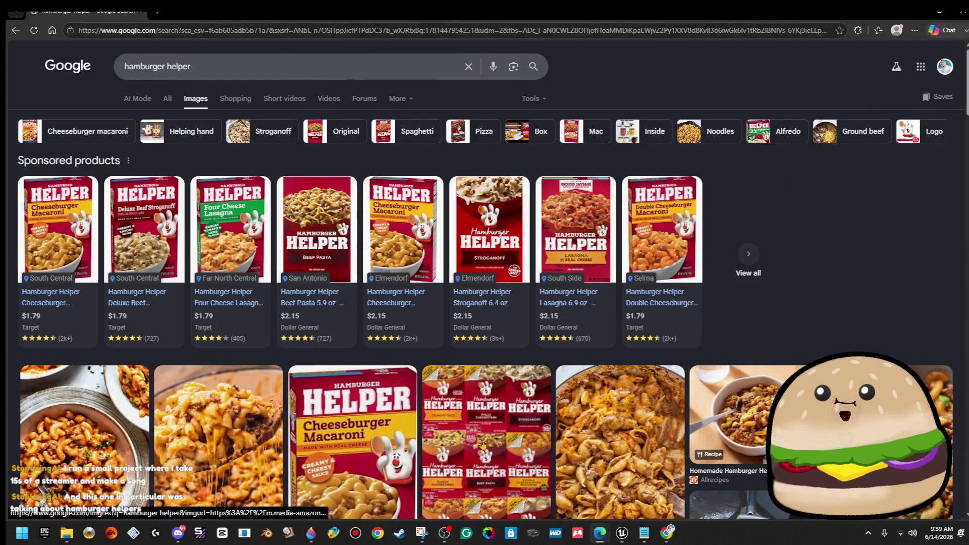
{"action": "scroll", "coordinate": [483, 445], "scroll_direction": "down", "scroll_amount": 4}
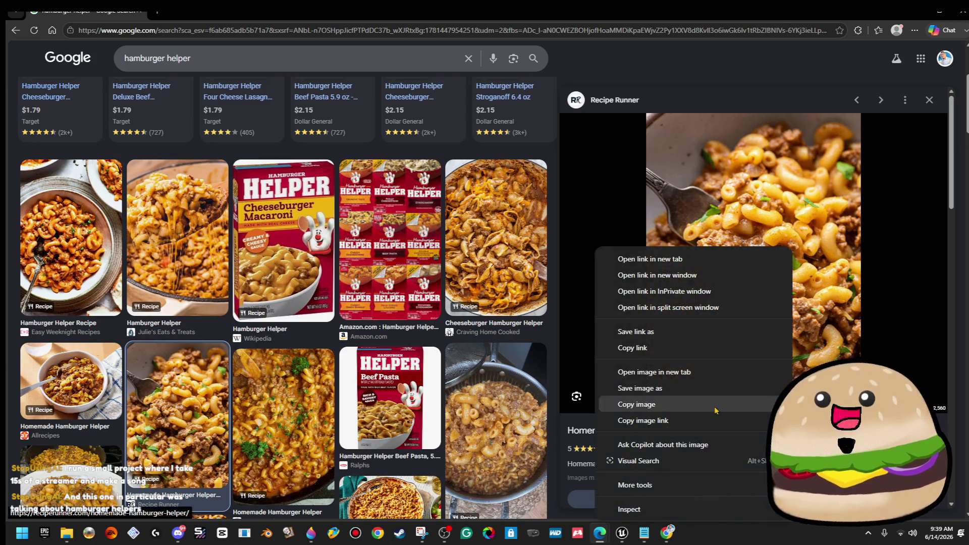
{"action": "left_click", "coordinate": [656, 372]}
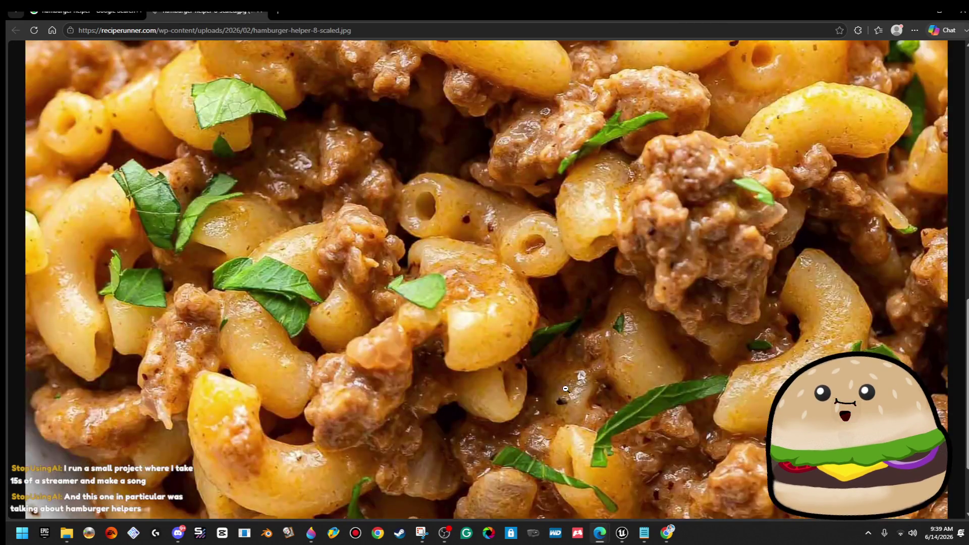
{"action": "scroll", "coordinate": [566, 390], "scroll_direction": "up", "scroll_amount": 3}
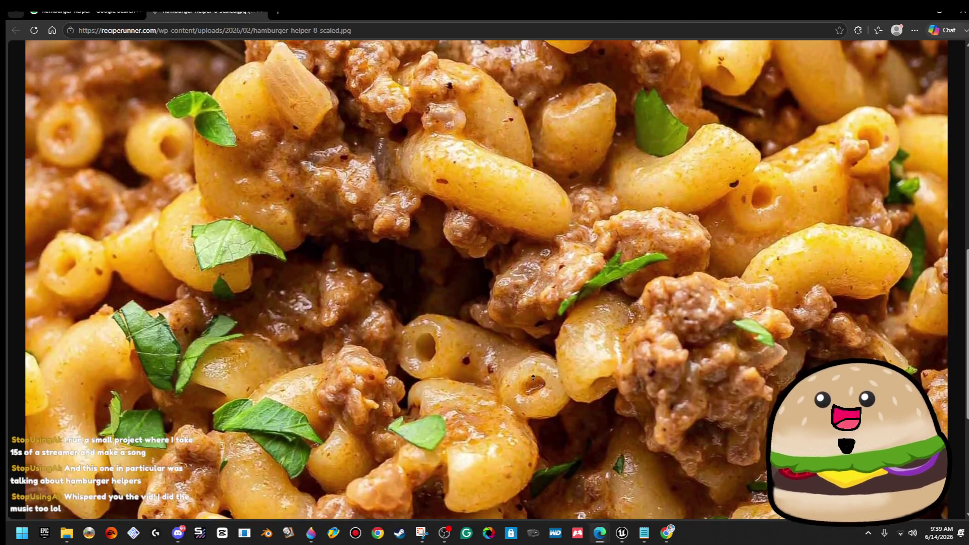
{"action": "scroll", "coordinate": [533, 378], "scroll_direction": "up", "scroll_amount": 1}
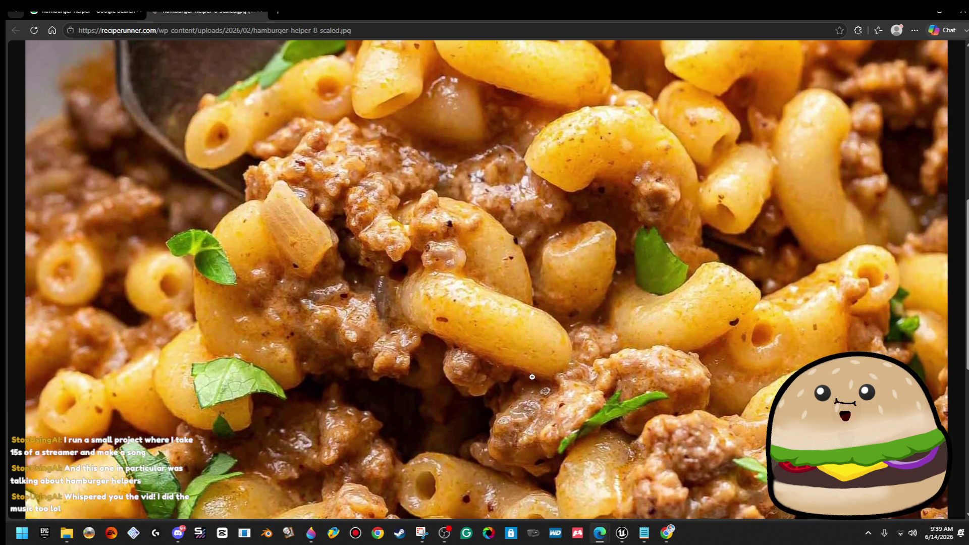
{"action": "left_click", "coordinate": [525, 365]}
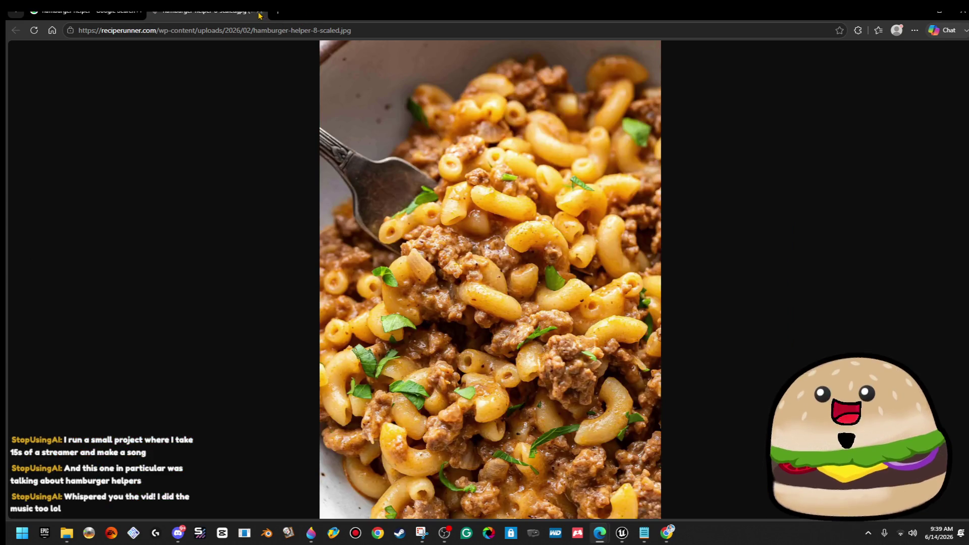
{"action": "left_click", "coordinate": [259, 11]}
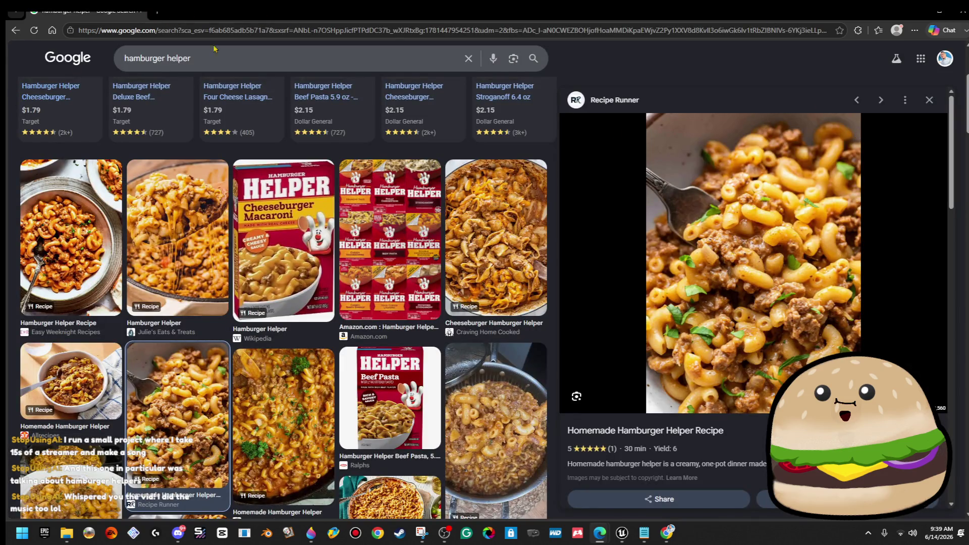
{"action": "left_click", "coordinate": [142, 12]}
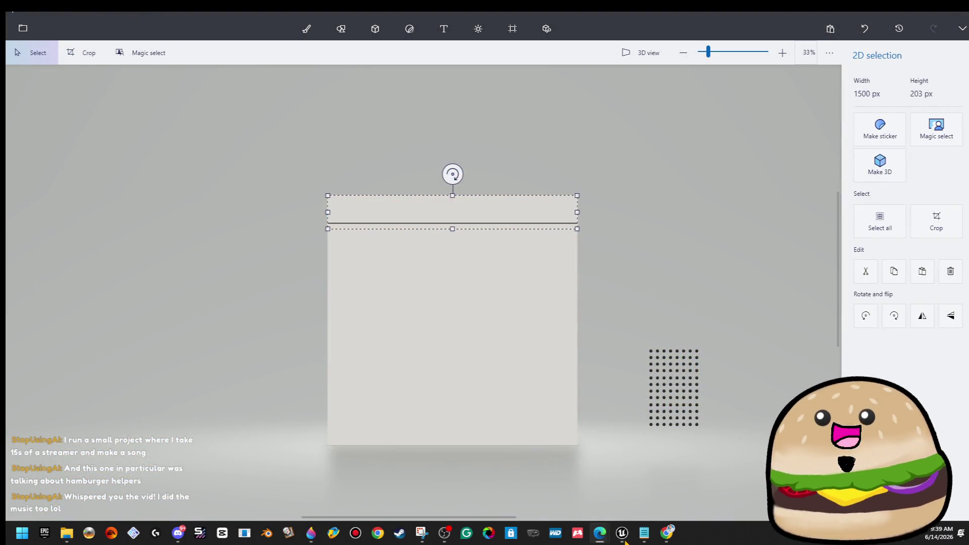
Step: Switch between Paint 3D and Edge, then play the Hamburger Helper YouTube video
{"action": "left_click", "coordinate": [666, 533]}
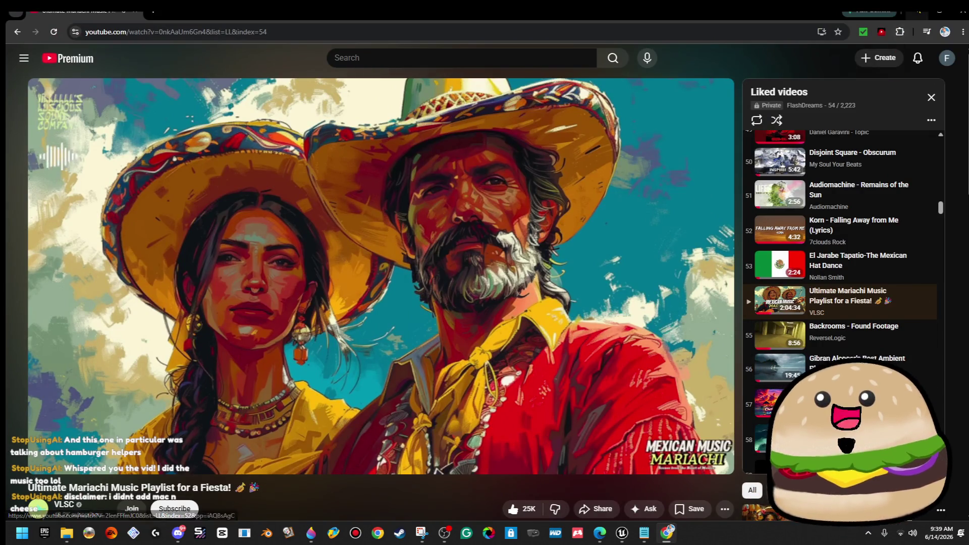
{"action": "key", "text": "alt+Tab"}
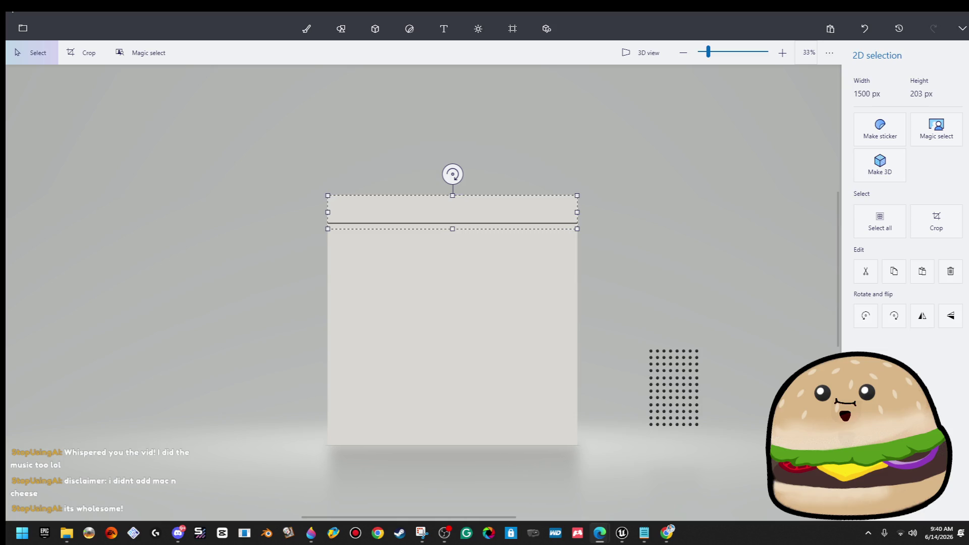
{"action": "key", "text": "alt+Tab"}
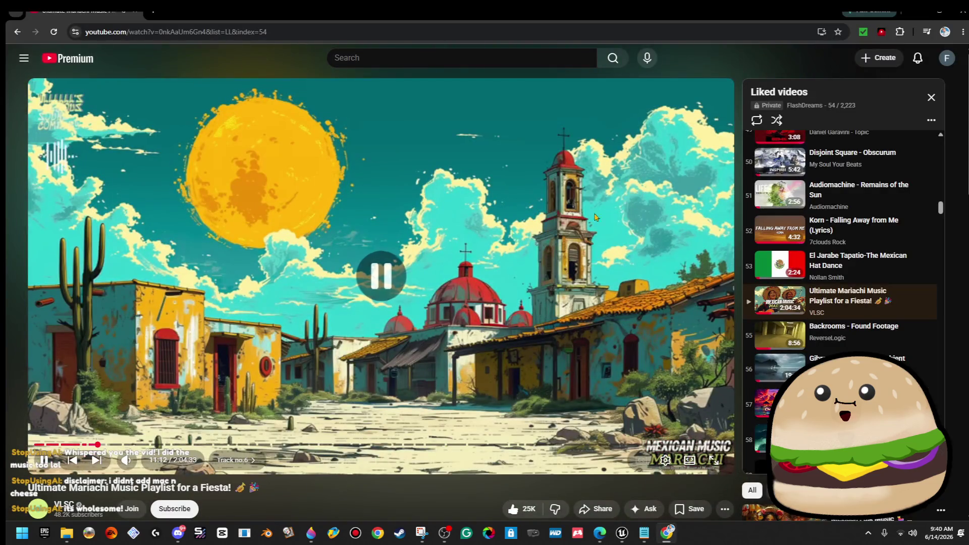
{"action": "key", "text": "alt+Tab"}
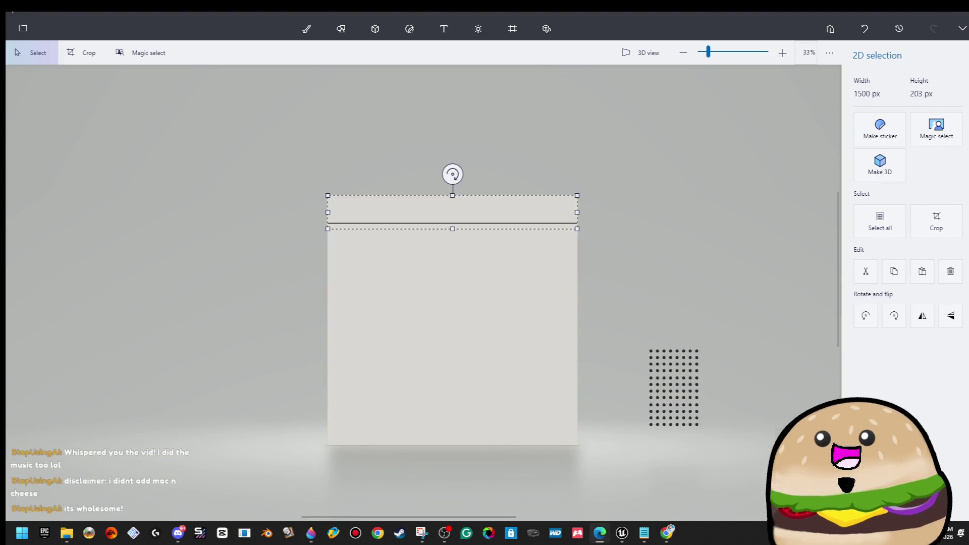
{"action": "key", "text": "alt+Tab"}
{"action": "left_click", "coordinate": [517, 263]}
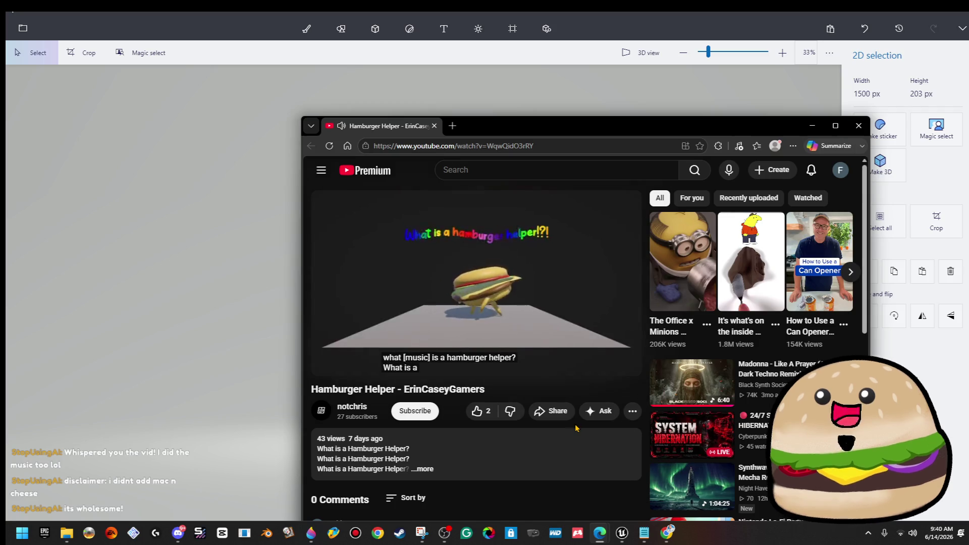
Step: Maximize Edge, rewind the Hamburger Helper video to 0:19, and pause and resume it several times
{"action": "double_click", "coordinate": [587, 130]}
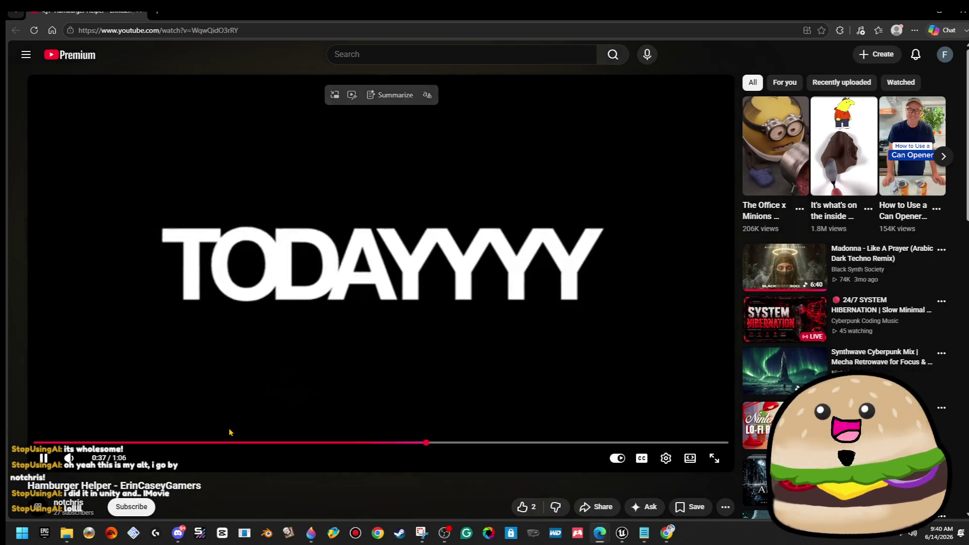
{"action": "left_click_drag", "start_coordinate": [431, 443], "coordinate": [233, 443]}
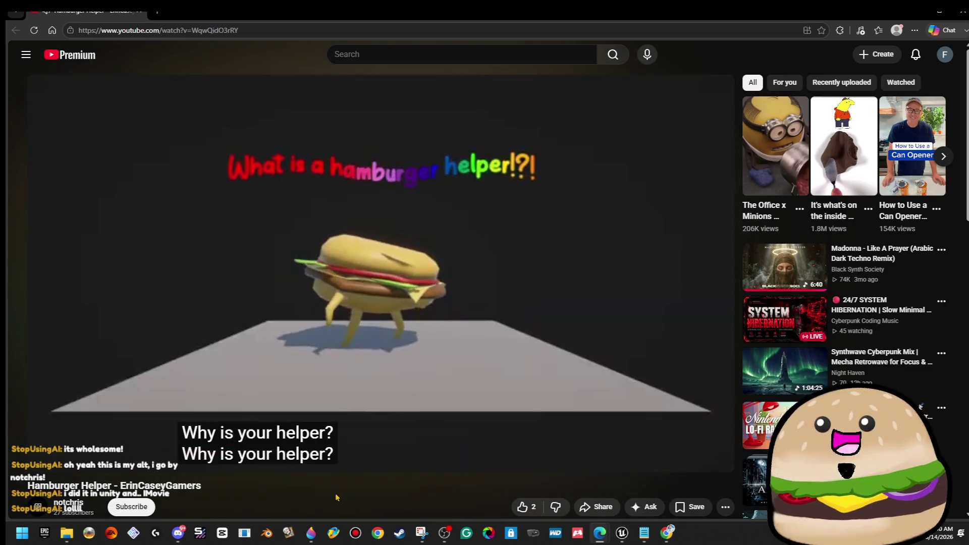
{"action": "left_click", "coordinate": [470, 328]}
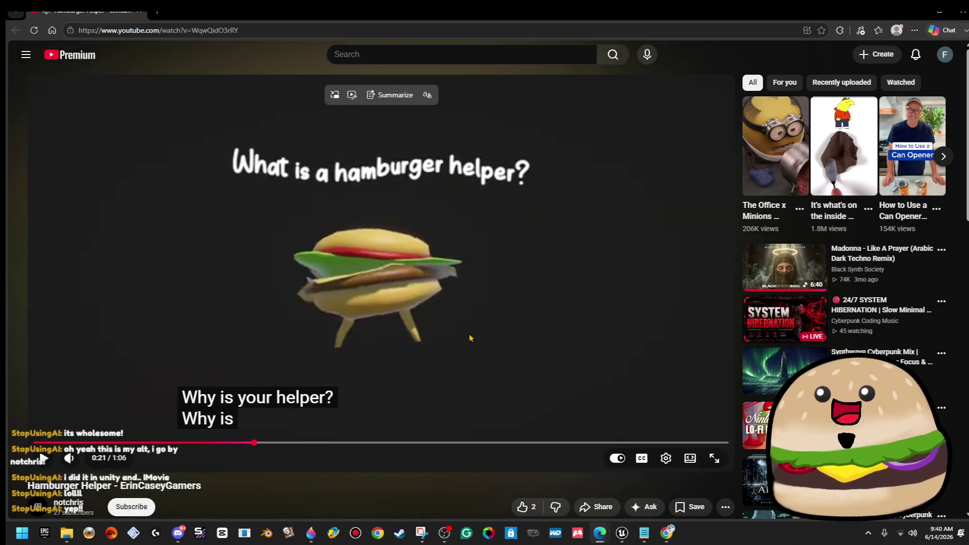
{"action": "left_click", "coordinate": [470, 338]}
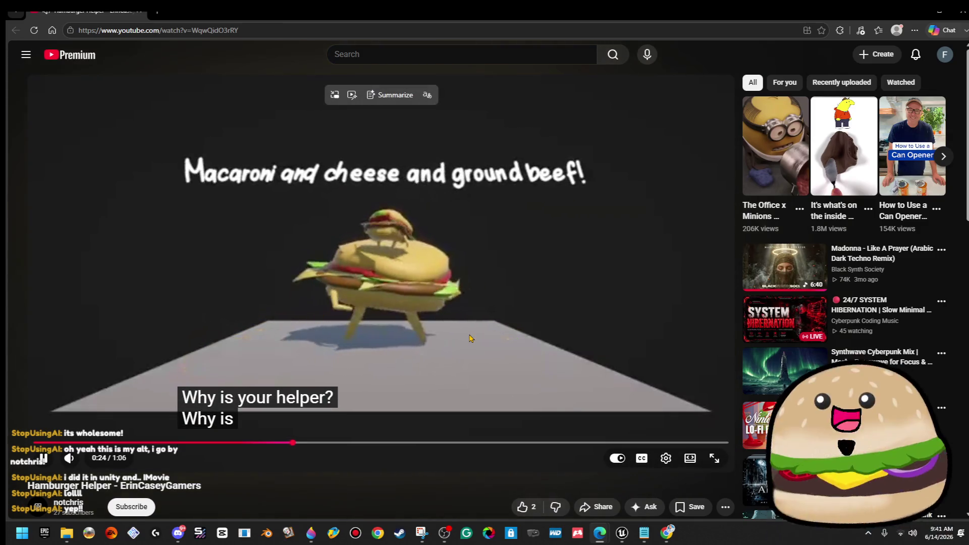
{"action": "left_click", "coordinate": [462, 331]}
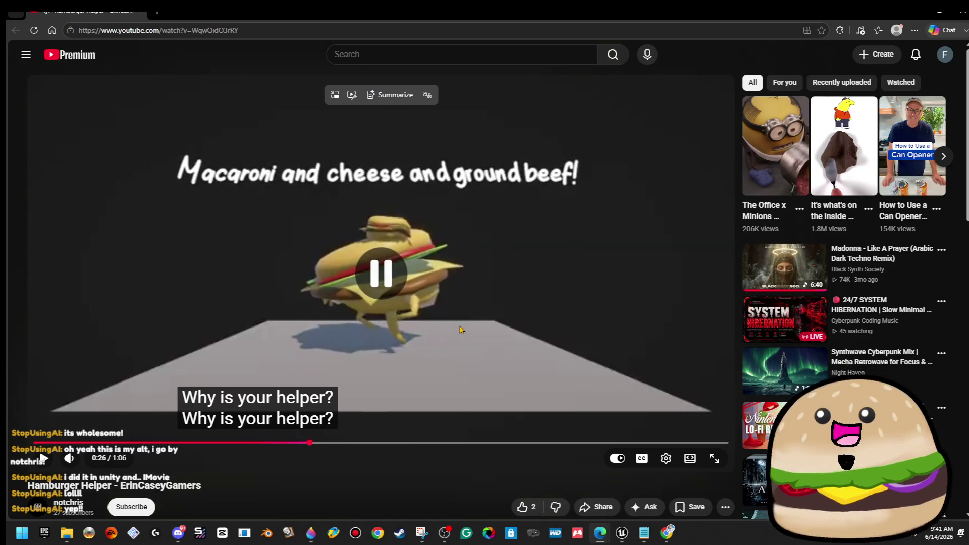
{"action": "left_click", "coordinate": [461, 331]}
{"action": "left_click", "coordinate": [428, 287]}
{"action": "left_click", "coordinate": [428, 287]}
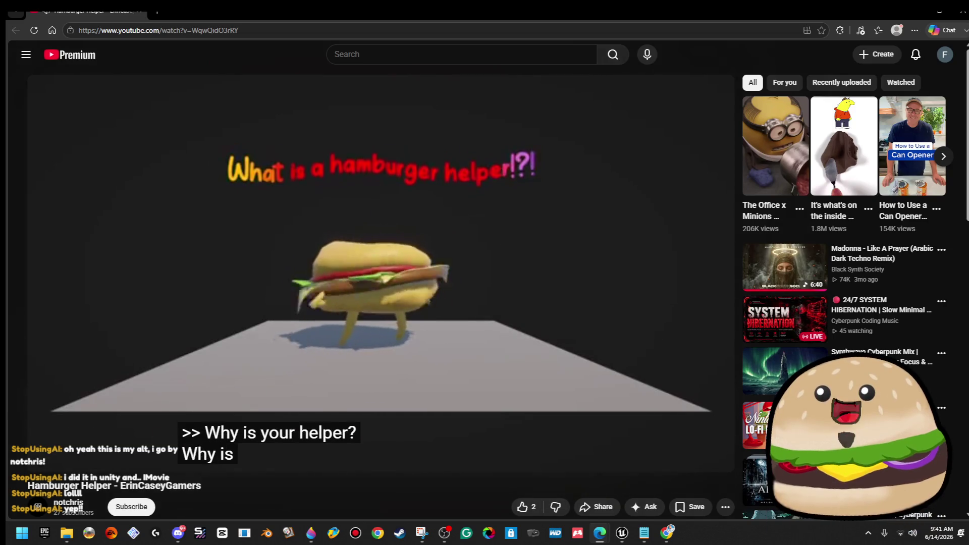
Step: Scroll down and go to the uploader's channel page
{"action": "mouse_move", "coordinate": [428, 287]}
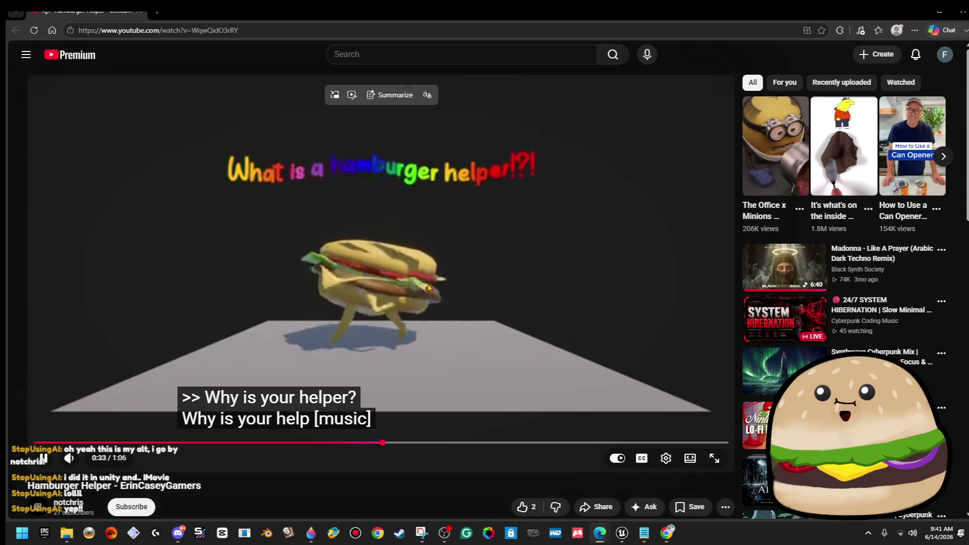
{"action": "scroll", "coordinate": [444, 404], "scroll_direction": "down", "scroll_amount": 2}
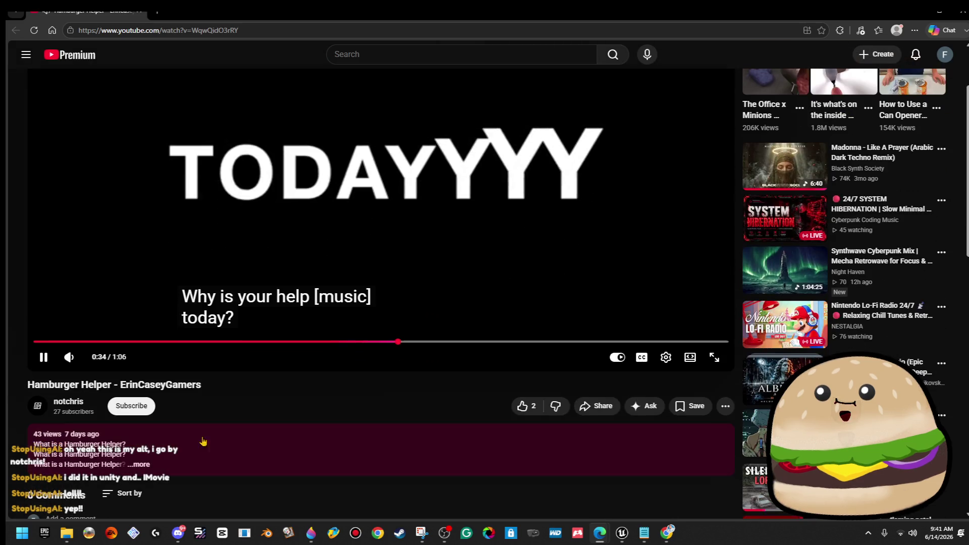
{"action": "left_click", "coordinate": [69, 402]}
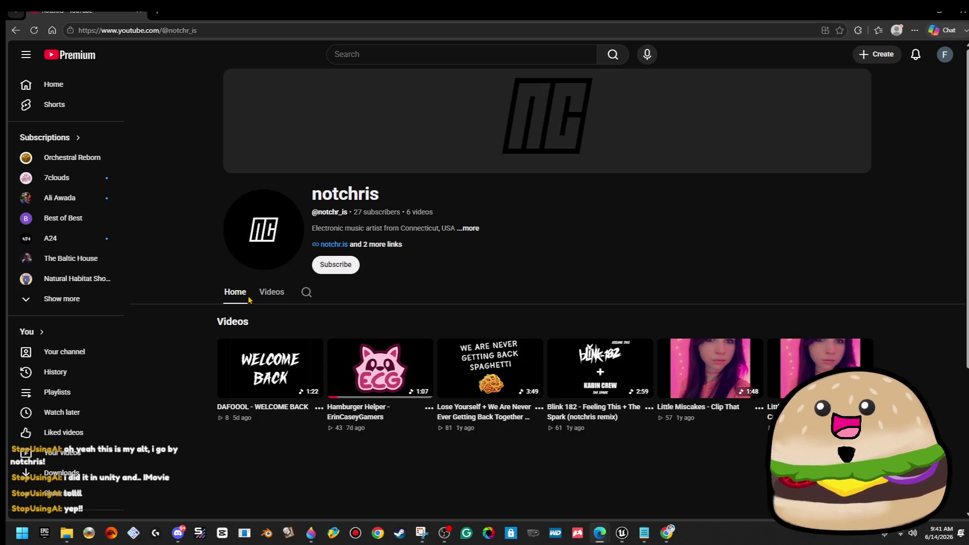
Step: Watch the spaghetti remix video from 0:49, then return to the channel page
{"action": "mouse_move", "coordinate": [361, 393]}
{"action": "left_click", "coordinate": [510, 371]}
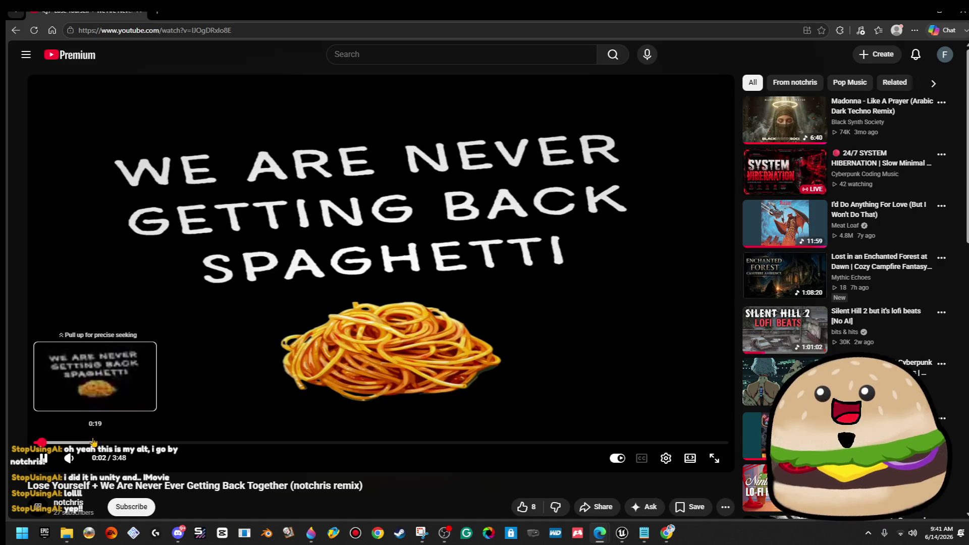
{"action": "left_click", "coordinate": [183, 442]}
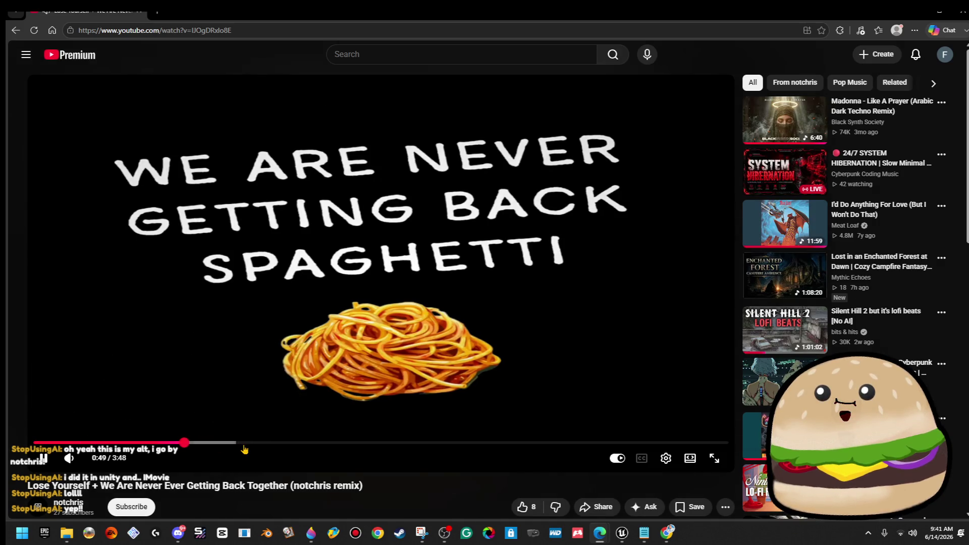
{"action": "left_click", "coordinate": [15, 33]}
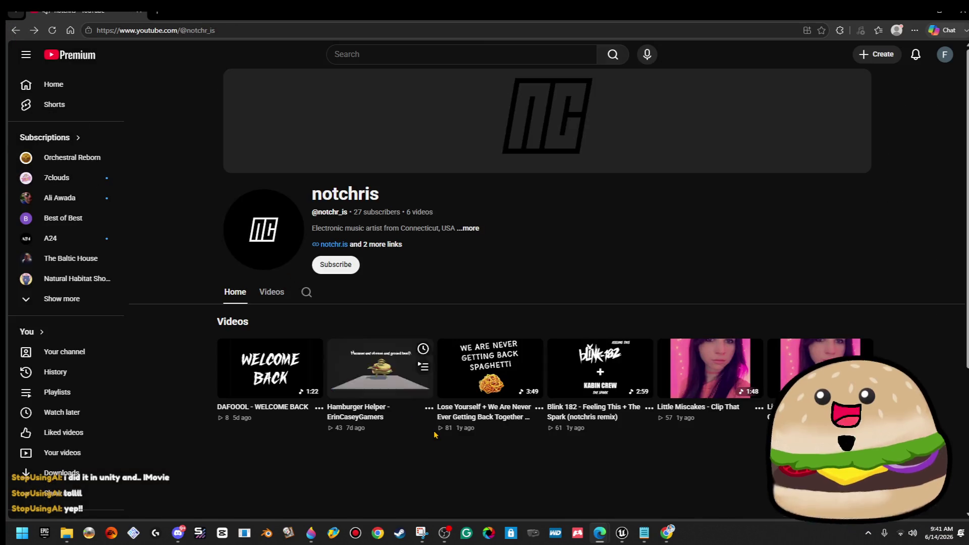
Step: Play the DAFOOOL - WELCOME BACK video, pausing and resuming it around 0:16
{"action": "left_click", "coordinate": [285, 398]}
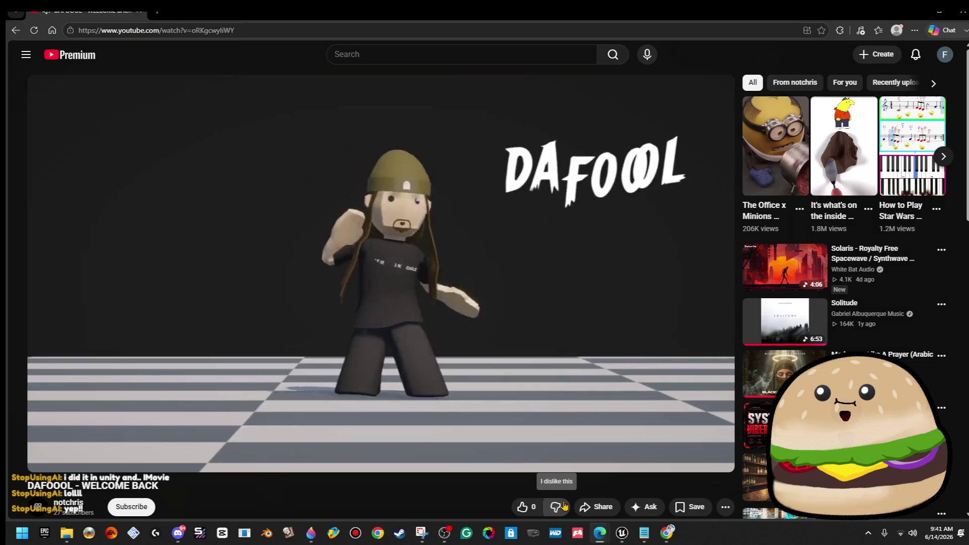
{"action": "left_click", "coordinate": [498, 169]}
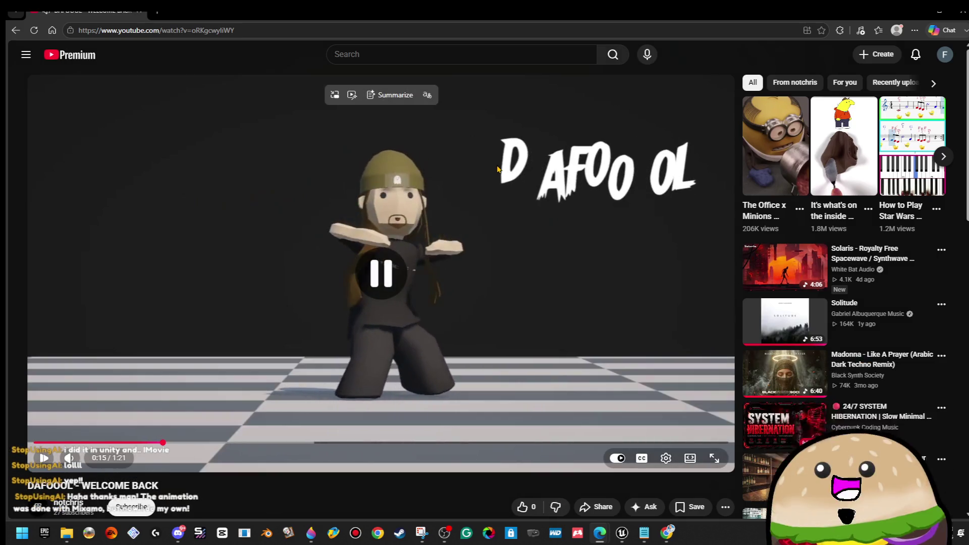
{"action": "left_click", "coordinate": [488, 227]}
{"action": "left_click", "coordinate": [436, 245]}
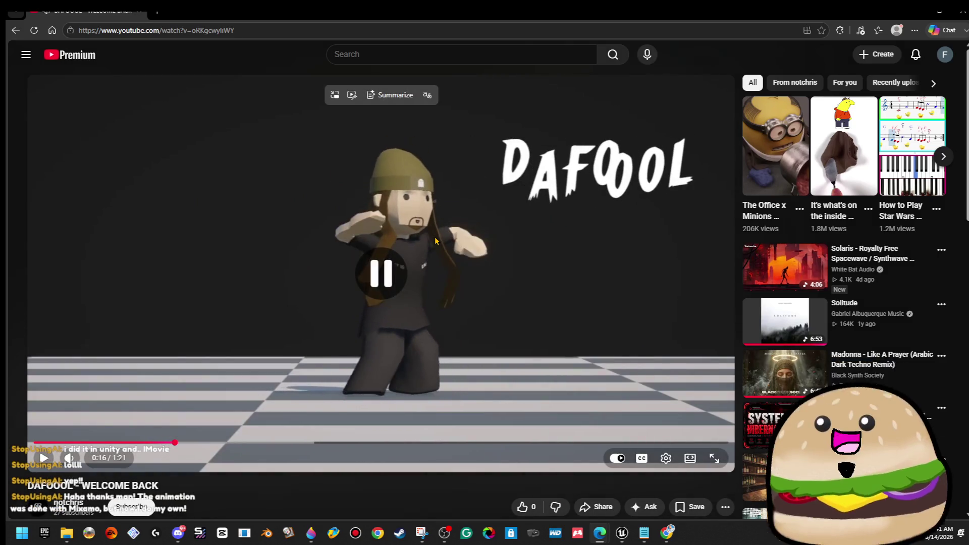
{"action": "left_click", "coordinate": [435, 244]}
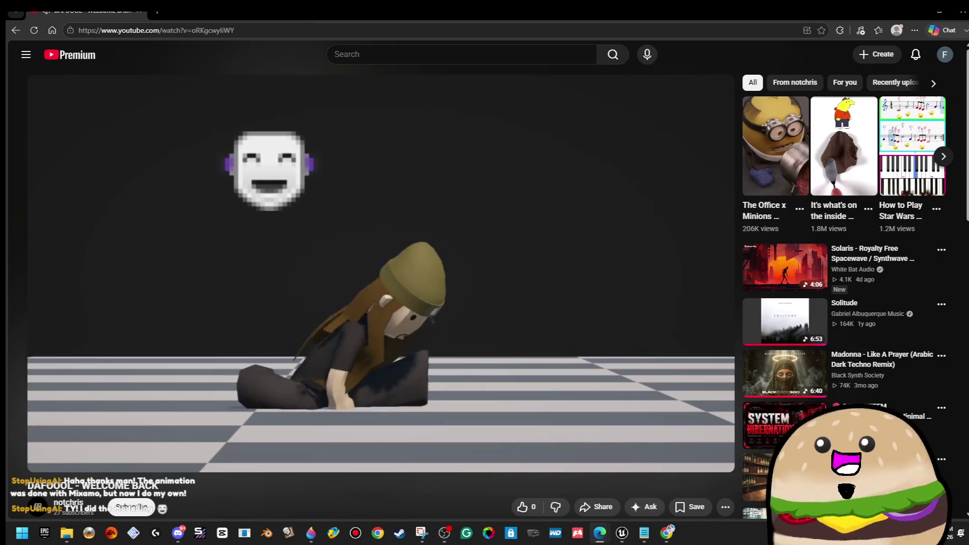
{"action": "left_click", "coordinate": [263, 166]}
{"action": "left_click", "coordinate": [263, 166]}
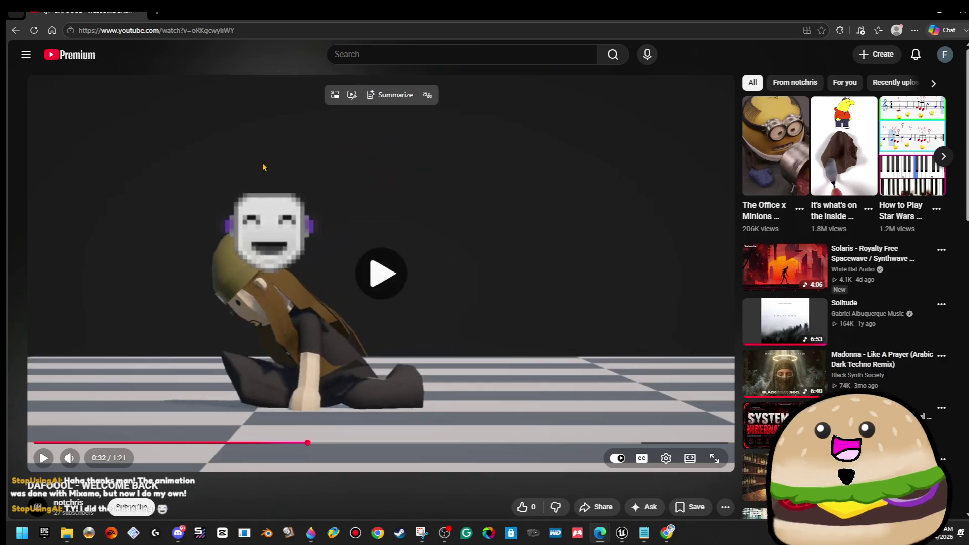
{"action": "left_click", "coordinate": [289, 166]}
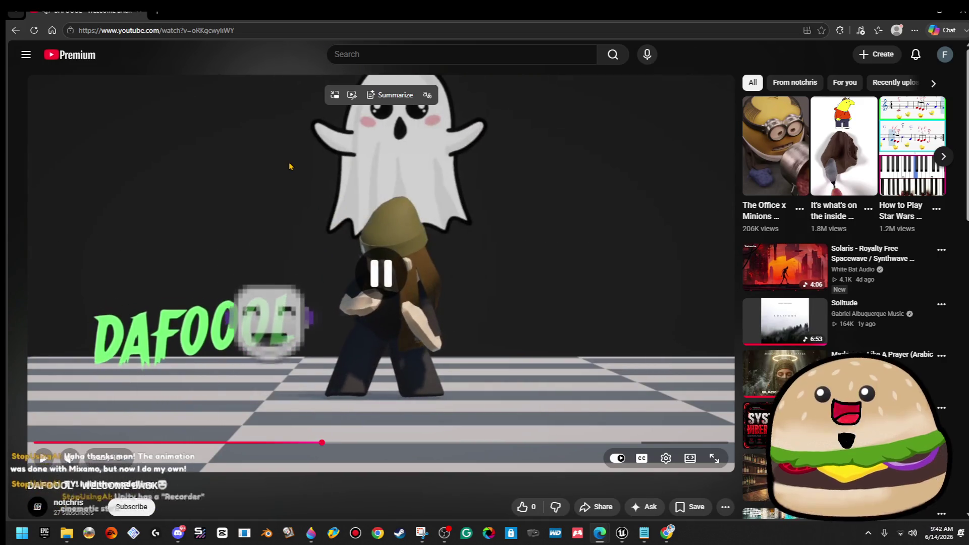
{"action": "left_click", "coordinate": [290, 166]}
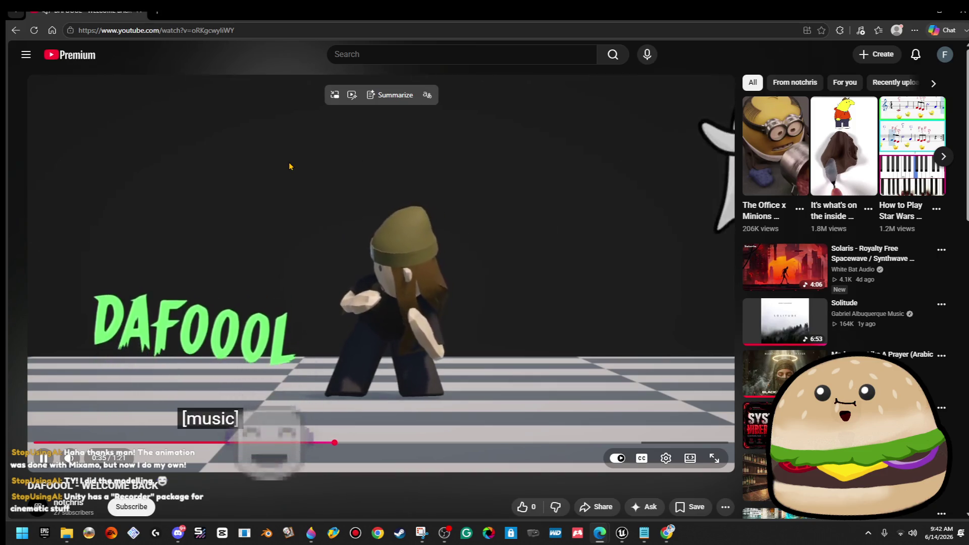
{"action": "left_click", "coordinate": [381, 234]}
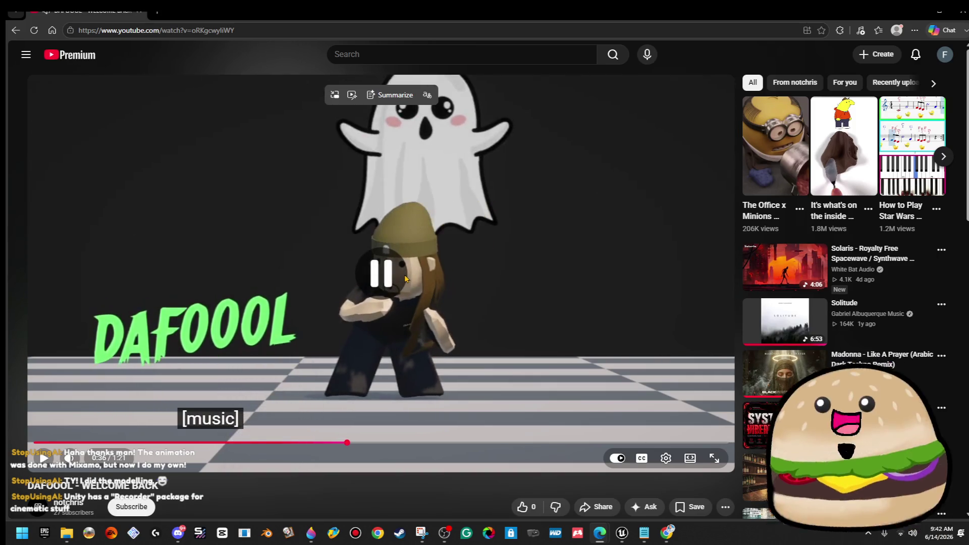
{"action": "left_click", "coordinate": [558, 249]}
{"action": "key", "text": "Left"}
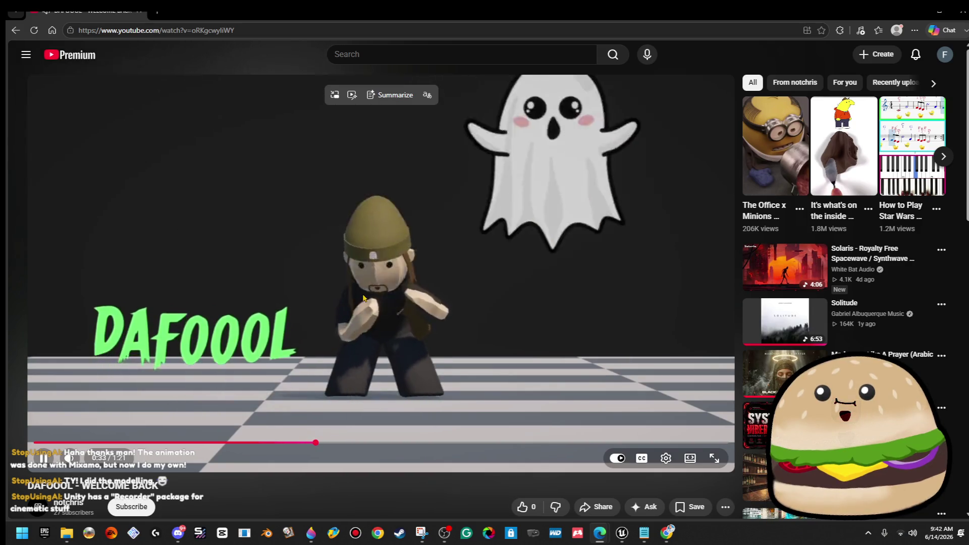
{"action": "left_click", "coordinate": [397, 284]}
{"action": "left_click", "coordinate": [470, 285]}
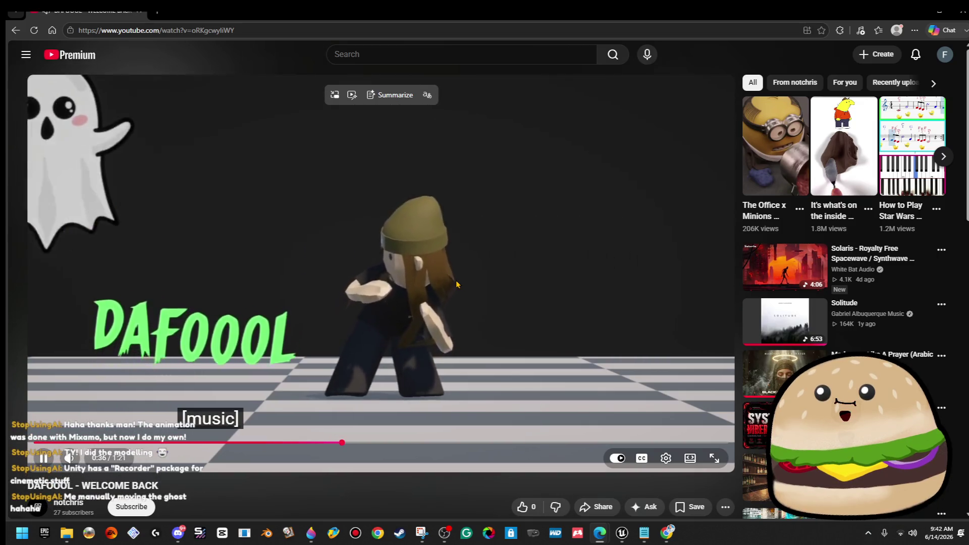
{"action": "left_click", "coordinate": [508, 286]}
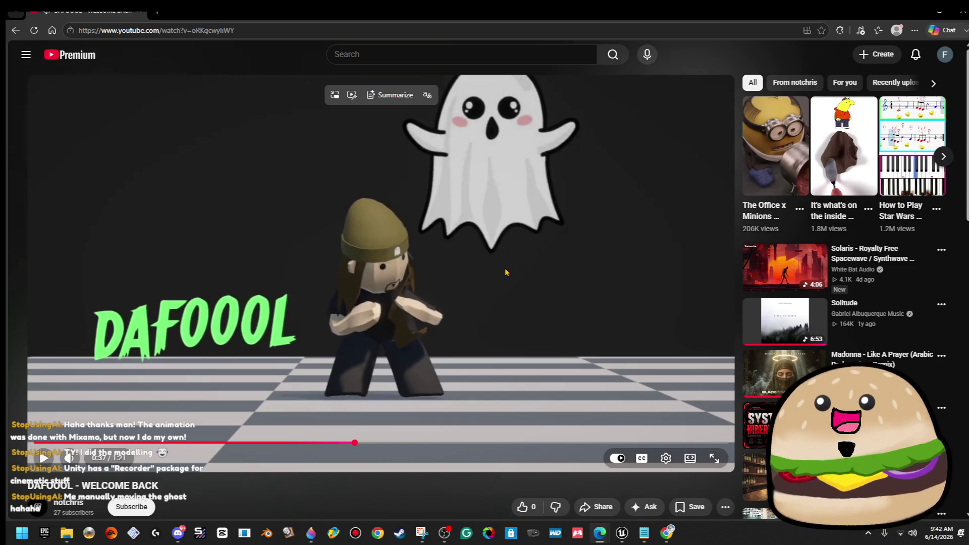
{"action": "left_click", "coordinate": [506, 272]}
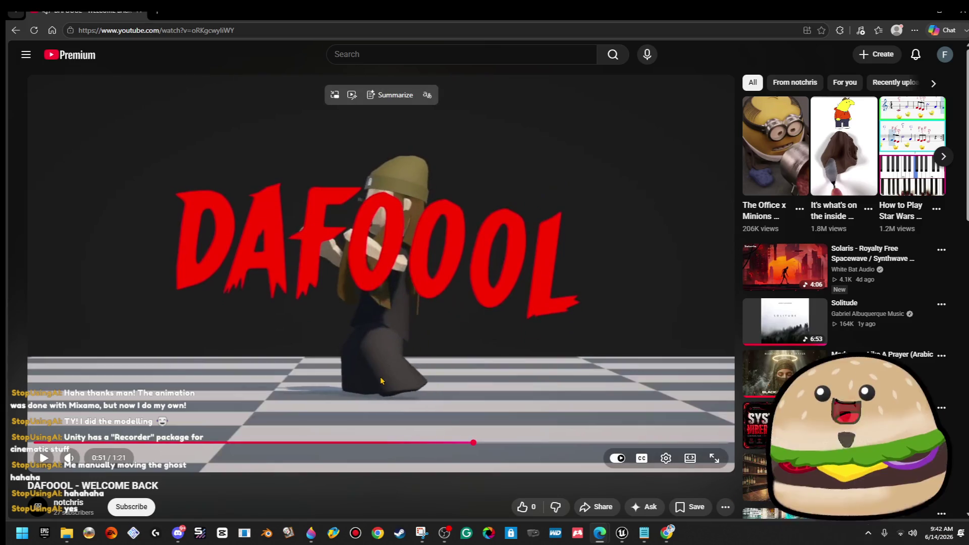
{"action": "left_click", "coordinate": [385, 349]}
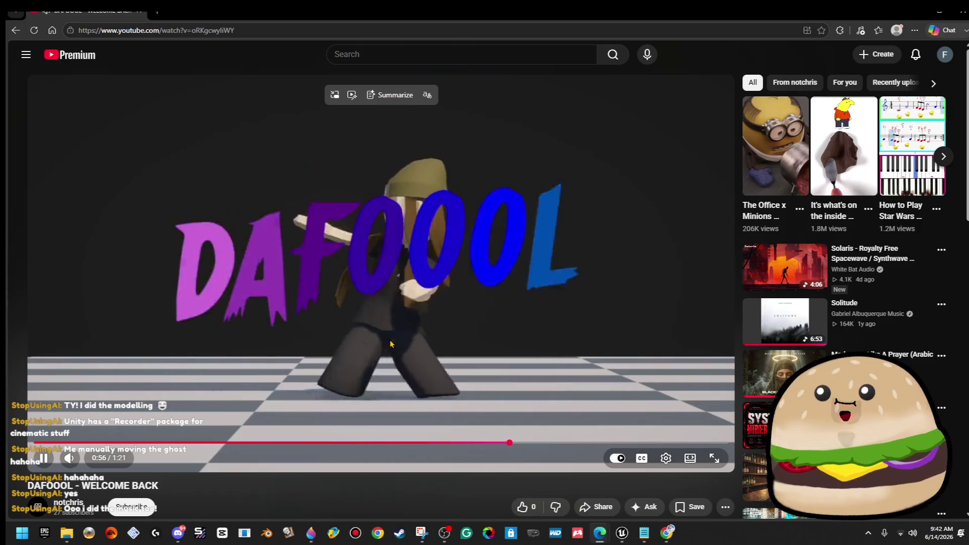
{"action": "left_click", "coordinate": [112, 445]}
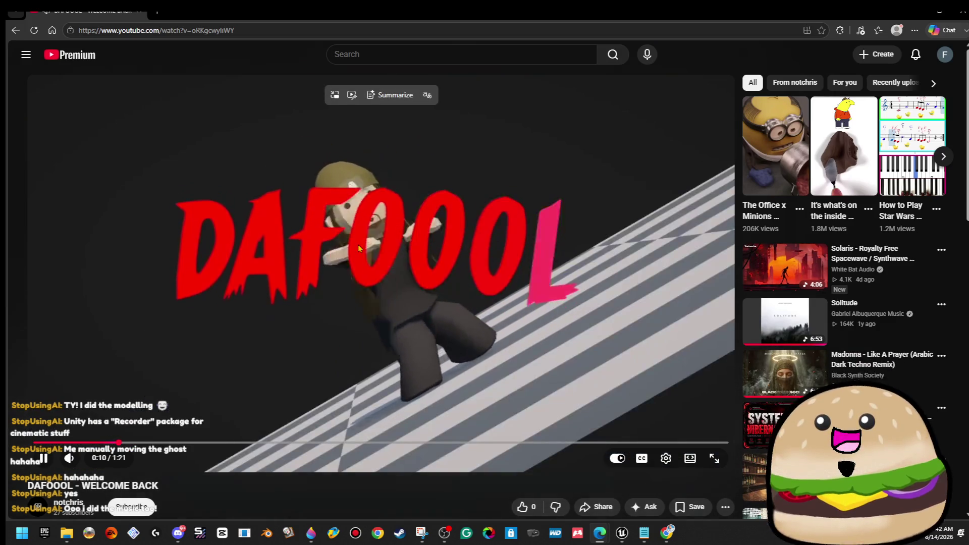
{"action": "left_click", "coordinate": [358, 244]}
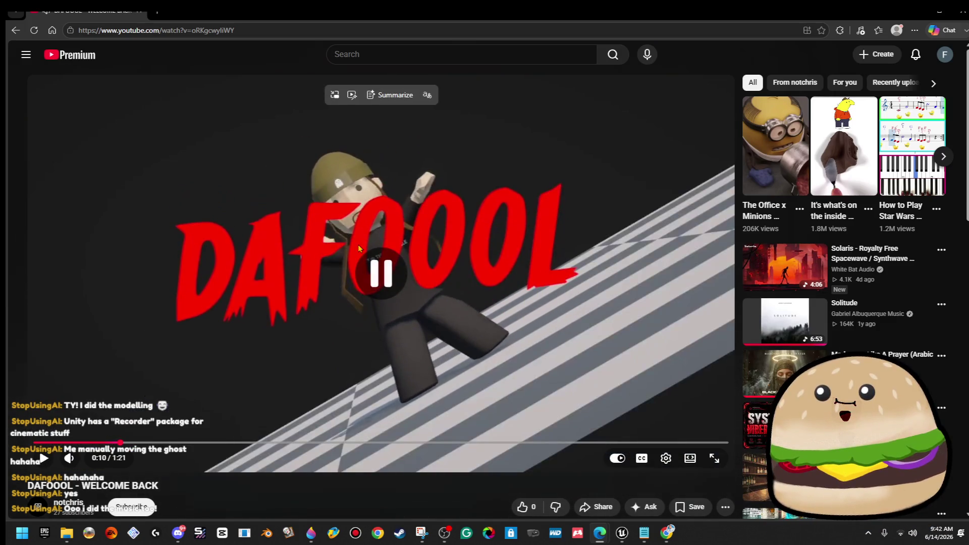
{"action": "left_click", "coordinate": [359, 247]}
{"action": "left_click", "coordinate": [474, 366]}
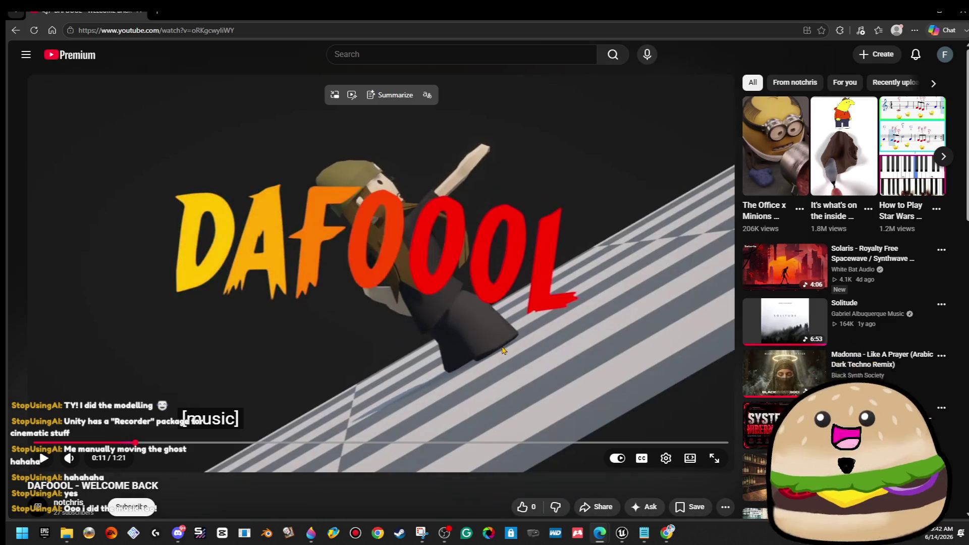
{"action": "left_click", "coordinate": [503, 349]}
{"action": "left_click", "coordinate": [504, 347]}
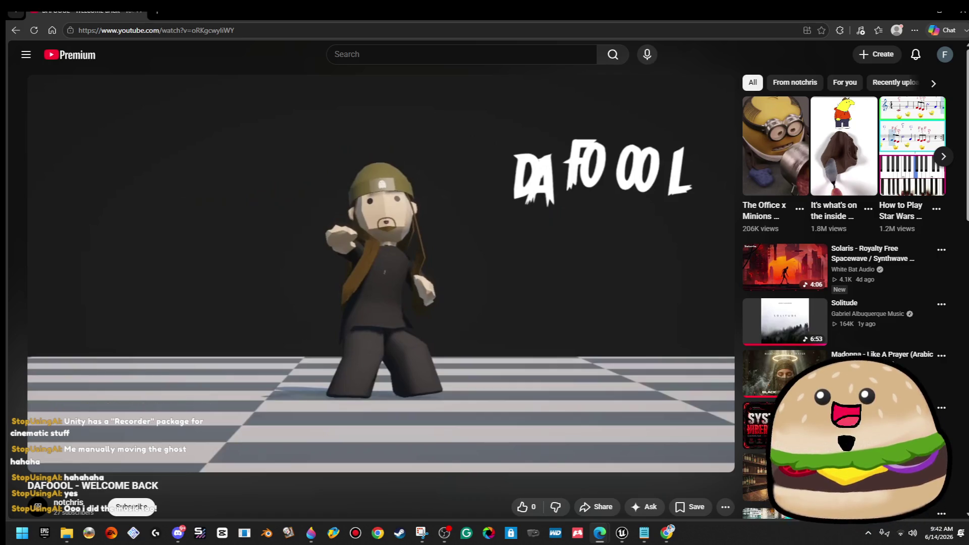
{"action": "left_click", "coordinate": [502, 341]}
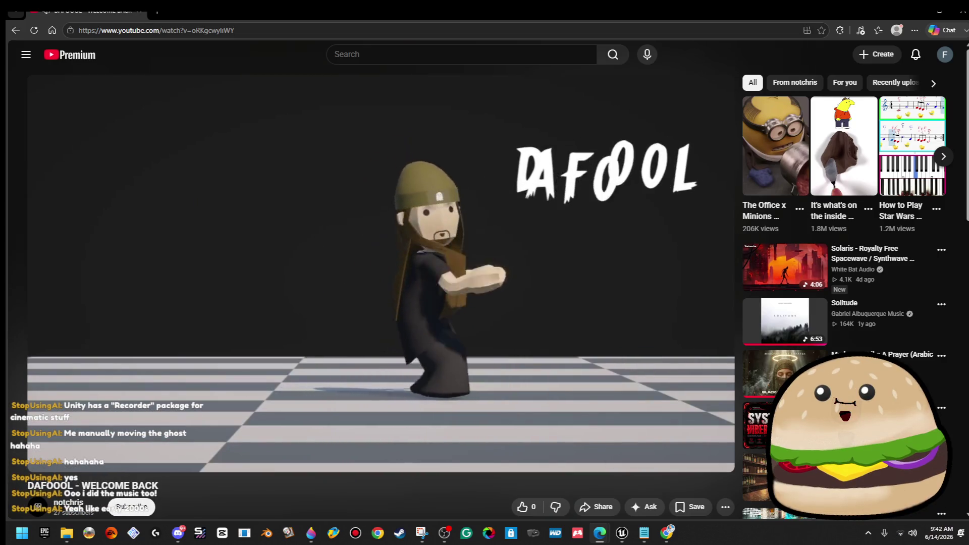
{"action": "left_click", "coordinate": [474, 256]}
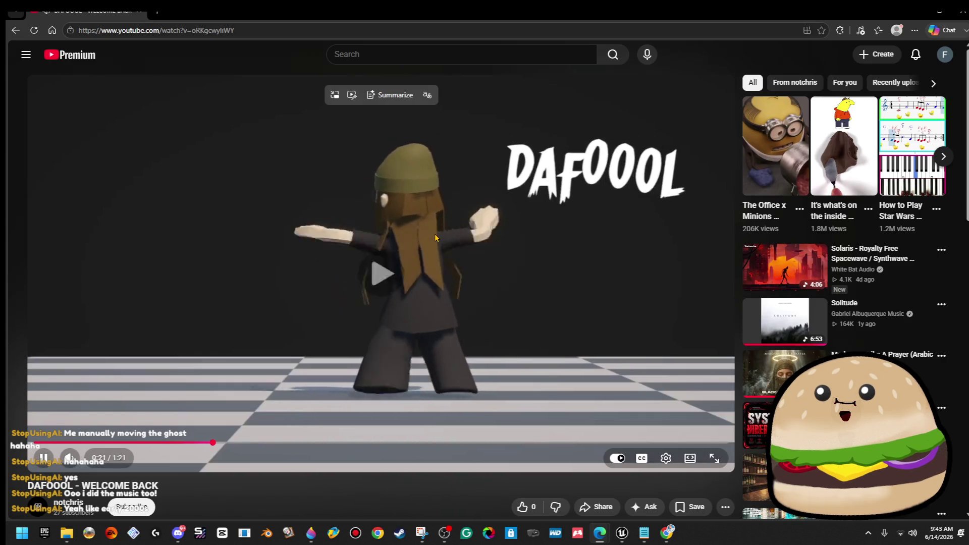
{"action": "left_click", "coordinate": [444, 232]}
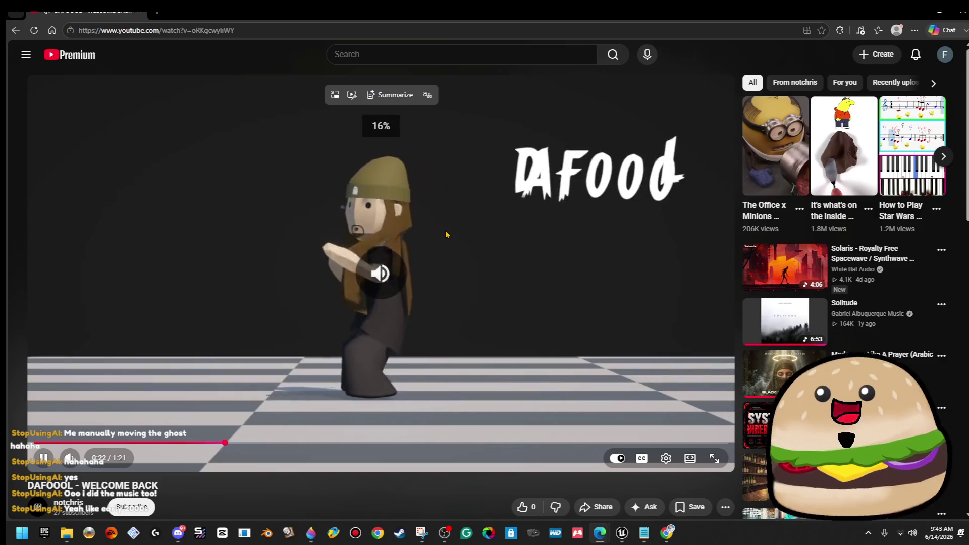
{"action": "key", "text": "Left"}
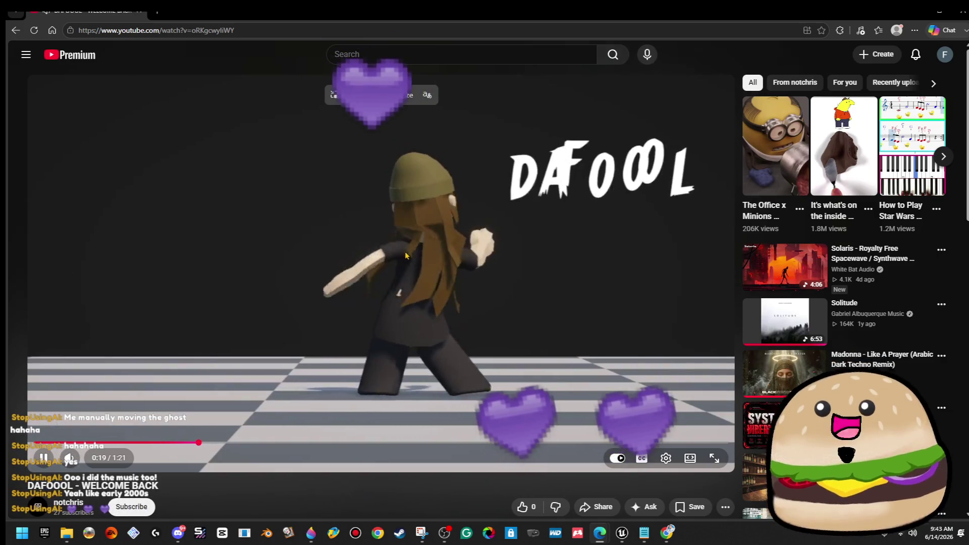
{"action": "left_click", "coordinate": [405, 255]}
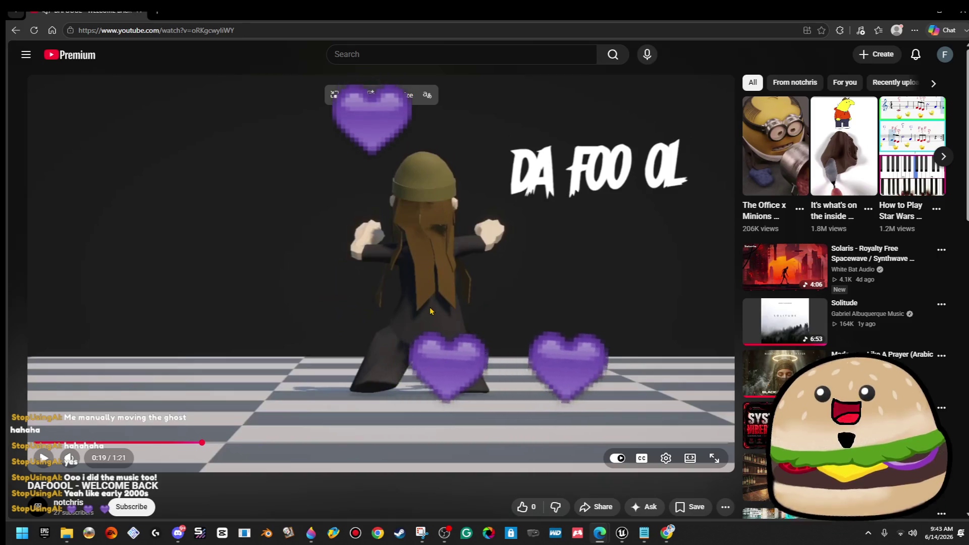
{"action": "left_click", "coordinate": [440, 242]}
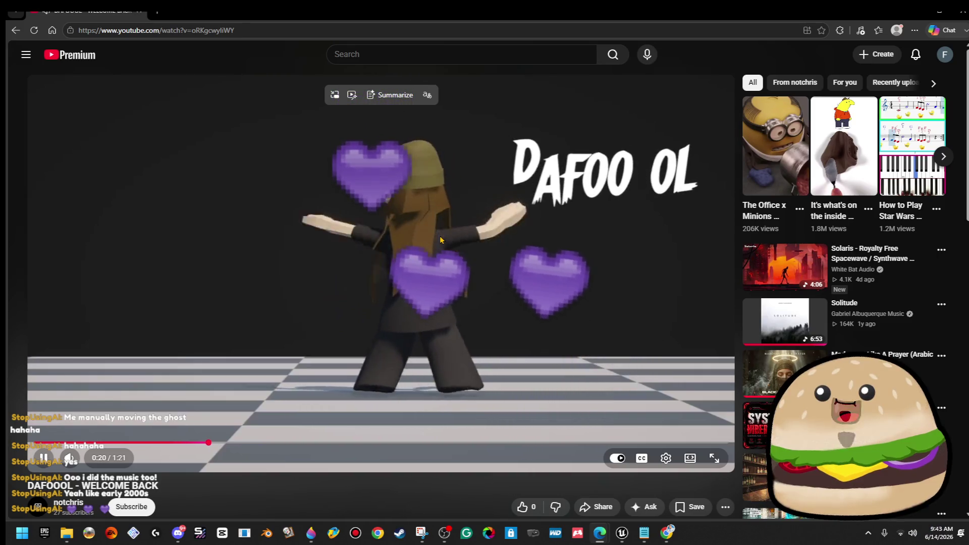
{"action": "left_click", "coordinate": [440, 245]}
{"action": "left_click", "coordinate": [442, 253]}
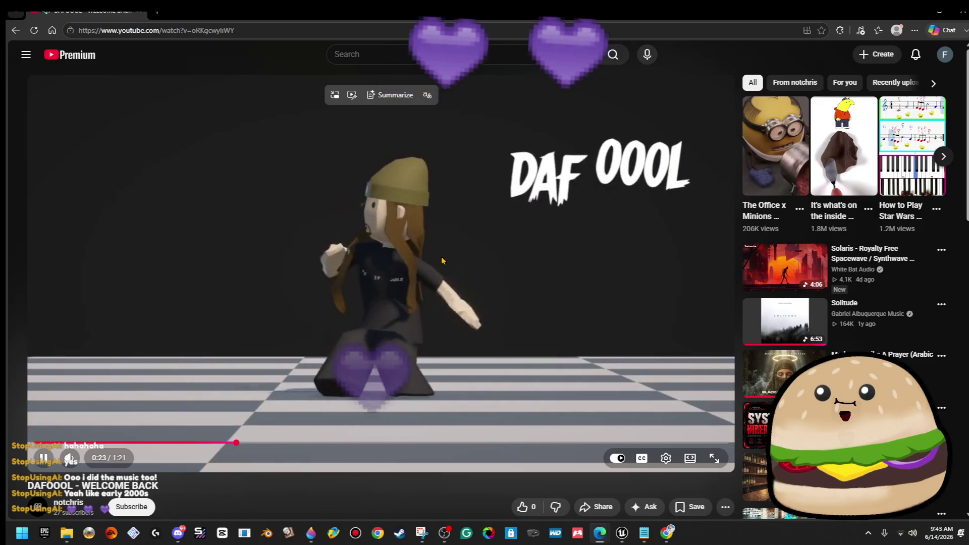
{"action": "left_click", "coordinate": [442, 261]}
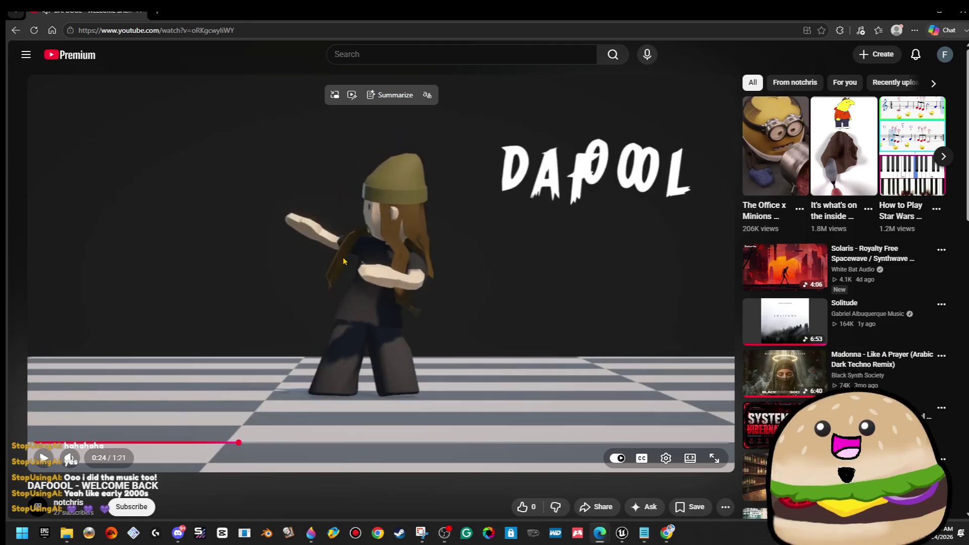
{"action": "left_click", "coordinate": [381, 269]}
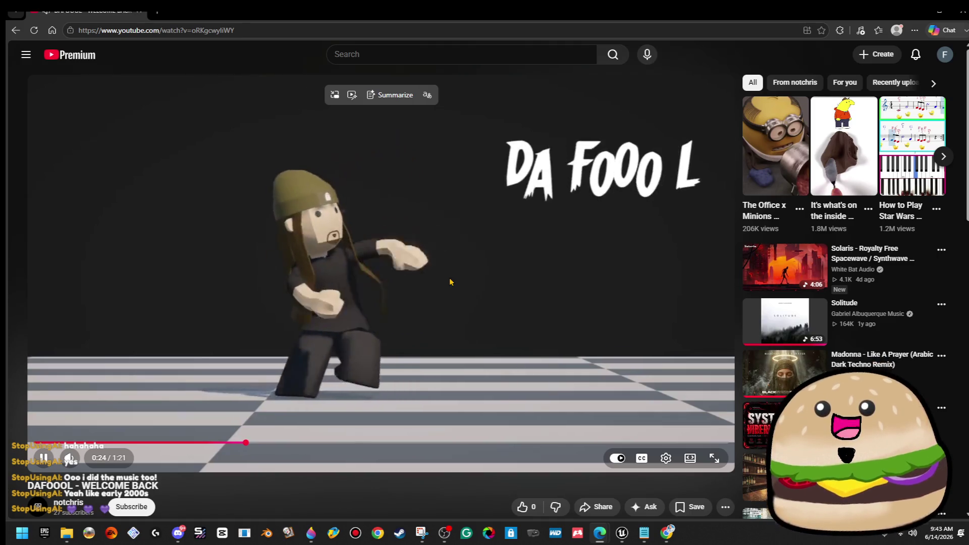
{"action": "left_click", "coordinate": [475, 269]}
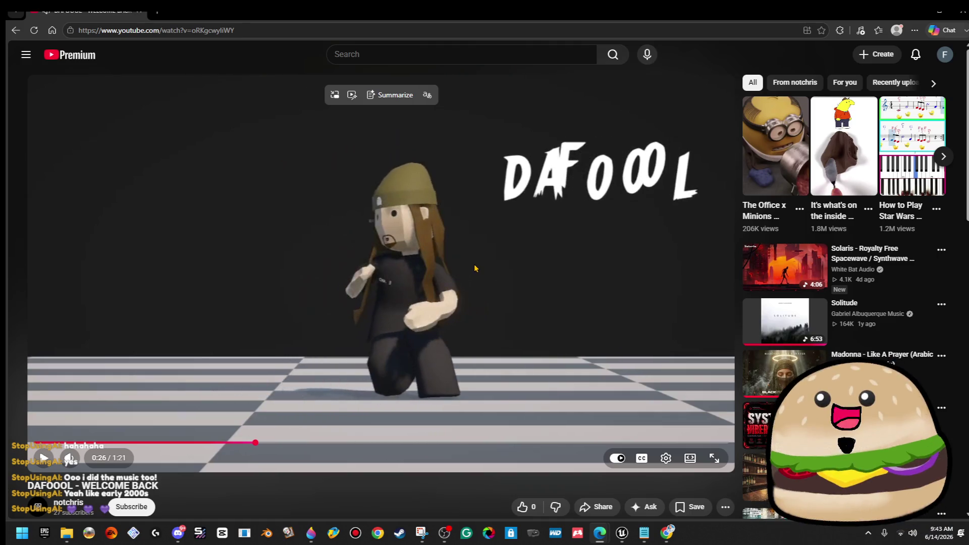
{"action": "left_click", "coordinate": [474, 260]}
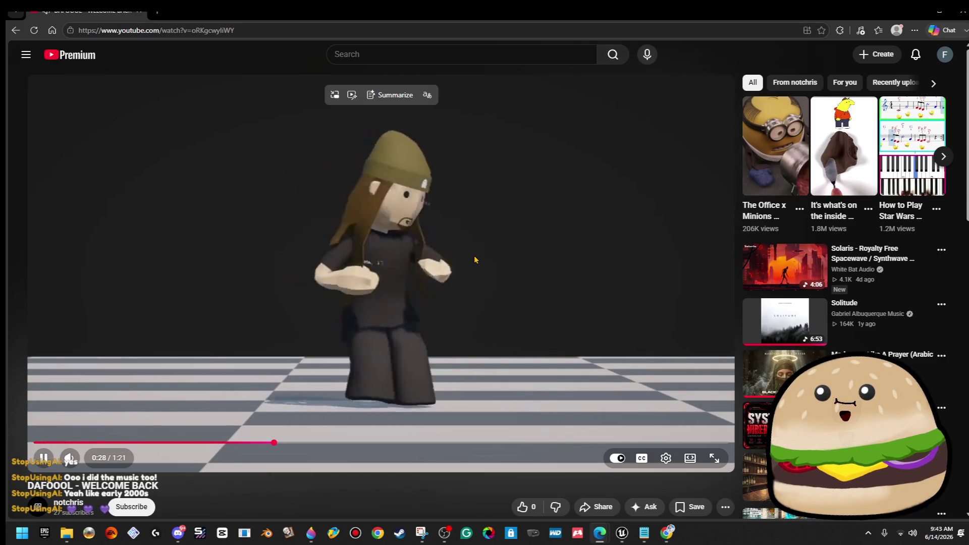
{"action": "left_click", "coordinate": [474, 260]}
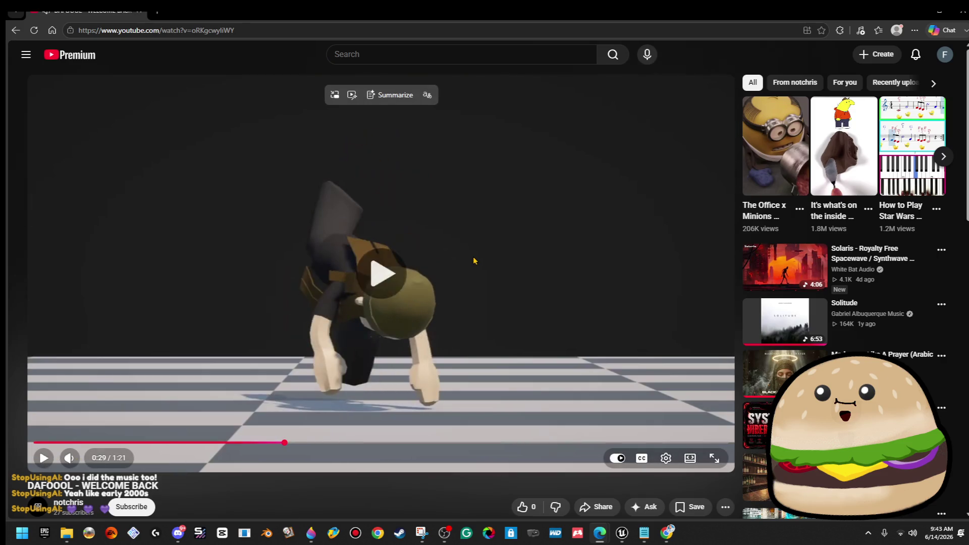
{"action": "left_click", "coordinate": [475, 260]}
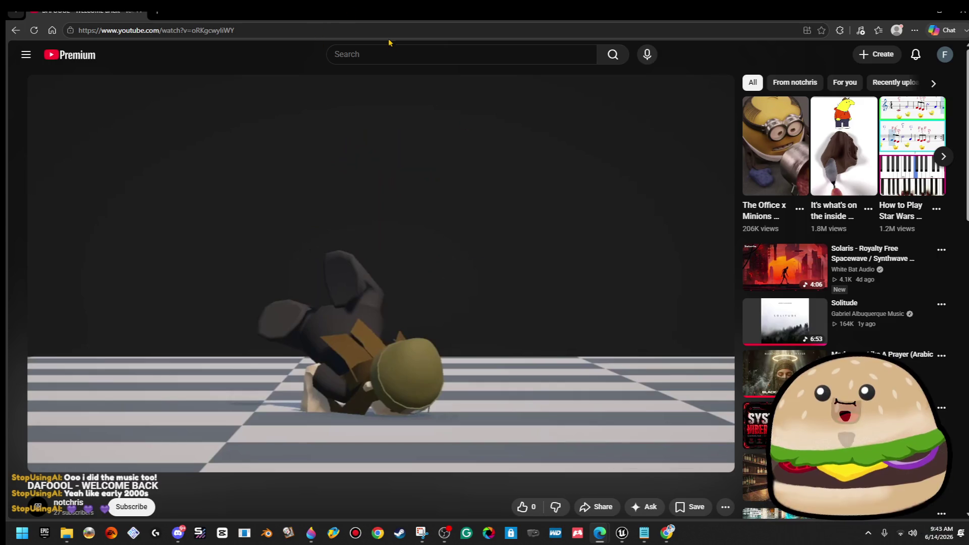
Step: Search YouTube for 'days go by' and open the top result music video
{"action": "left_click", "coordinate": [384, 54]}
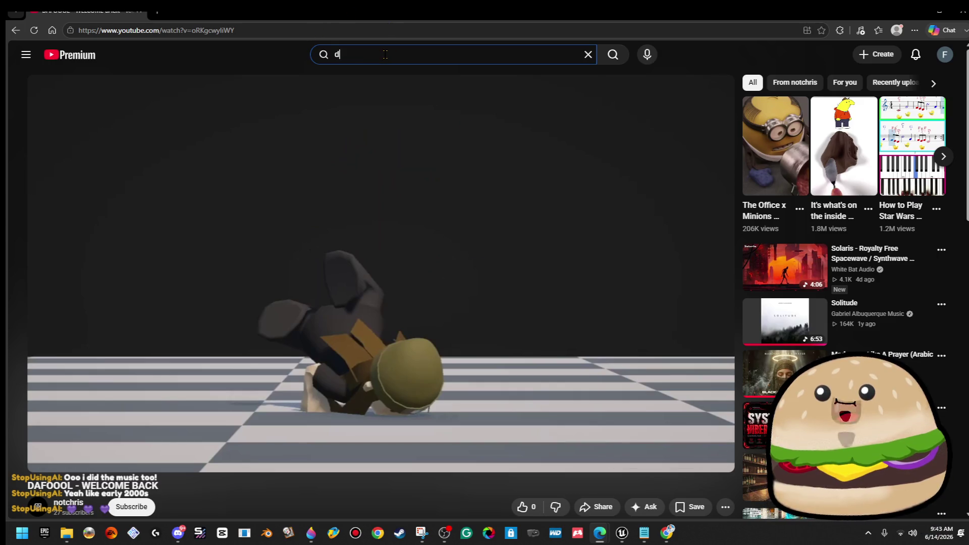
{"action": "type", "text": "ays go by"}
{"action": "key", "text": "Return"}
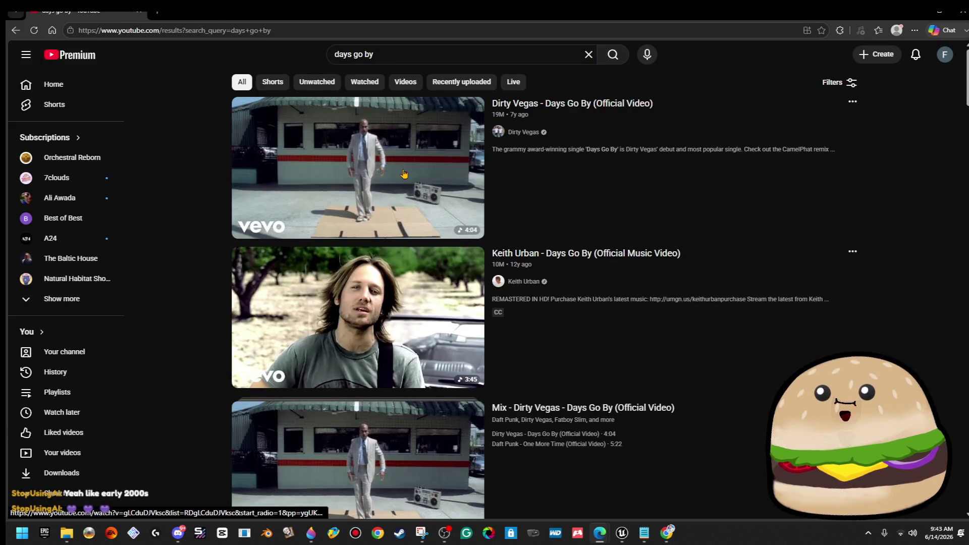
{"action": "left_click", "coordinate": [402, 171]}
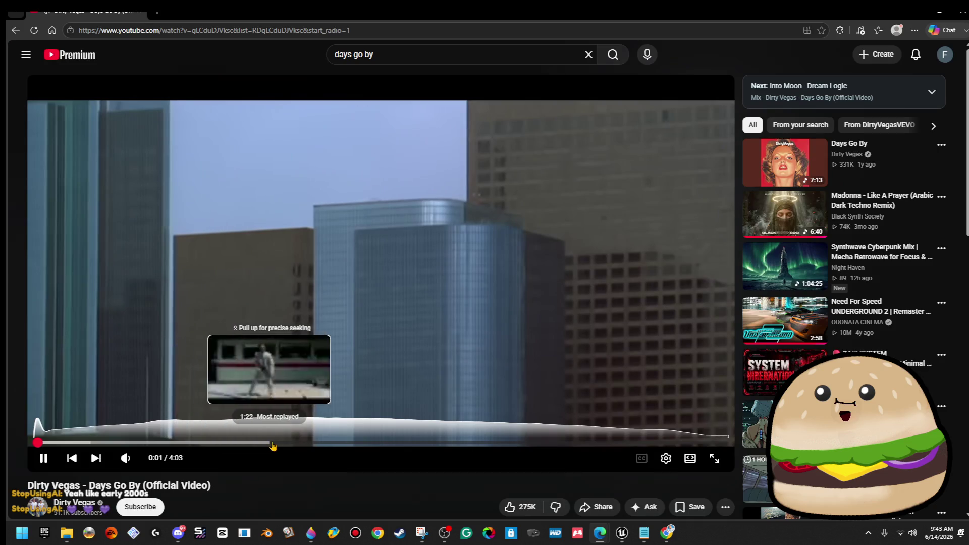
Step: Skip to the most replayed breakdancing part, pause, and close the browser
{"action": "left_click", "coordinate": [274, 443]}
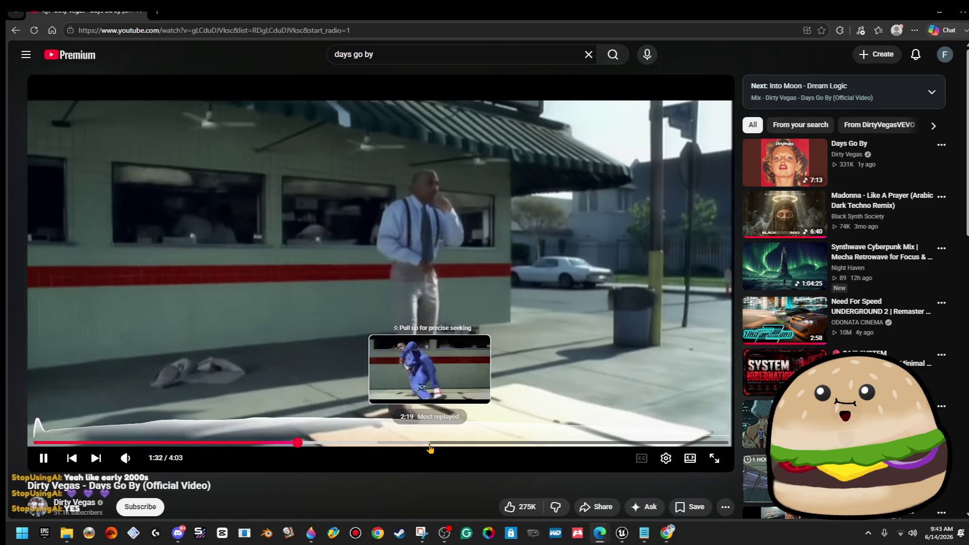
{"action": "left_click", "coordinate": [429, 444]}
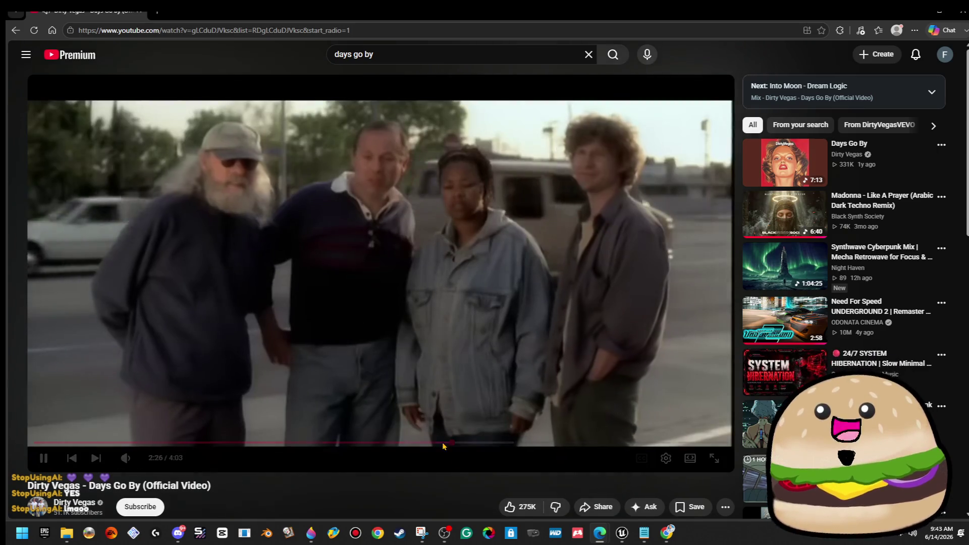
{"action": "mouse_move", "coordinate": [368, 337]}
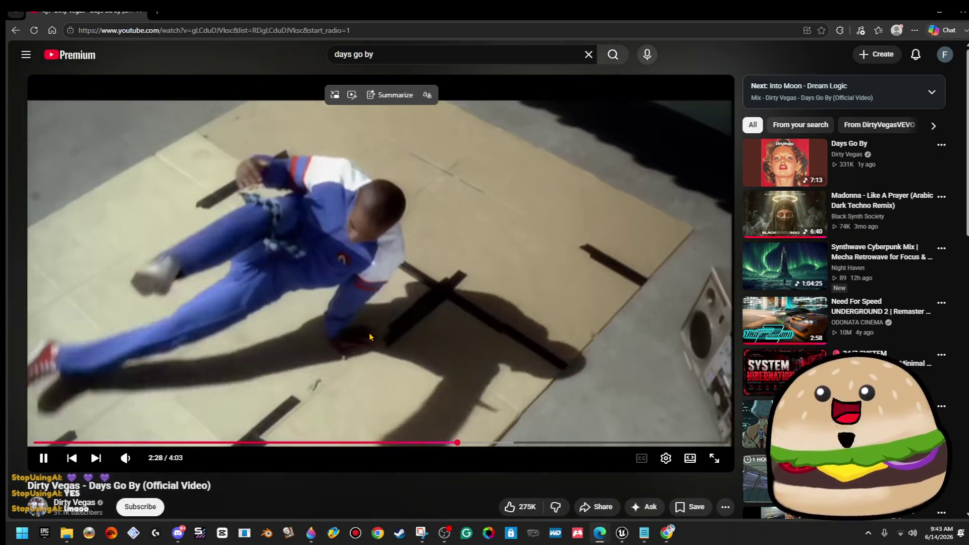
{"action": "left_click", "coordinate": [368, 337]}
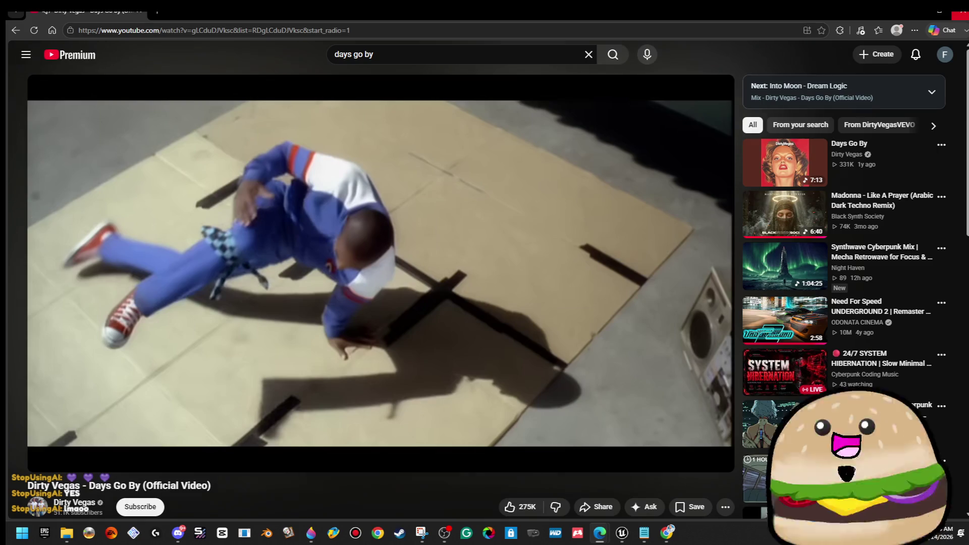
{"action": "left_click", "coordinate": [962, 11]}
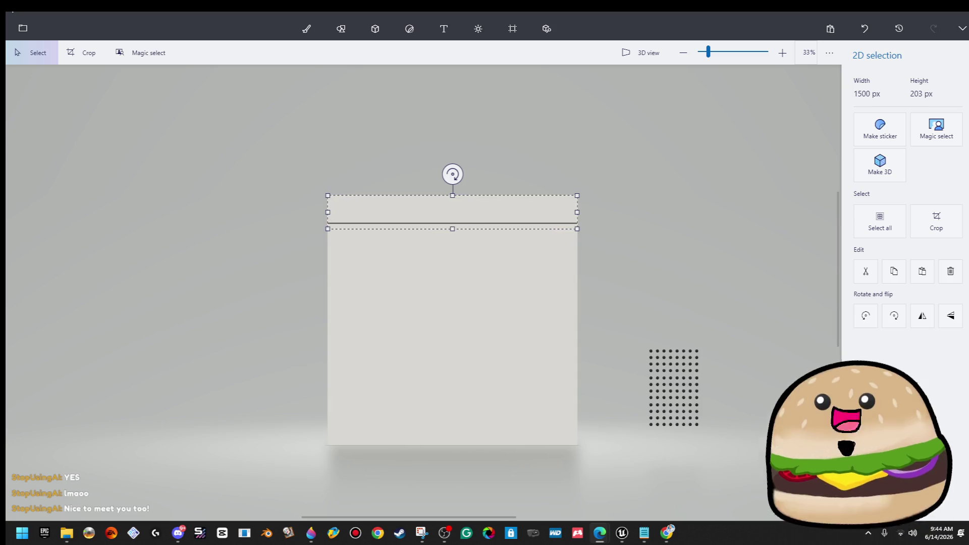
Step: Paste a copy of the seam strip, nudge it down near the bottom edge, and set it
{"action": "key", "text": "ctrl+w"}
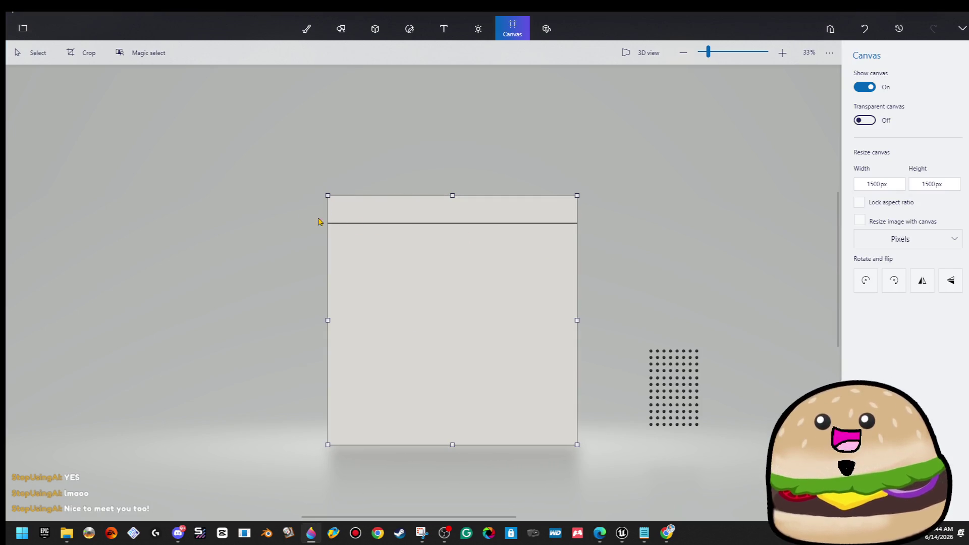
{"action": "key", "text": "Escape"}
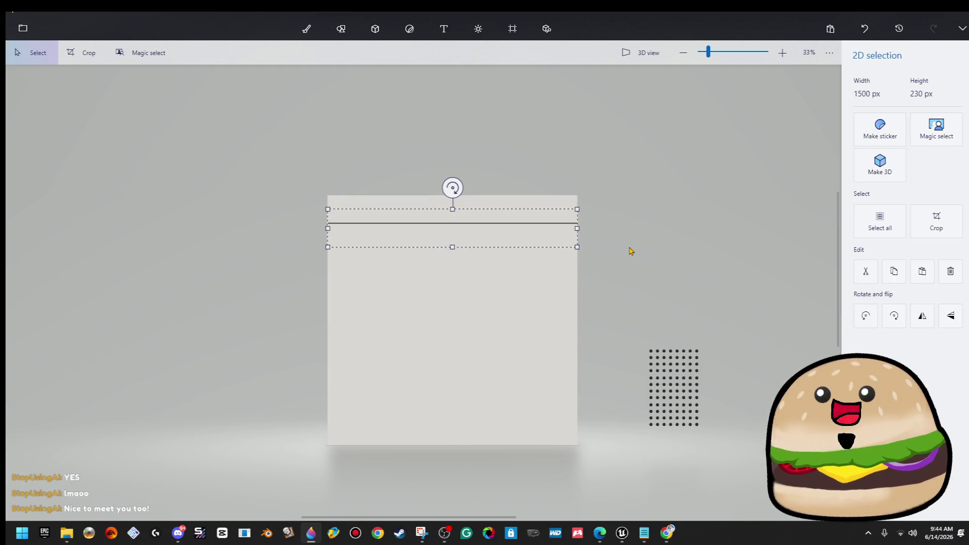
{"action": "key", "text": "Down"}
{"action": "key", "text": "Down"}
{"action": "key", "text": "Down"}
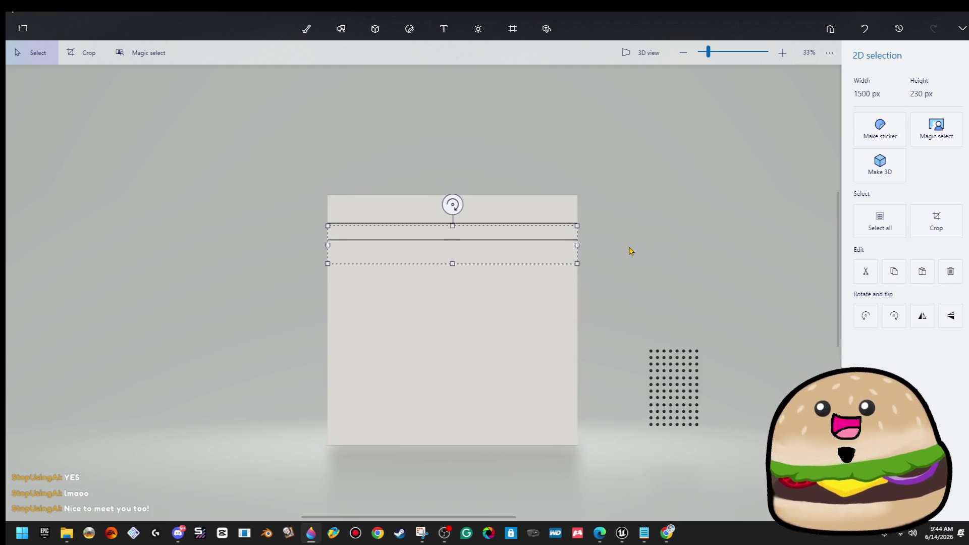
{"action": "key", "text": "Down"}
{"action": "key", "text": "Down"}
{"action": "key", "text": "Down"}
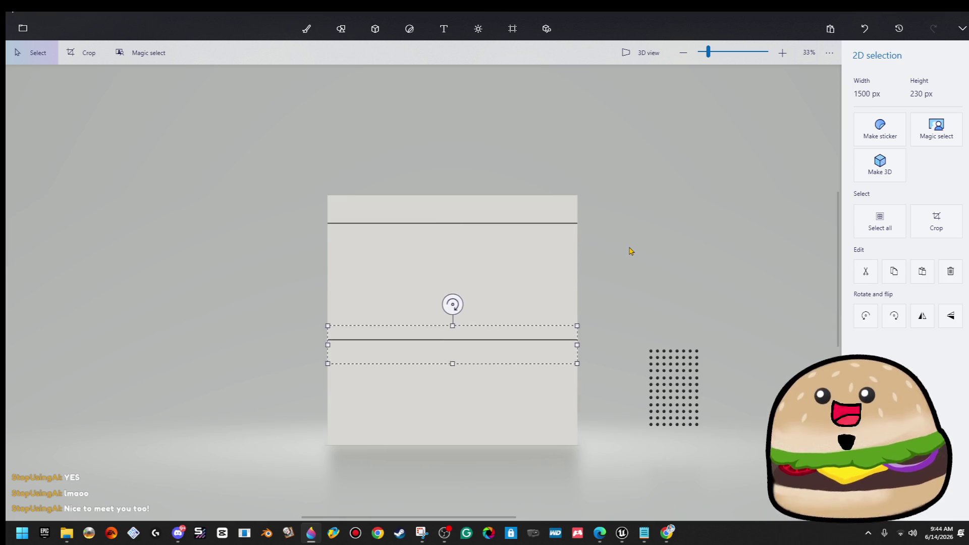
{"action": "key", "text": "Down"}
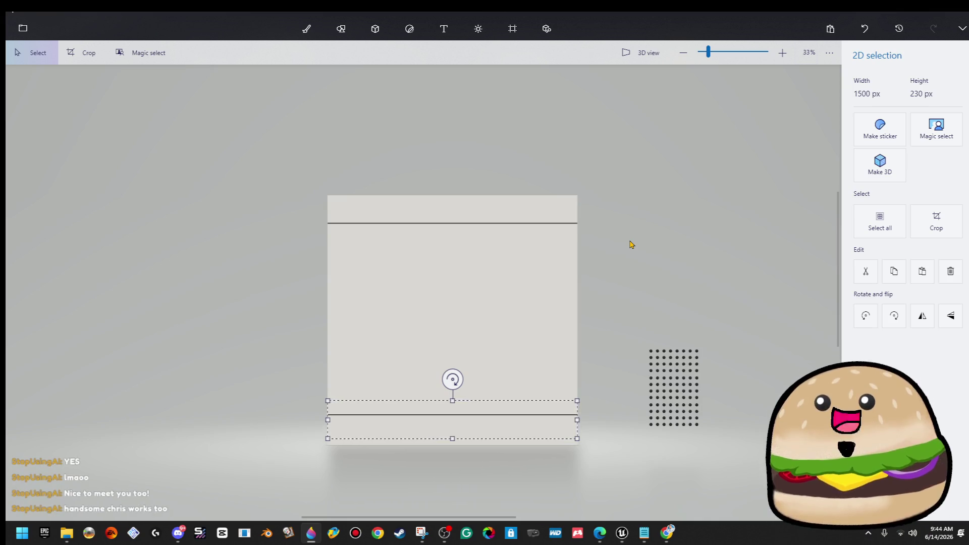
{"action": "key", "text": "ctrl+7"}
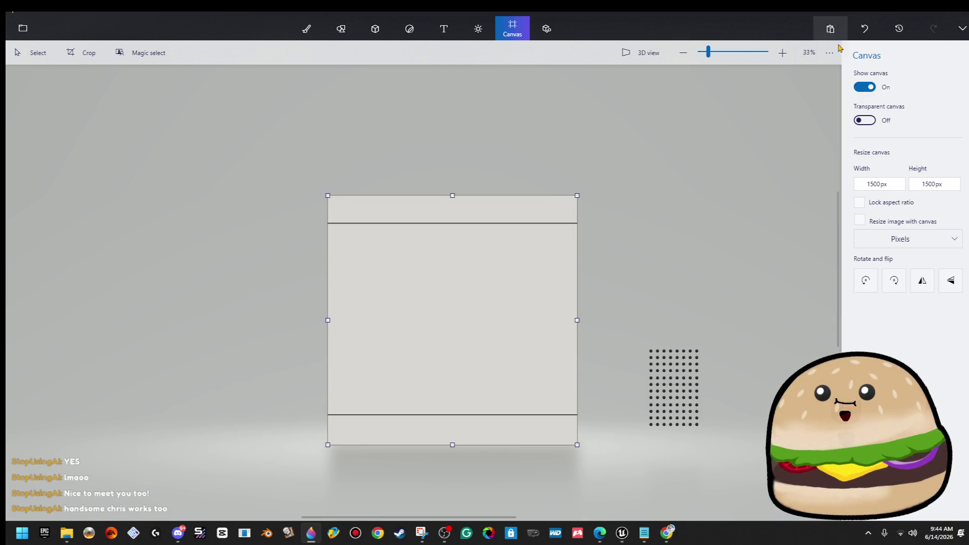
{"action": "key", "text": "alt+Tab"}
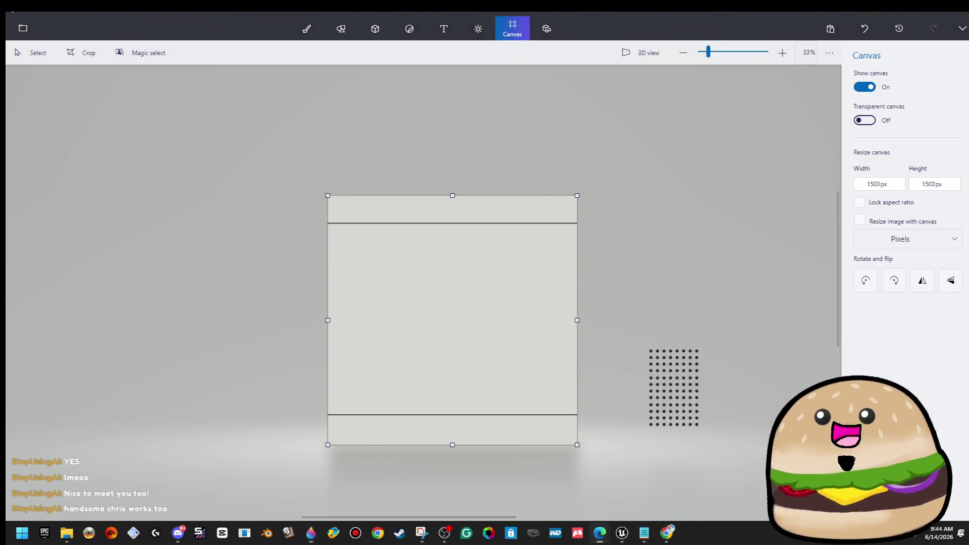